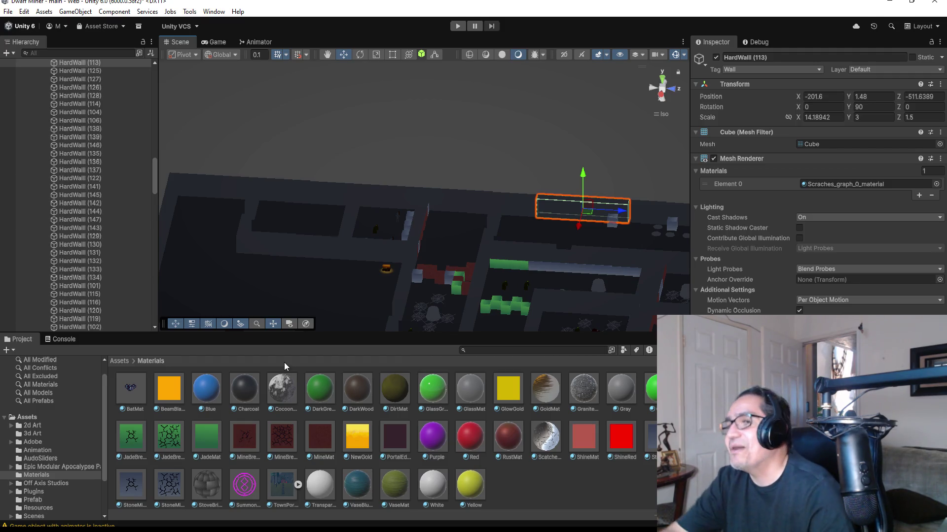
# Frame wall HardWall (113) and drag StoveBrickMat onto a wall to preview it.
pyautogui.moveTo(584, 193)
pyautogui.mouseDown()
pyautogui.moveTo(566, 236)
pyautogui.moveTo(564, 226)
pyautogui.moveTo(580, 220)
pyautogui.mouseUp()
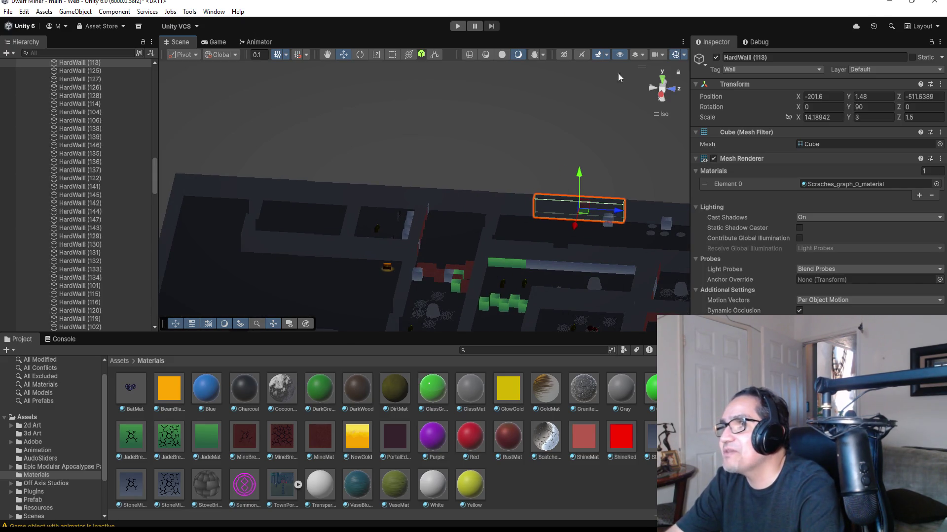
pyautogui.press('f')
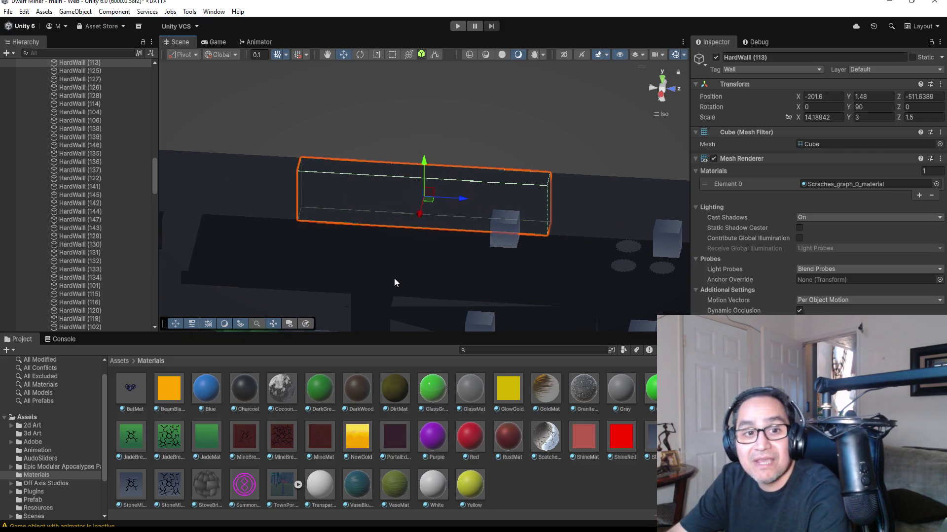
pyautogui.moveTo(395, 282)
pyautogui.mouseDown()
pyautogui.moveTo(393, 273)
pyautogui.moveTo(440, 255)
pyautogui.mouseUp()
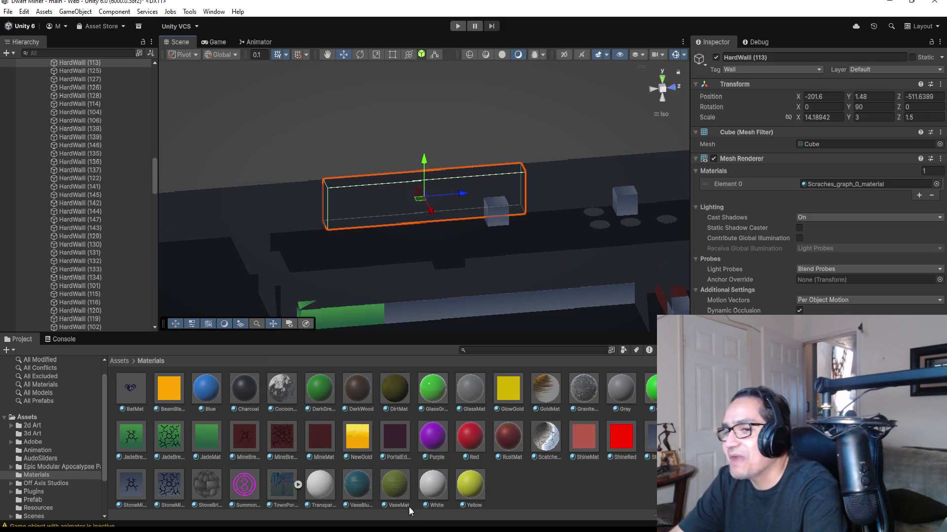
pyautogui.click(208, 485)
pyautogui.scroll(5, 355, 193)
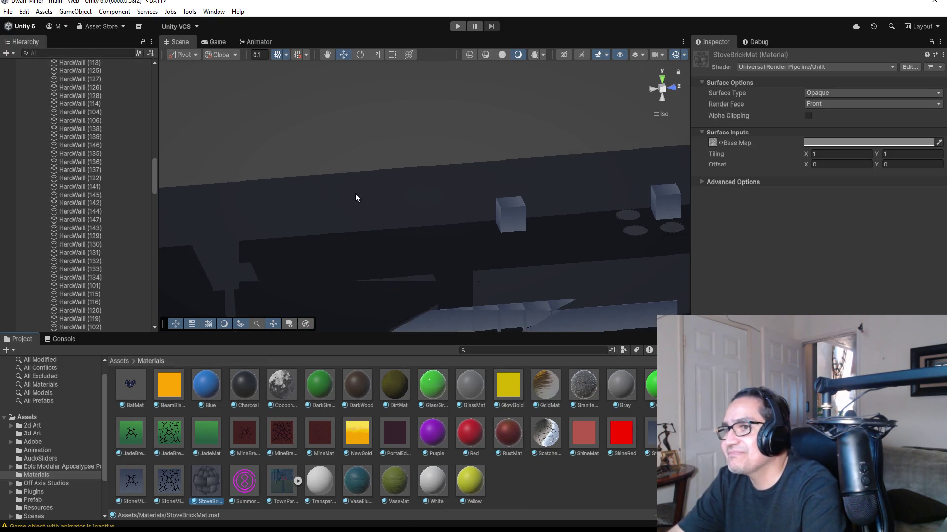
pyautogui.scroll(-5, 364, 221)
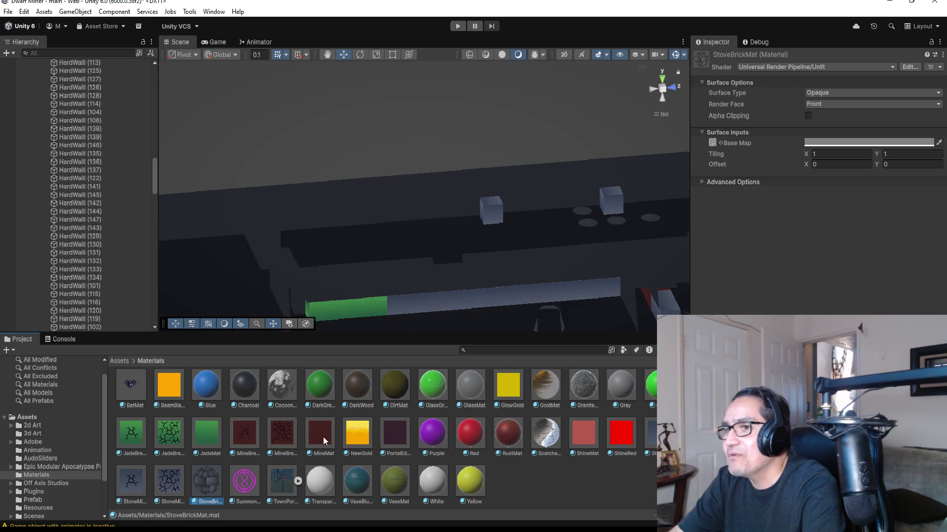
pyautogui.moveTo(208, 482)
pyautogui.mouseDown()
pyautogui.moveTo(323, 272)
pyautogui.moveTo(338, 213)
pyautogui.moveTo(352, 206)
pyautogui.moveTo(305, 203)
pyautogui.moveTo(544, 192)
pyautogui.moveTo(545, 438)
pyautogui.moveTo(512, 494)
pyautogui.moveTo(527, 498)
pyautogui.mouseUp()
# Zoom out, orbit the level, and select HardWall (115) near its lower edge.
pyautogui.scroll(-10, 527, 232)
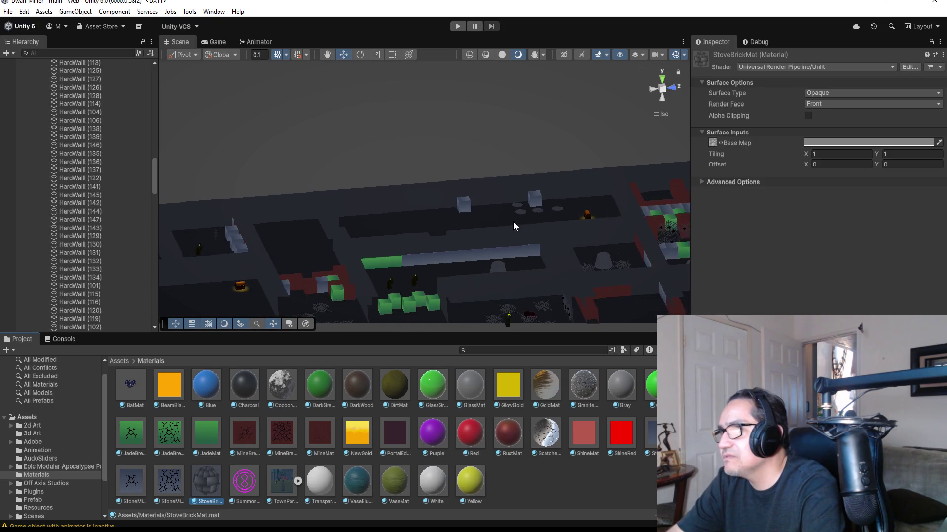
pyautogui.scroll(-4, 489, 241)
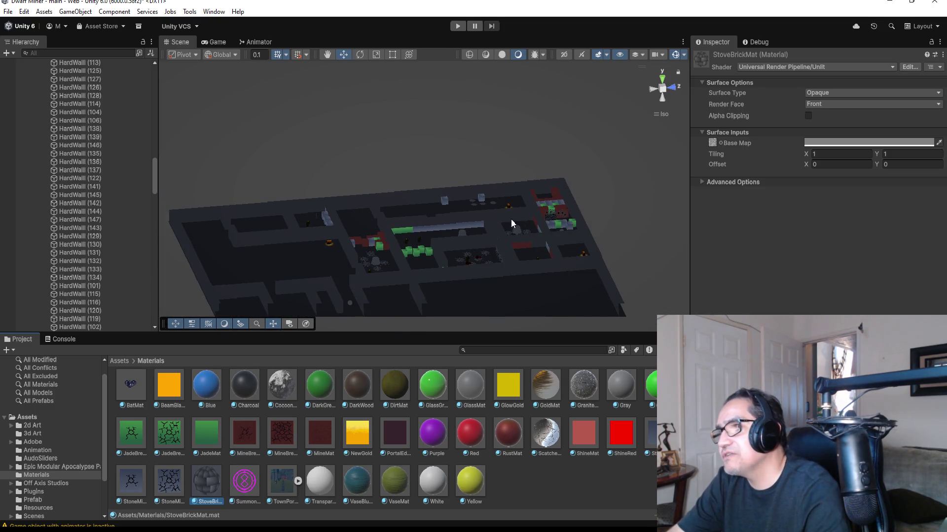
pyautogui.moveTo(580, 201)
pyautogui.mouseDown()
pyautogui.moveTo(501, 184)
pyautogui.moveTo(338, 197)
pyautogui.moveTo(349, 217)
pyautogui.moveTo(457, 273)
pyautogui.mouseUp()
pyautogui.scroll(3, 454, 268)
pyautogui.click(482, 285)
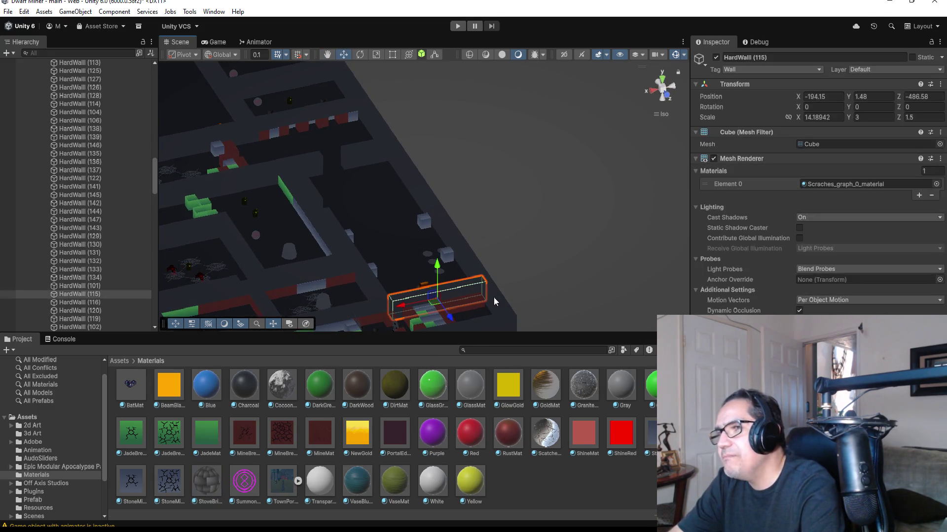
# Frame HardWall (115) and apply the StoveBrickMat material to it.
pyautogui.press('f')
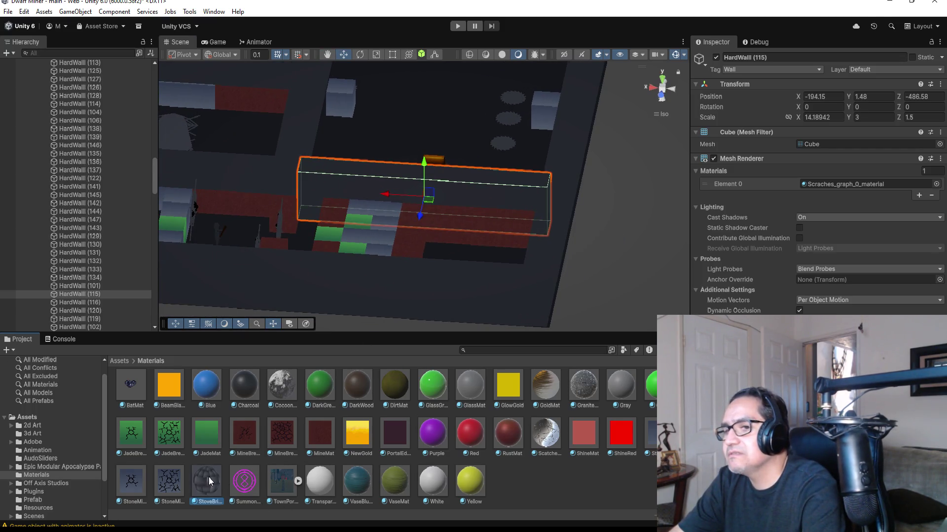
pyautogui.moveTo(208, 478)
pyautogui.mouseDown()
pyautogui.moveTo(411, 201)
pyautogui.moveTo(403, 190)
pyautogui.moveTo(560, 474)
pyautogui.moveTo(531, 490)
pyautogui.mouseUp()
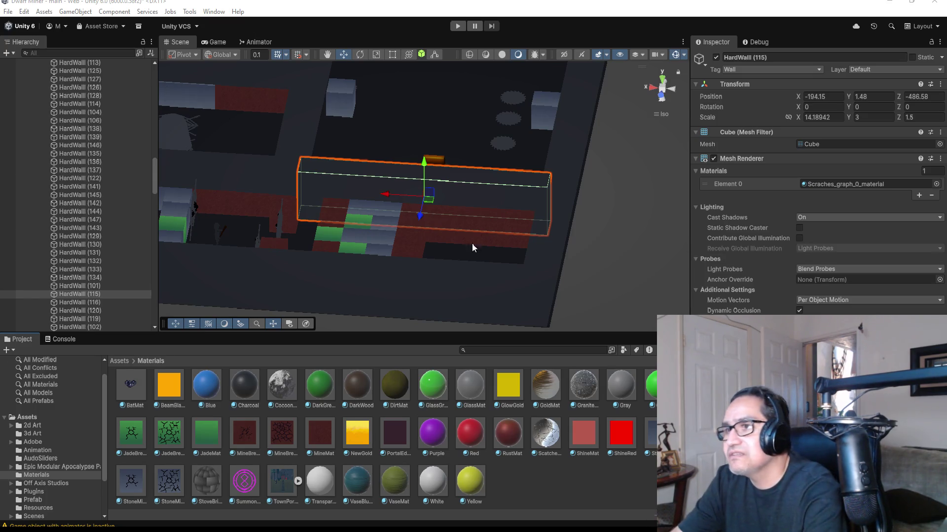
pyautogui.scroll(5, 508, 193)
# Orbit around the wall to inspect it, then return the Project browser to Assets.
pyautogui.moveTo(546, 193)
pyautogui.keyDown('alt'); pyautogui.mouseDown()
pyautogui.moveTo(517, 284)
pyautogui.moveTo(583, 228)
pyautogui.moveTo(536, 194)
pyautogui.moveTo(511, 226)
pyautogui.mouseUp(); pyautogui.keyUp('alt')
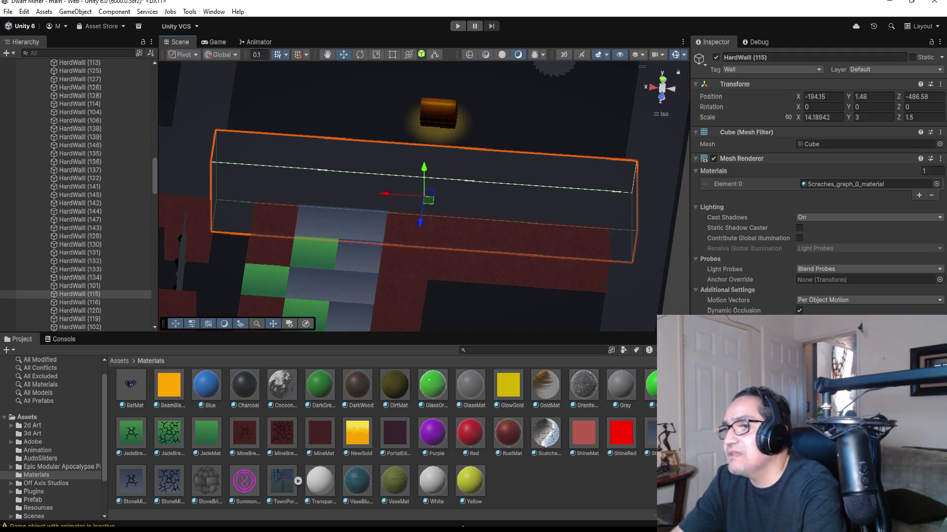
pyautogui.scroll(-5, 505, 203)
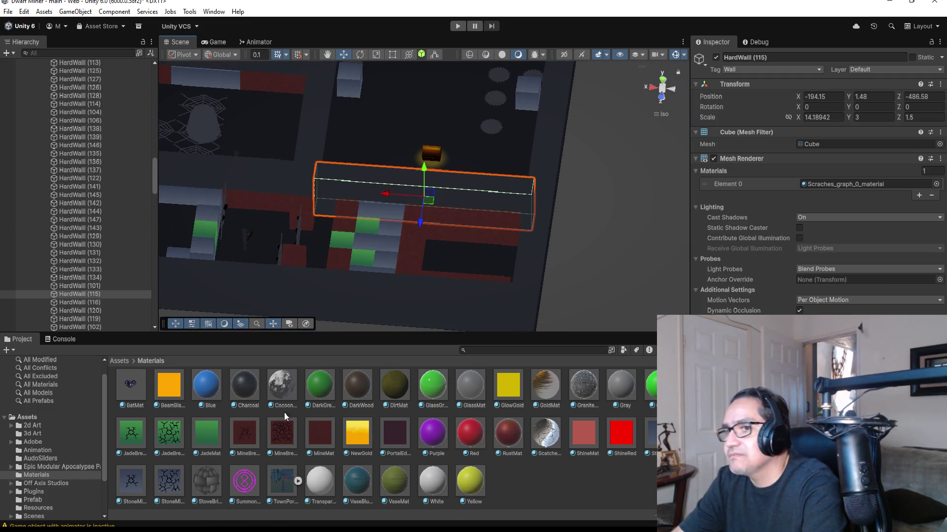
pyautogui.click(122, 362)
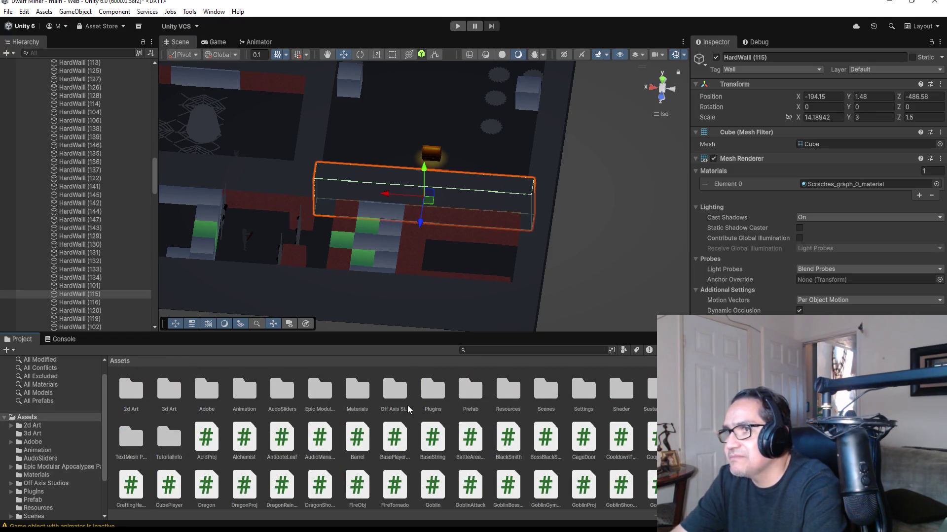
pyautogui.click(463, 260)
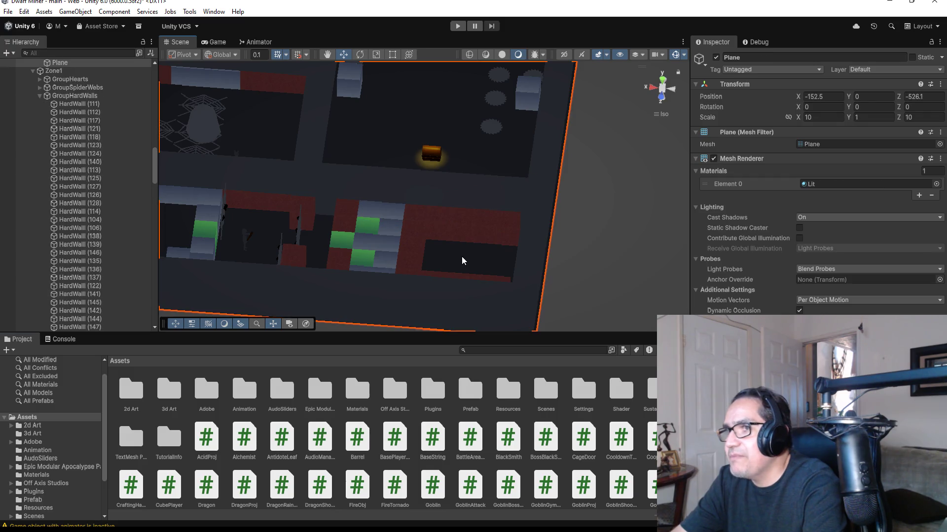
pyautogui.scroll(-6, 459, 264)
pyautogui.scroll(4, 426, 250)
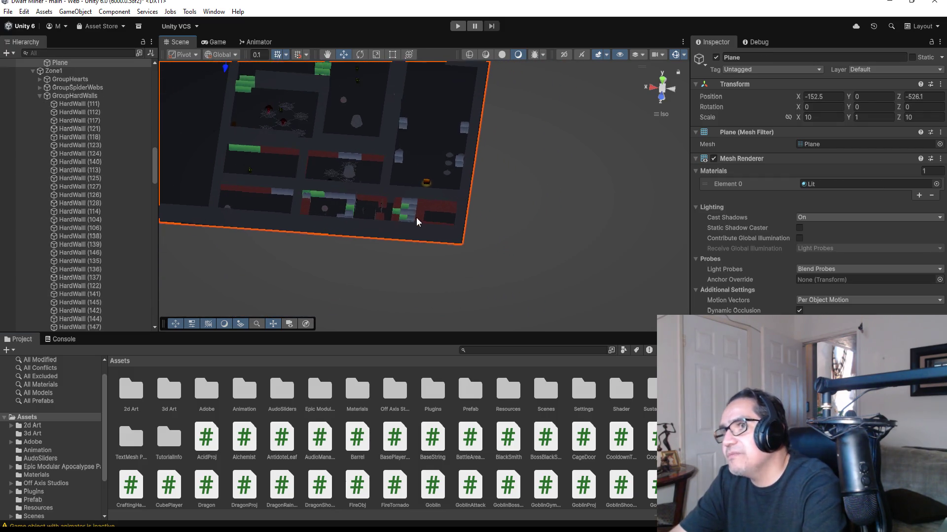
pyautogui.scroll(-3, 420, 240)
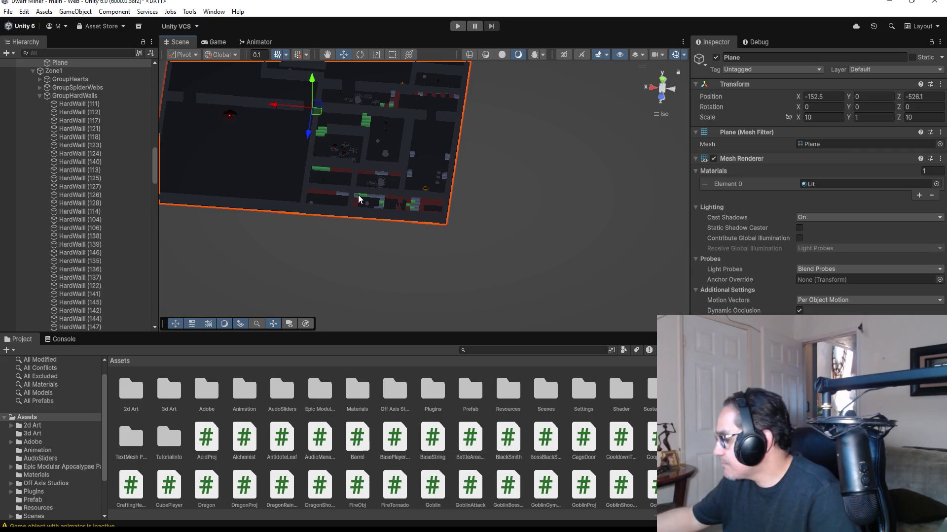
pyautogui.scroll(5, 360, 194)
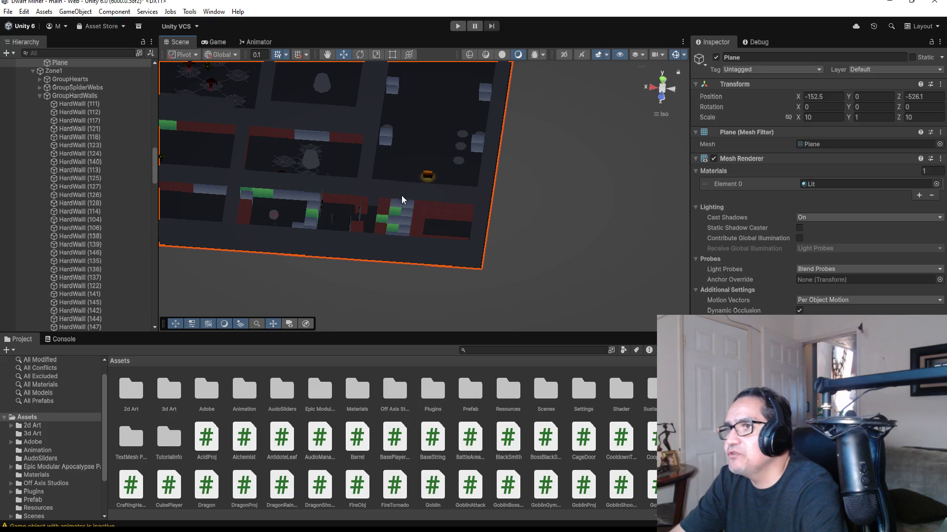
pyautogui.click(430, 195)
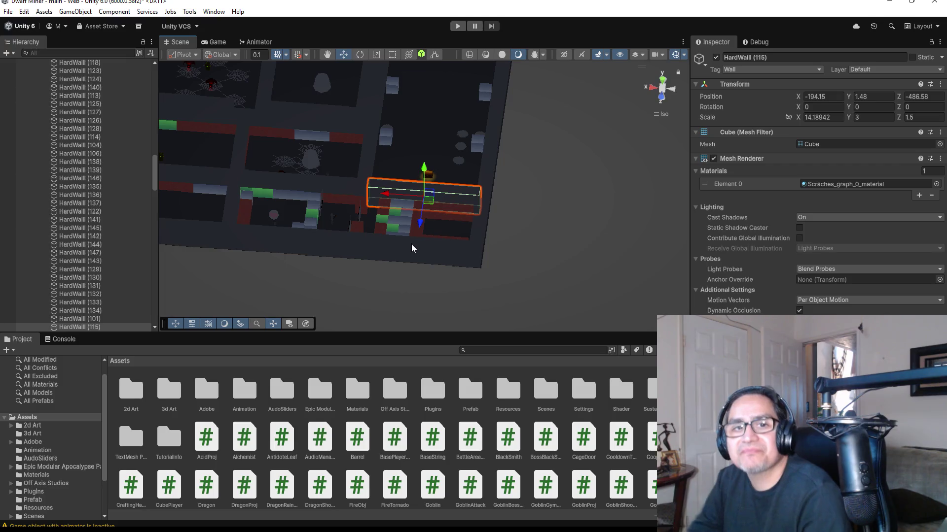
pyautogui.scroll(5, 429, 227)
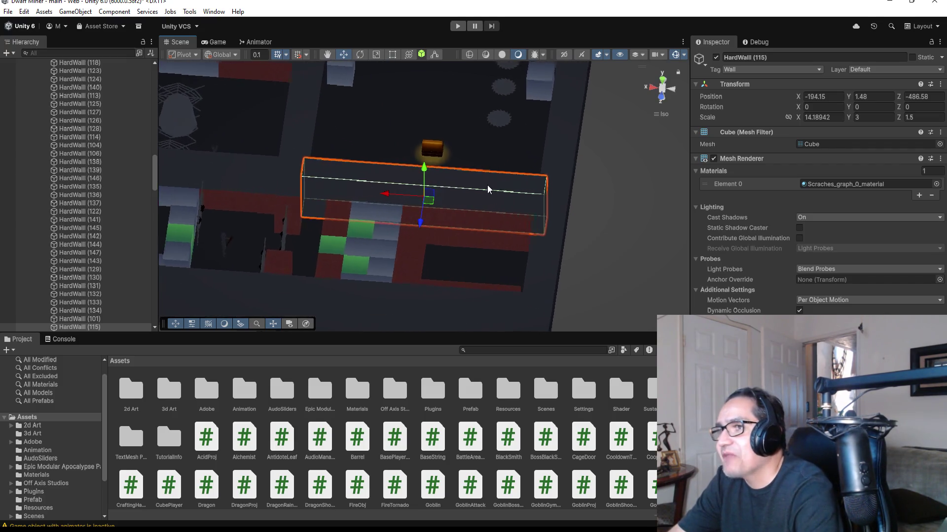
pyautogui.moveTo(483, 235)
pyautogui.mouseDown()
pyautogui.moveTo(503, 250)
pyautogui.moveTo(467, 249)
pyautogui.moveTo(492, 179)
pyautogui.moveTo(467, 254)
pyautogui.moveTo(479, 258)
pyautogui.moveTo(389, 207)
pyautogui.mouseUp()
pyautogui.scroll(-3, 389, 207)
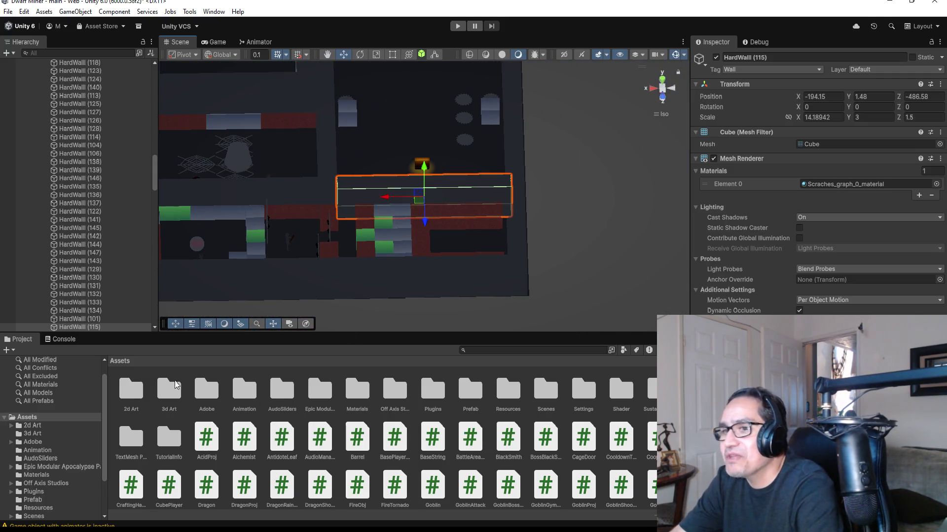
pyautogui.click(170, 394)
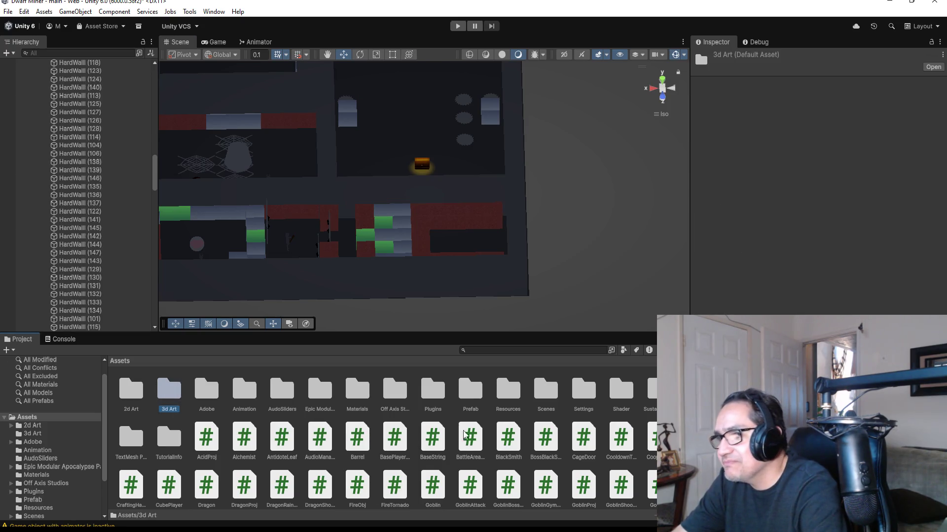
# Navigate Off Axis Studios > Polyworks > Prefabs and open the Atlased folder.
pyautogui.doubleClick(471, 392)
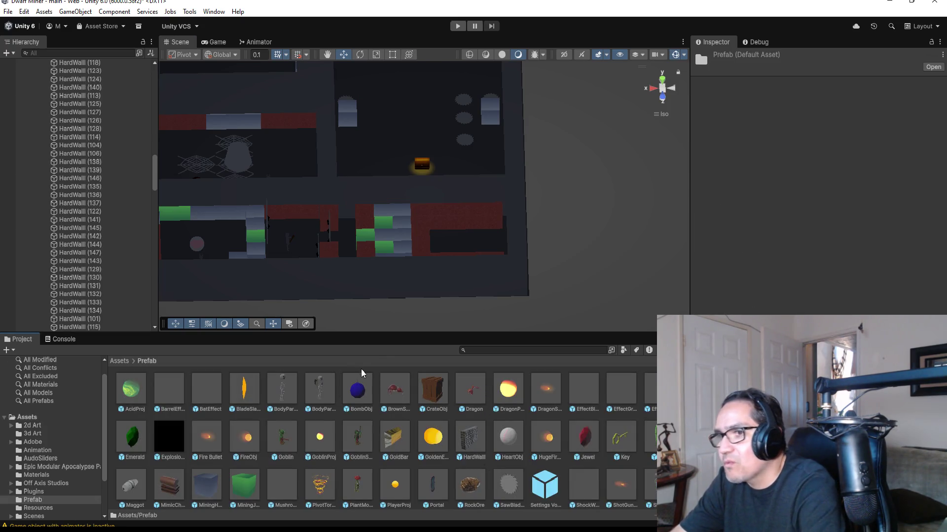
pyautogui.click(118, 361)
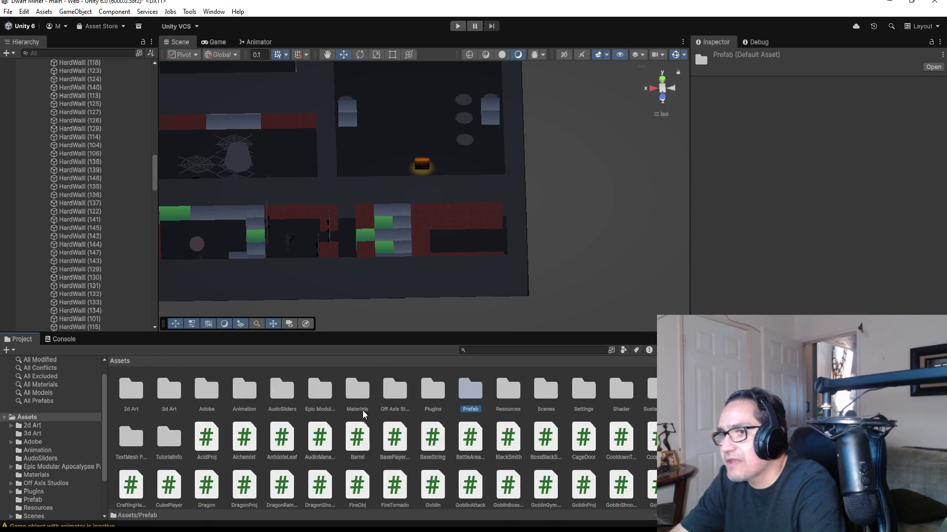
pyautogui.click(391, 392)
pyautogui.doubleClick(391, 394)
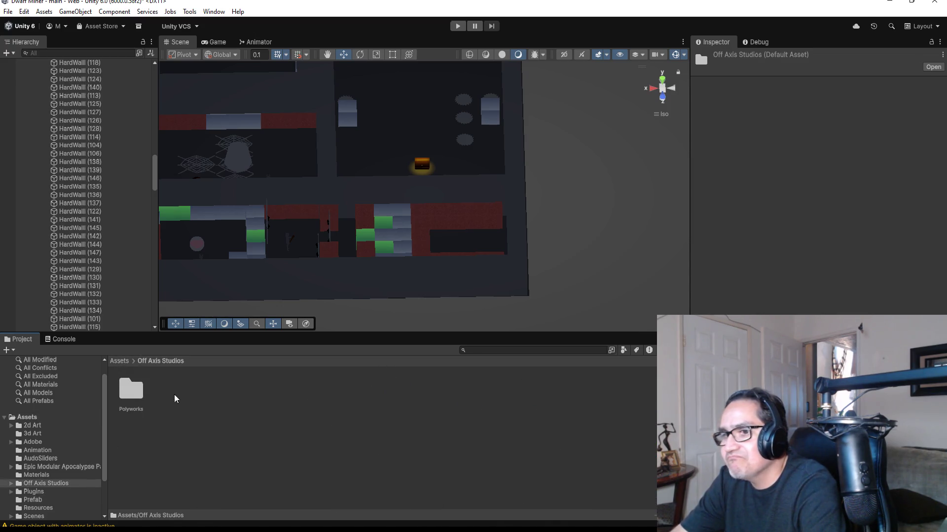
pyautogui.click(130, 391)
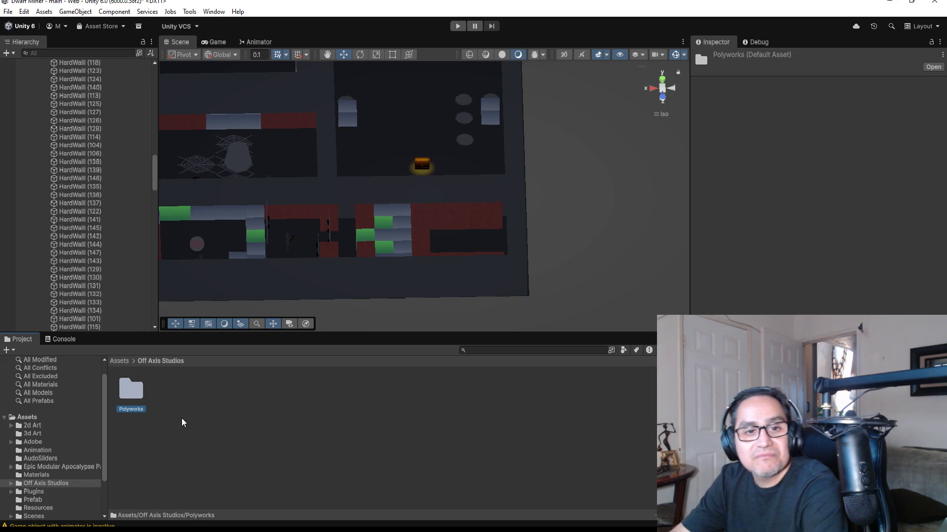
pyautogui.doubleClick(125, 393)
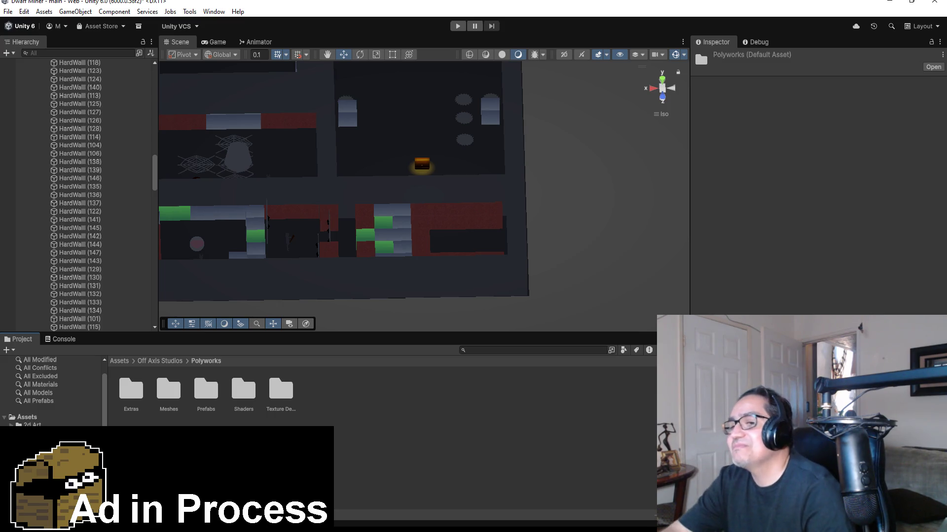
pyautogui.click(213, 390)
pyautogui.doubleClick(214, 391)
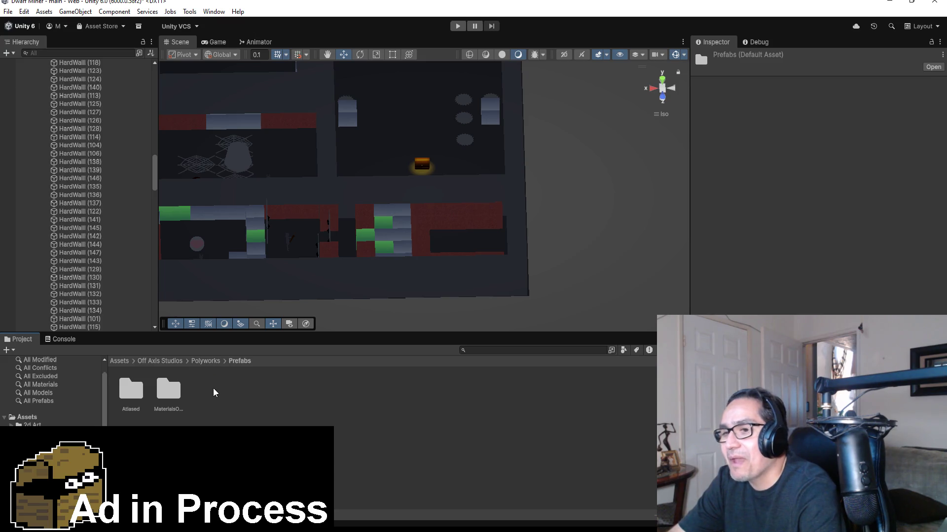
pyautogui.click(143, 393)
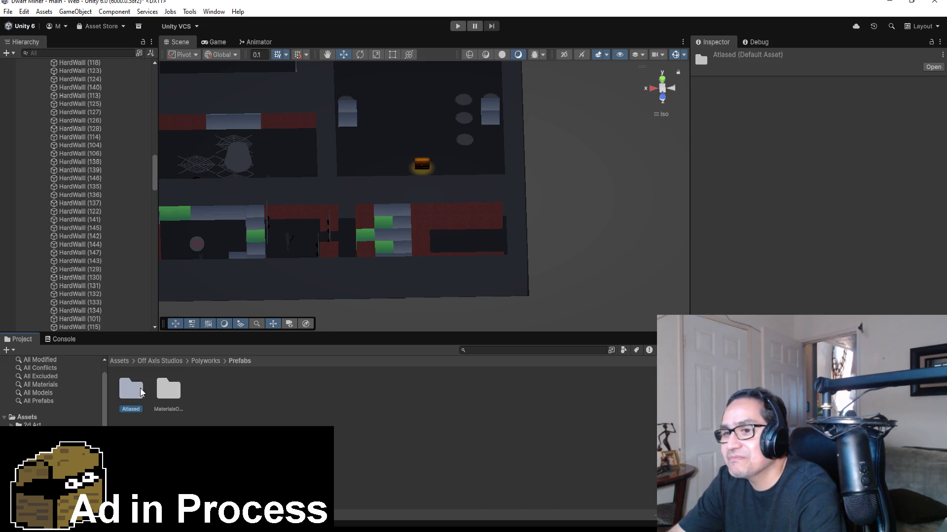
pyautogui.doubleClick(142, 394)
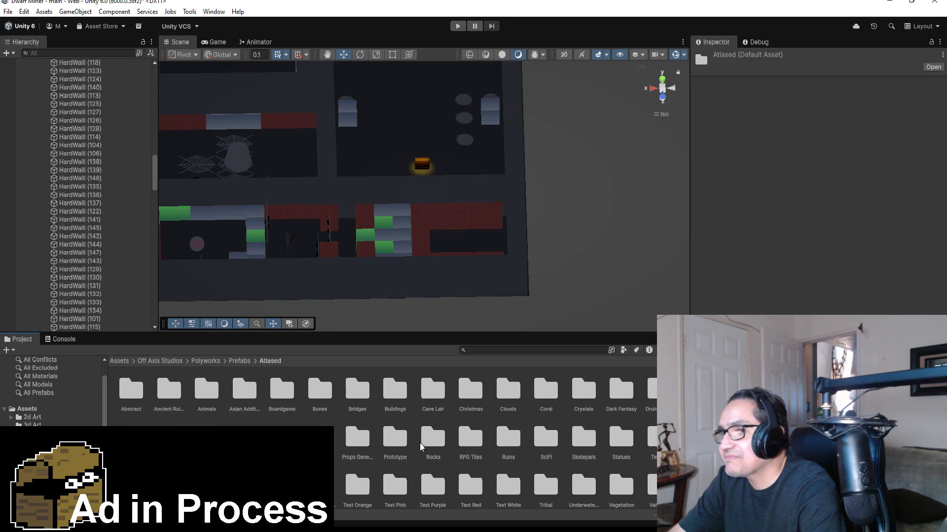
# Open the Rocks prefab folder and scroll through its rock thumbnails.
pyautogui.click(434, 438)
pyautogui.doubleClick(436, 437)
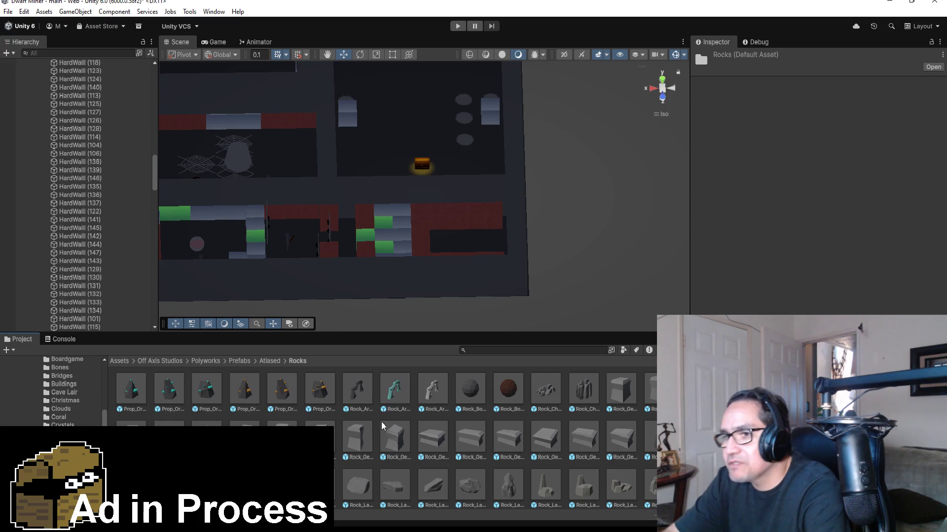
pyautogui.scroll(-3, 383, 425)
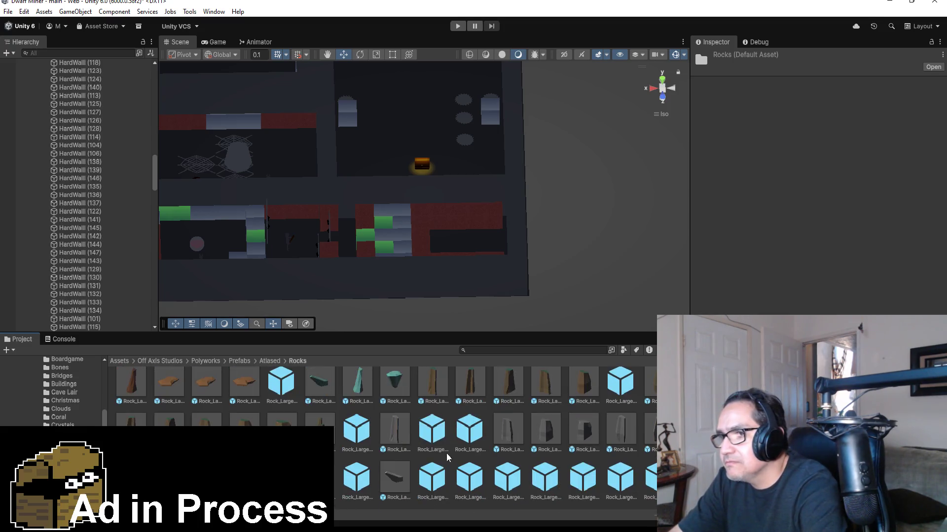
pyautogui.scroll(-3, 340, 445)
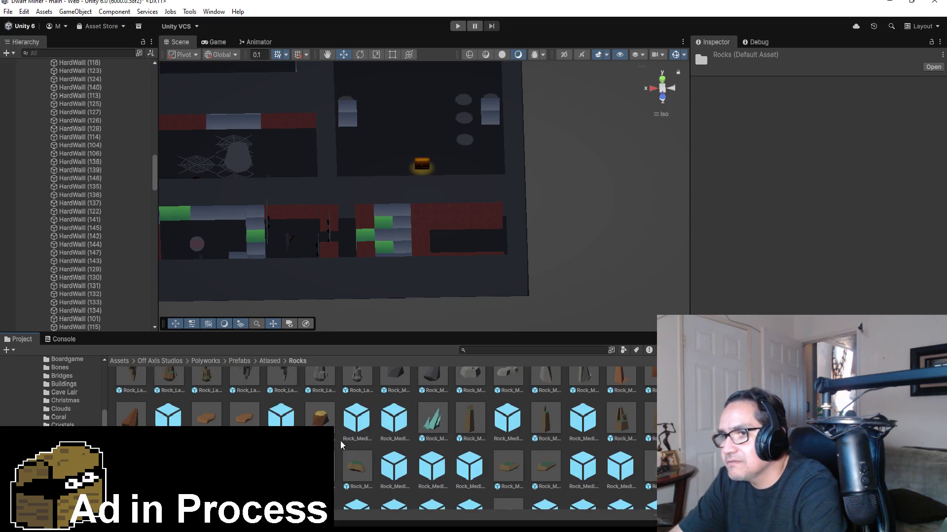
pyautogui.scroll(-3, 341, 444)
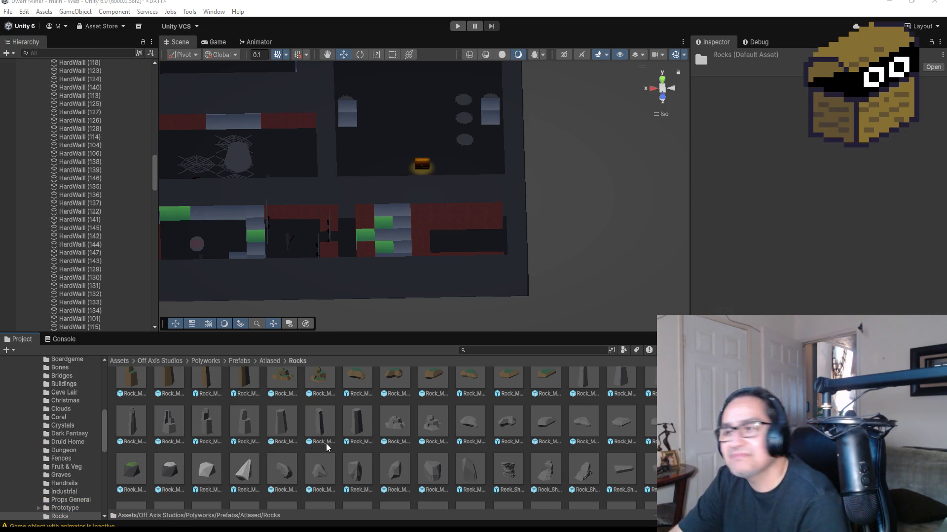
pyautogui.scroll(-10, 346, 434)
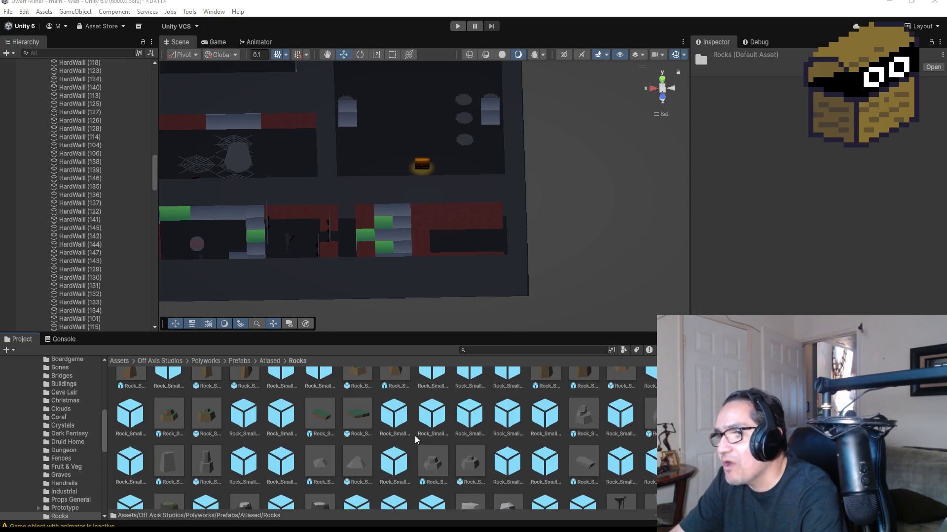
# Inspect Rock_Shard_11_Atlased, Rock_Small_09_Atlased and Rock_Small_05_Atlased, then collapse GroupHardWalls and Zone1.
pyautogui.click(432, 394)
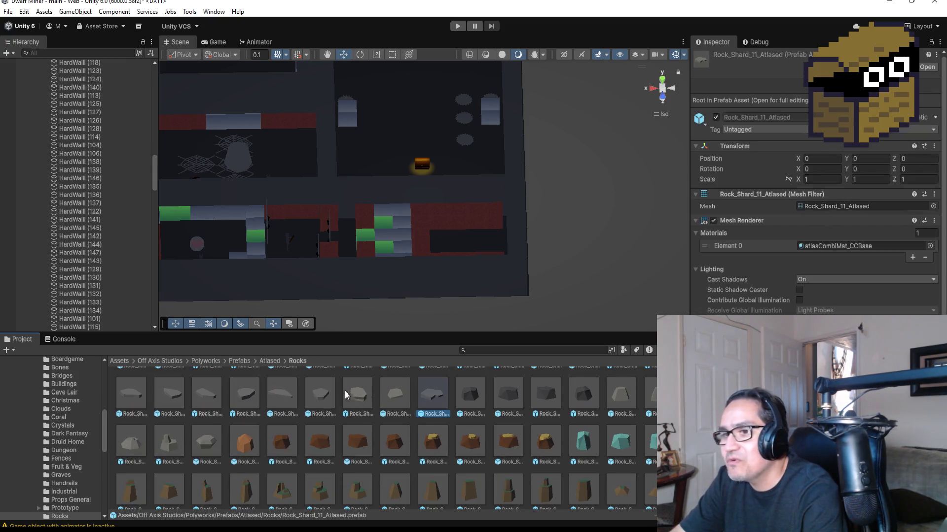
pyautogui.click(205, 442)
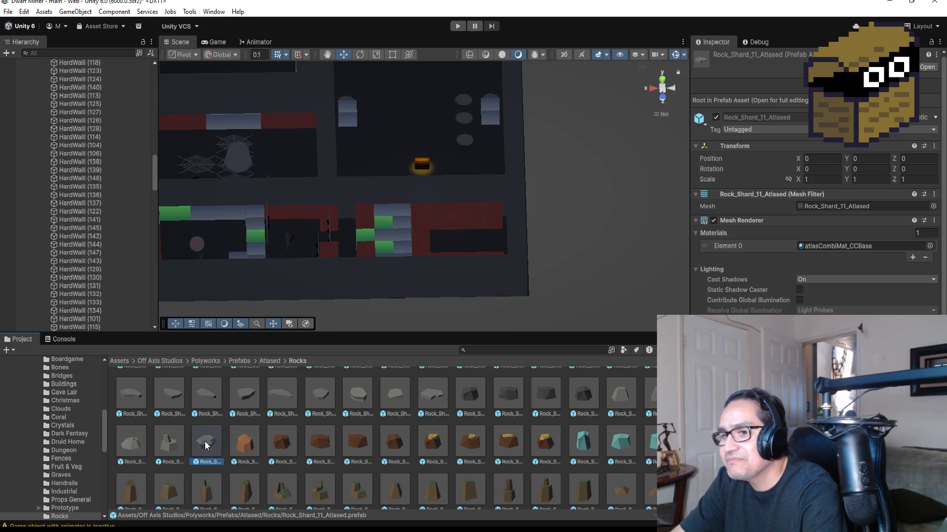
pyautogui.click(615, 397)
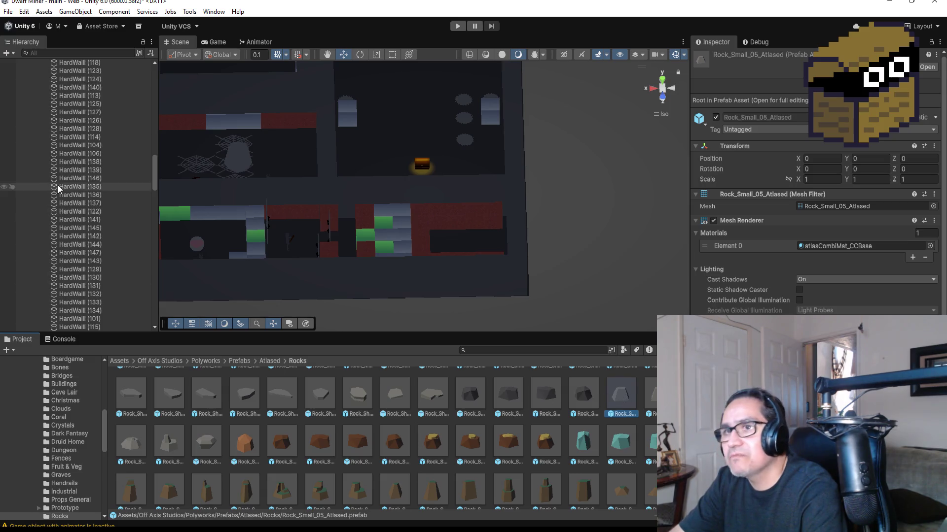
pyautogui.scroll(10, 58, 184)
pyautogui.click(39, 269)
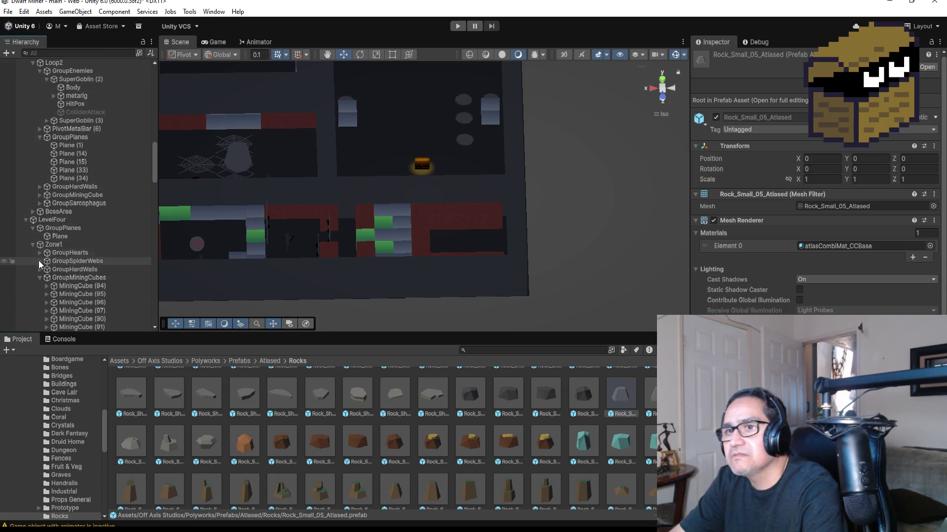
pyautogui.click(34, 243)
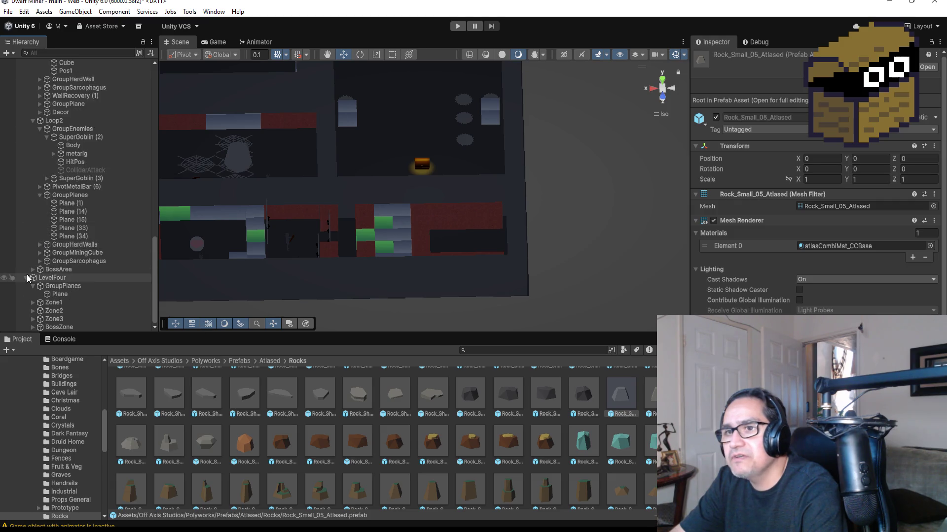
# Collapse LevelTwo, LevelThree and LevelFour's GroupPlanes in the Hierarchy.
pyautogui.scroll(2, 28, 266)
pyautogui.scroll(15, 36, 165)
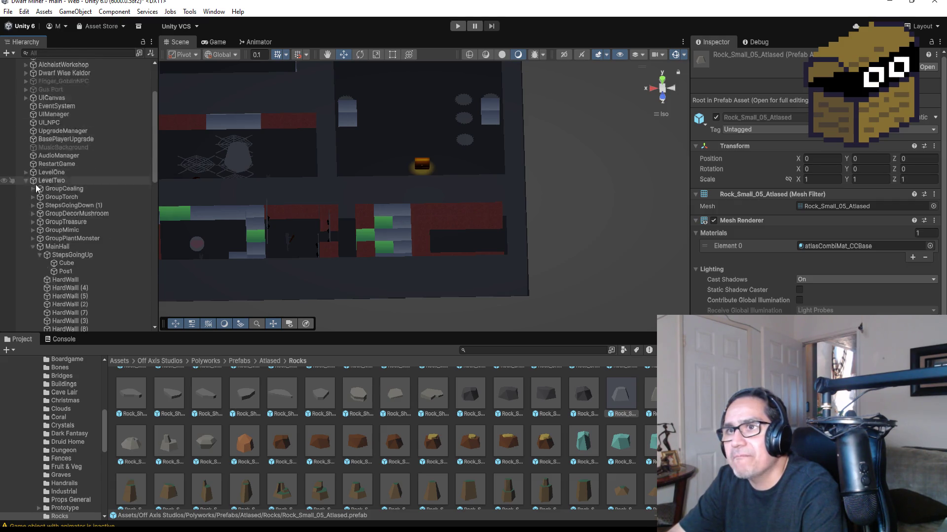
pyautogui.click(26, 211)
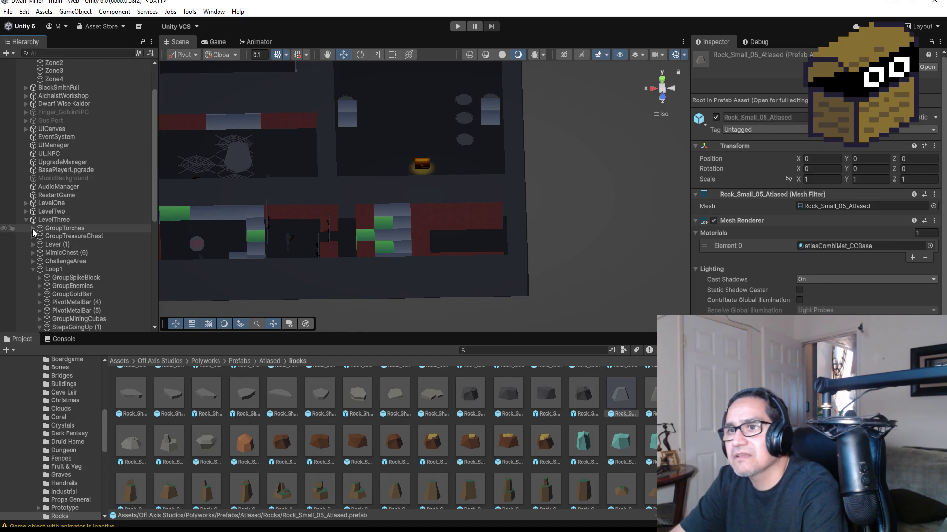
pyautogui.click(25, 220)
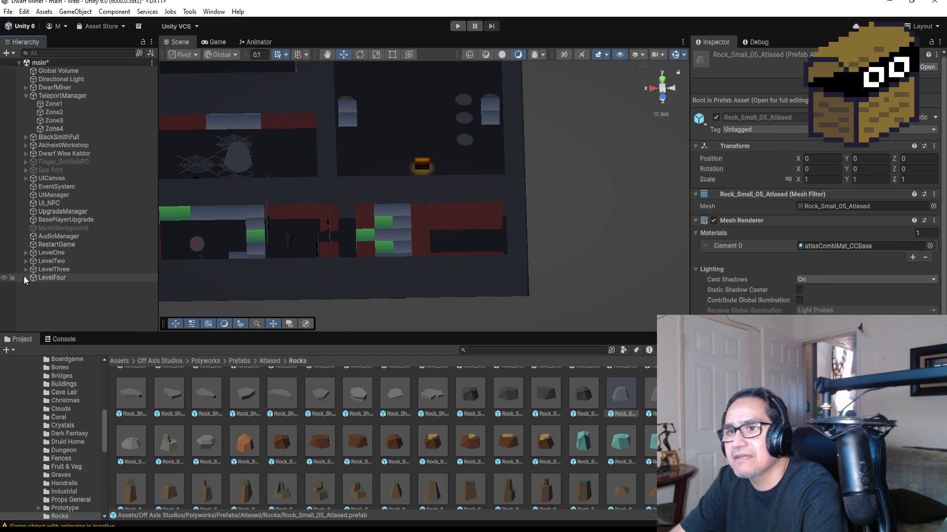
pyautogui.click(33, 286)
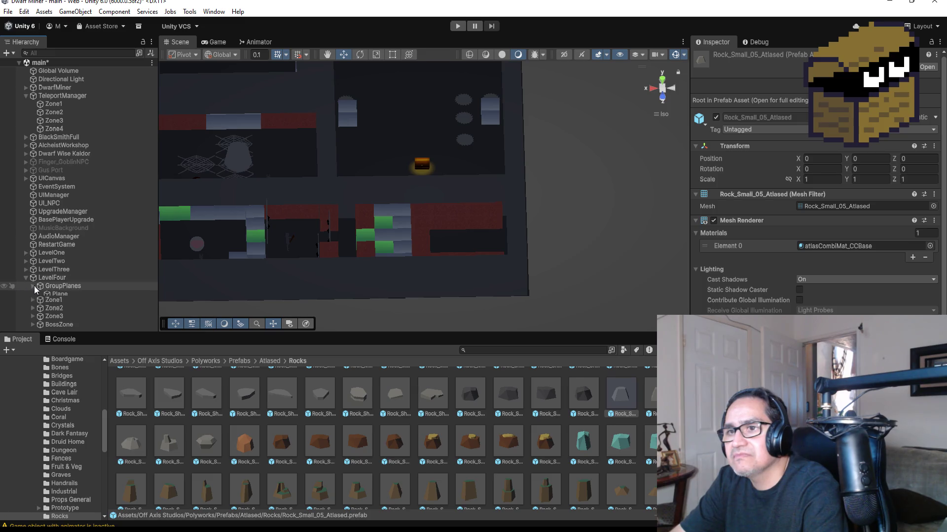
# Expand LevelFour's Zone1 and collapse its GroupMiningCubes and GroupDivitor groups.
pyautogui.click(45, 319)
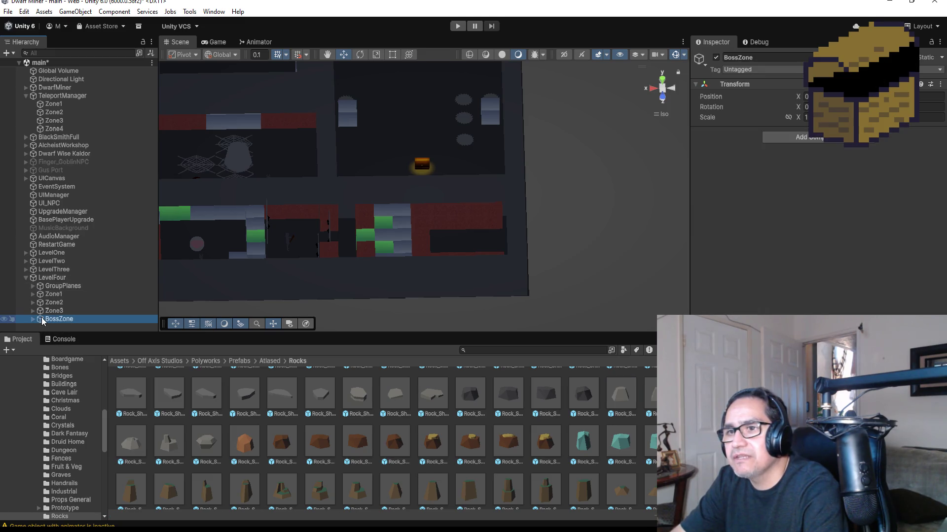
pyautogui.click(33, 302)
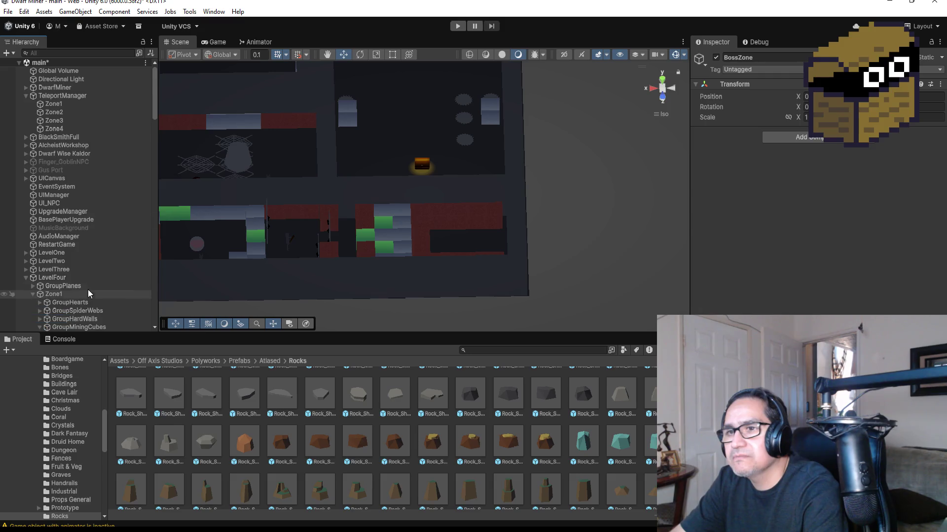
pyautogui.scroll(-5, 88, 289)
pyautogui.scroll(5, 90, 288)
pyautogui.click(40, 235)
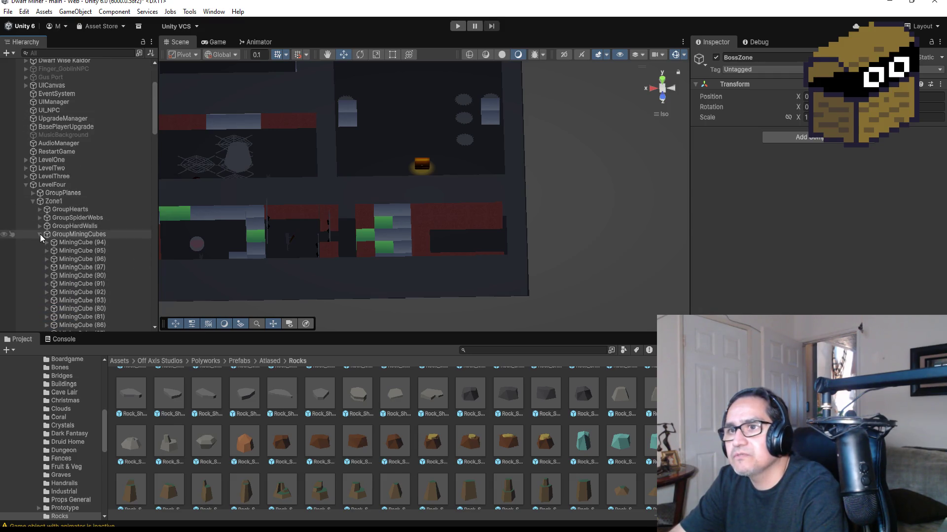
pyautogui.click(40, 259)
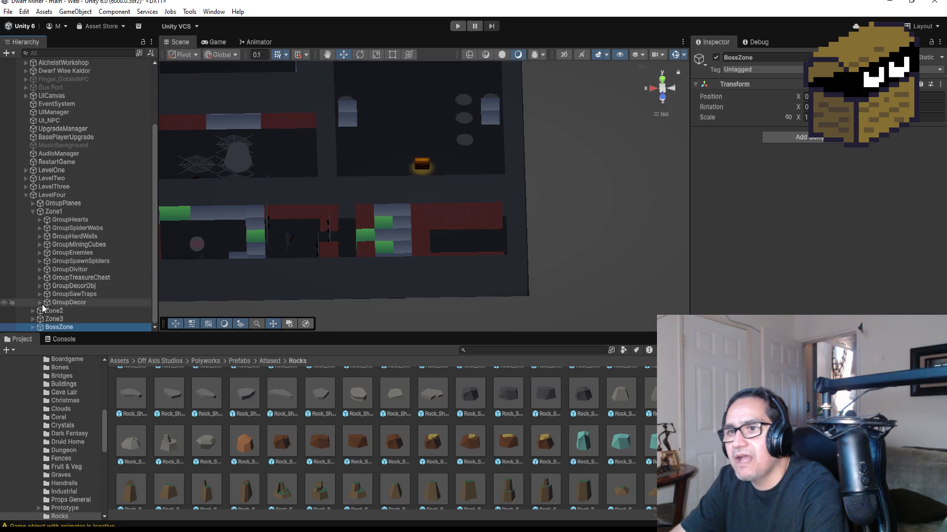
# Create an empty child of Zone1 named GroupRocks, then bring up File Explorer.
pyautogui.rightClick(57, 212)
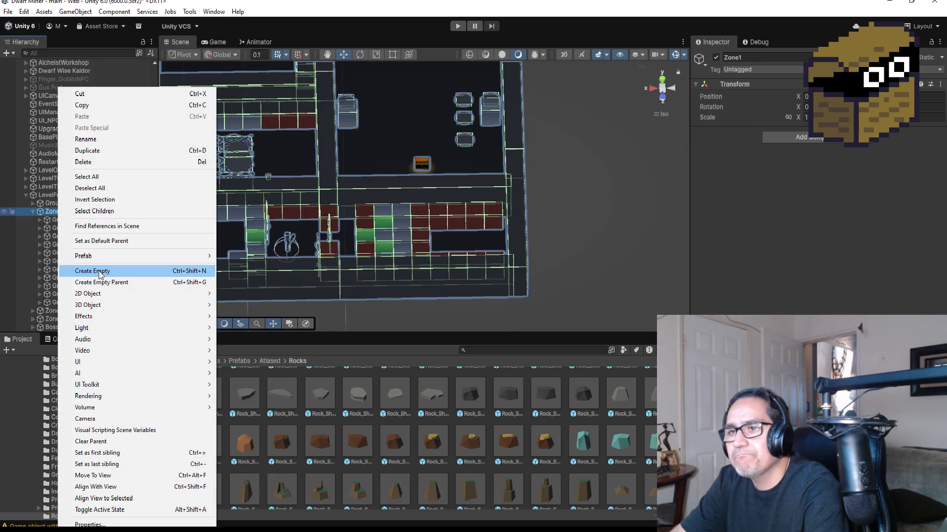
pyautogui.click(99, 271)
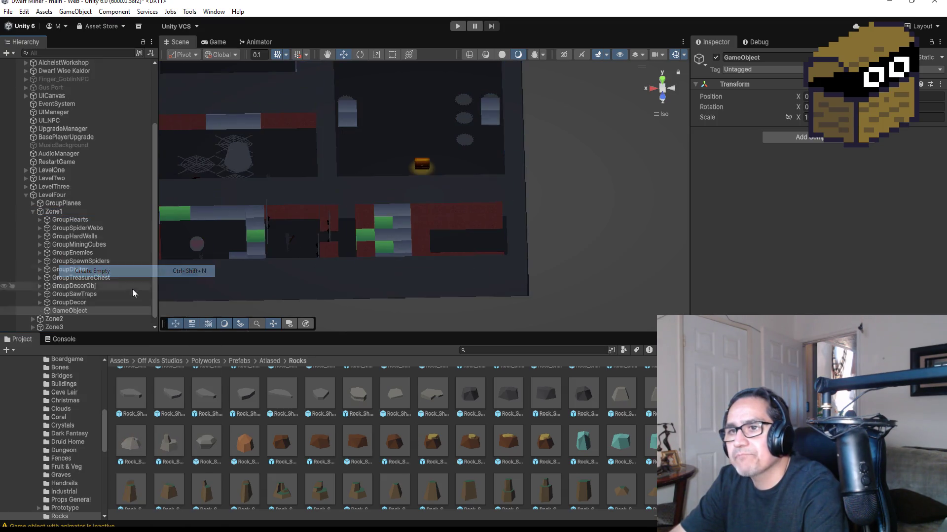
pyautogui.click(768, 58)
pyautogui.write('Grou0p')
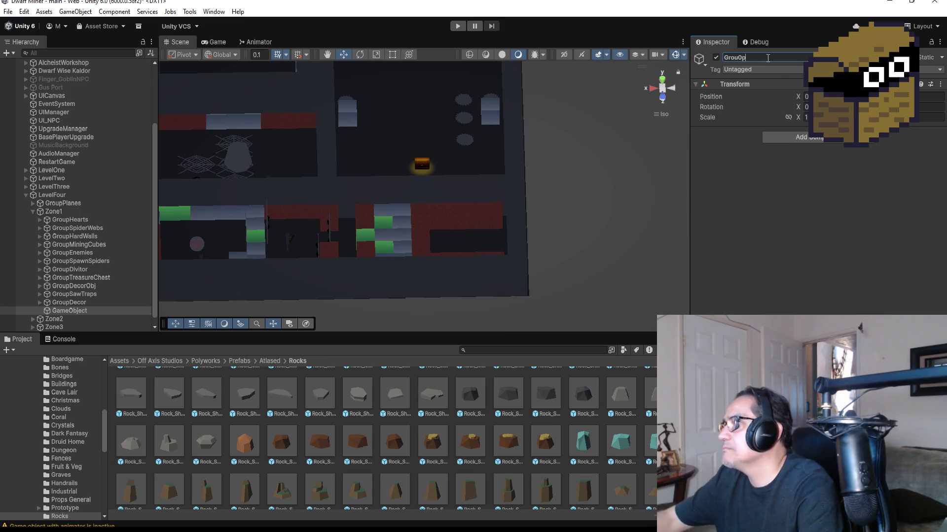
pyautogui.press('BackSpace')
pyautogui.press('BackSpace')
pyautogui.write('pRocks')
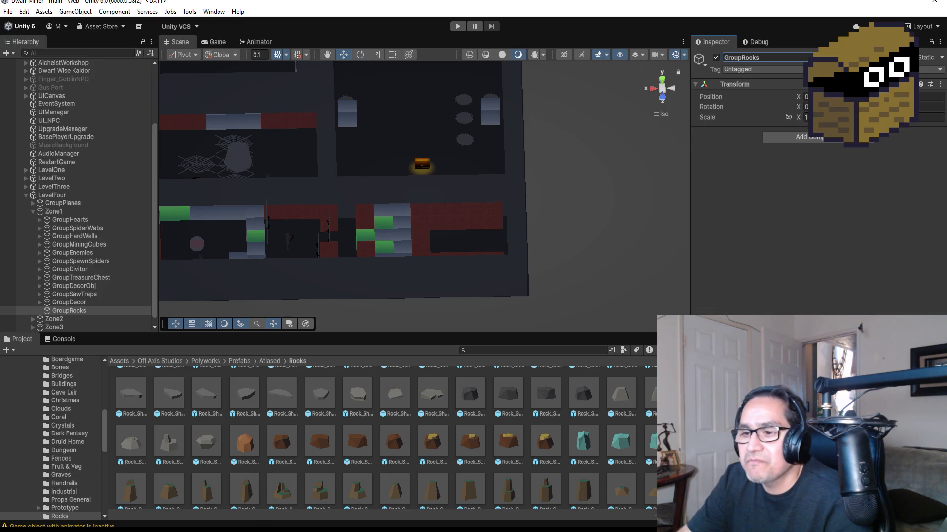
pyautogui.press('super+e')
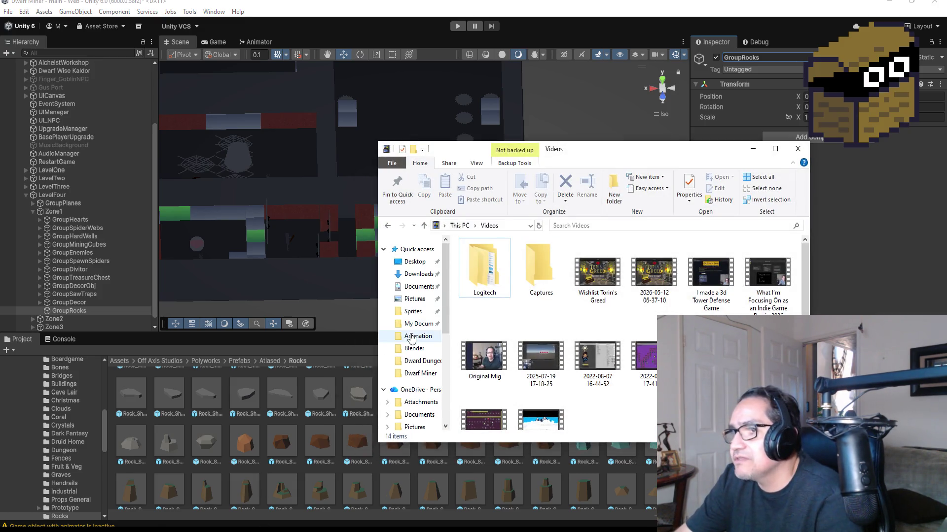
# Open My Documents and scroll to locate the Unity projects folder.
pyautogui.click(416, 324)
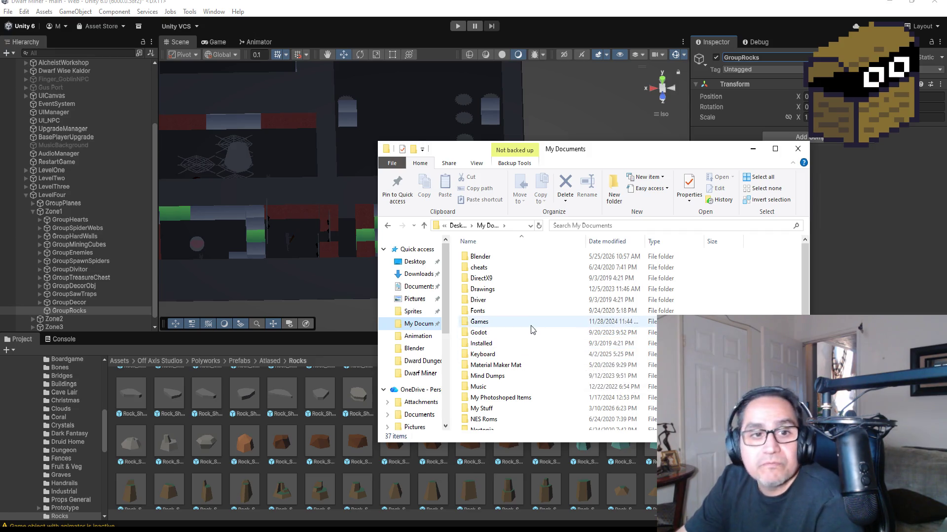
pyautogui.scroll(-2, 522, 345)
pyautogui.scroll(2, 503, 343)
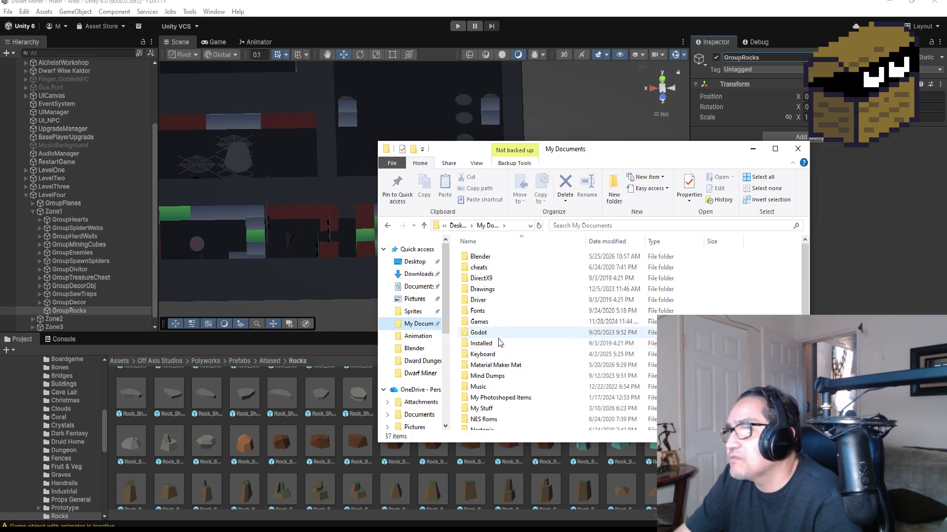
pyautogui.scroll(-1, 503, 370)
pyautogui.click(499, 373)
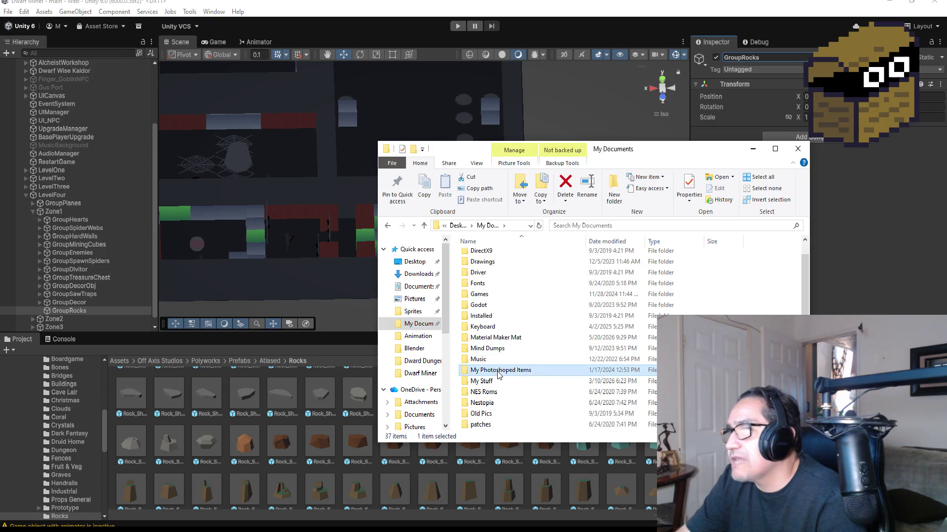
pyautogui.scroll(1, 499, 374)
pyautogui.scroll(-5, 500, 375)
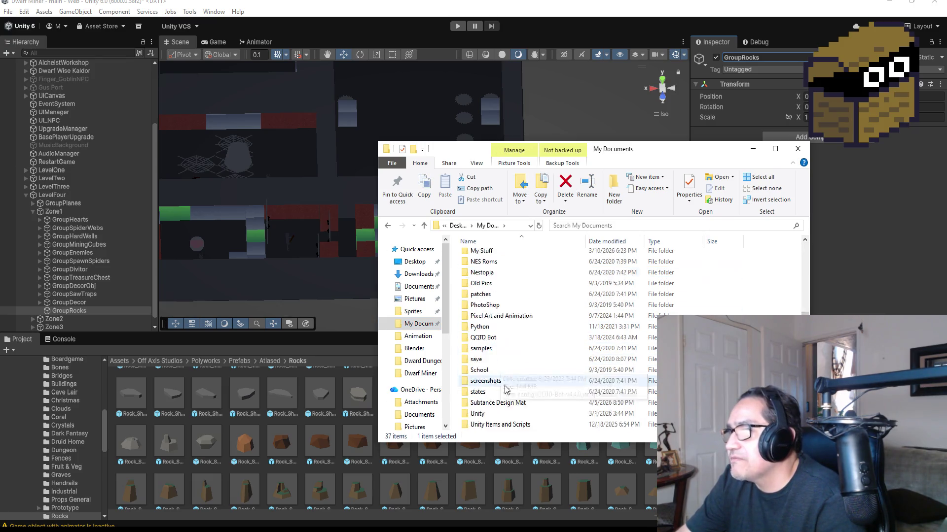
pyautogui.scroll(-1, 505, 389)
# Go into Unity projects > Dwarf Miner and select Dwarf Miner.sln.
pyautogui.doubleClick(503, 382)
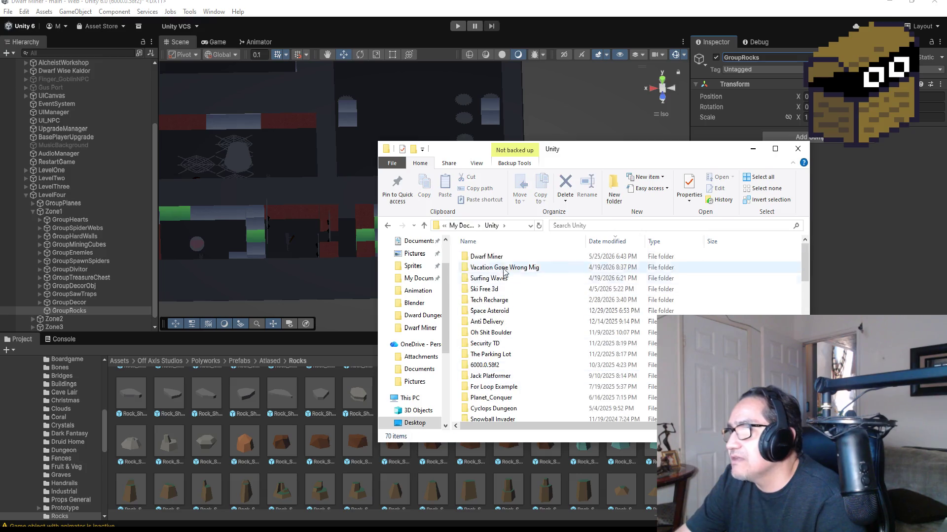
pyautogui.doubleClick(486, 256)
pyautogui.scroll(-3, 513, 345)
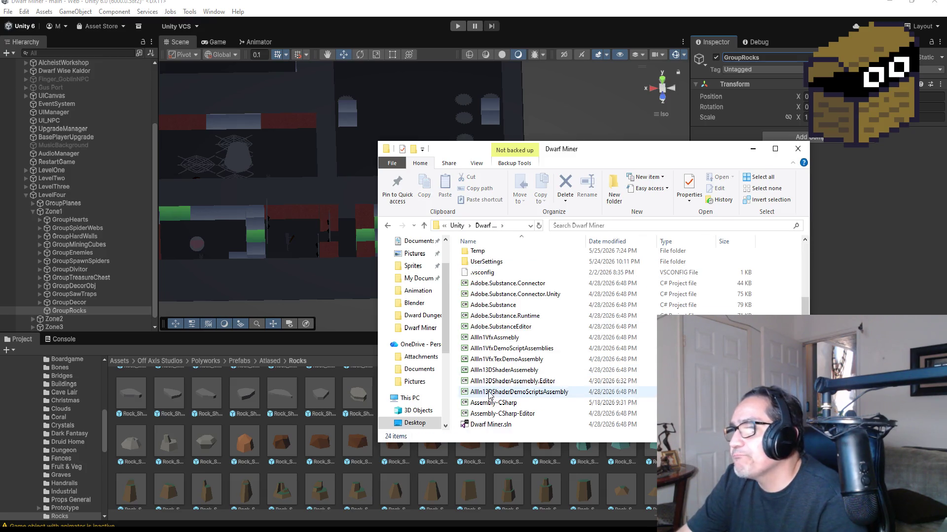
pyautogui.click(493, 425)
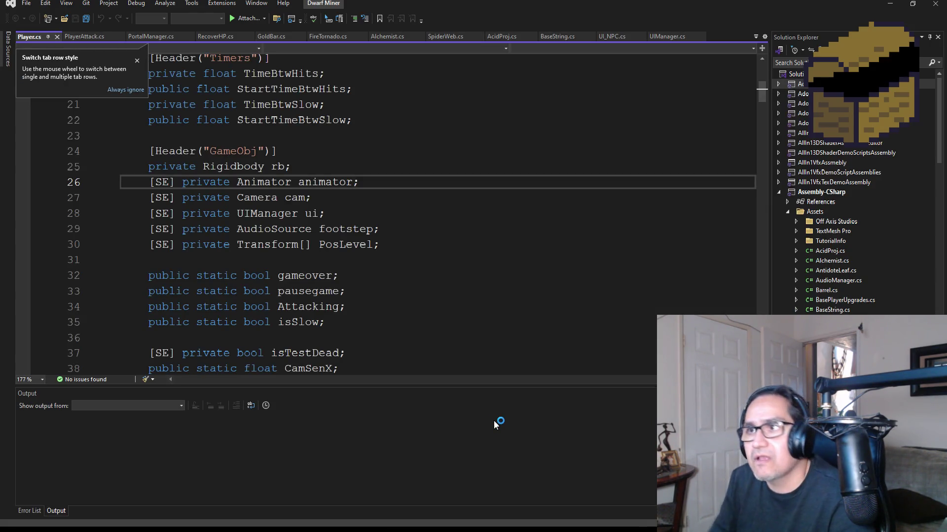
# Open TriggerGymGoblin.cs from Solution Explorer, then switch back to UI_NPC.cs.
pyautogui.scroll(-12, 839, 294)
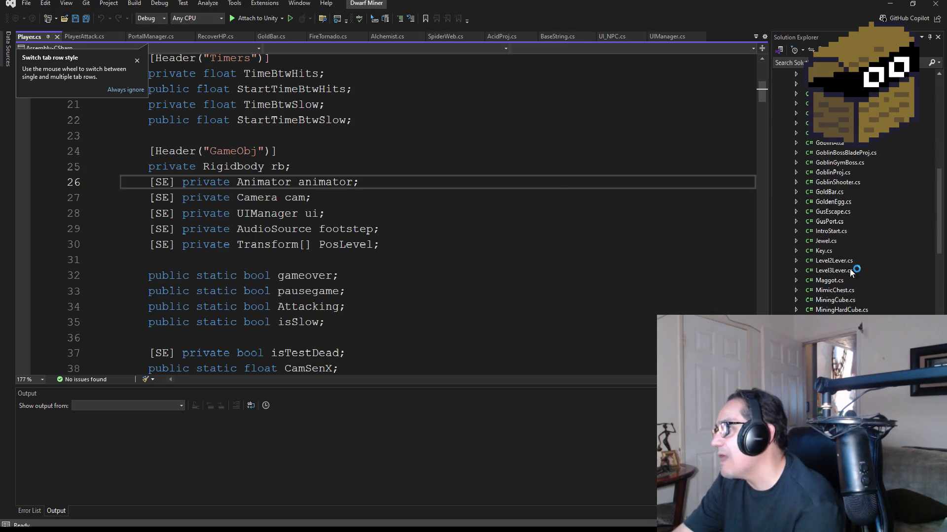
pyautogui.scroll(-5, 844, 296)
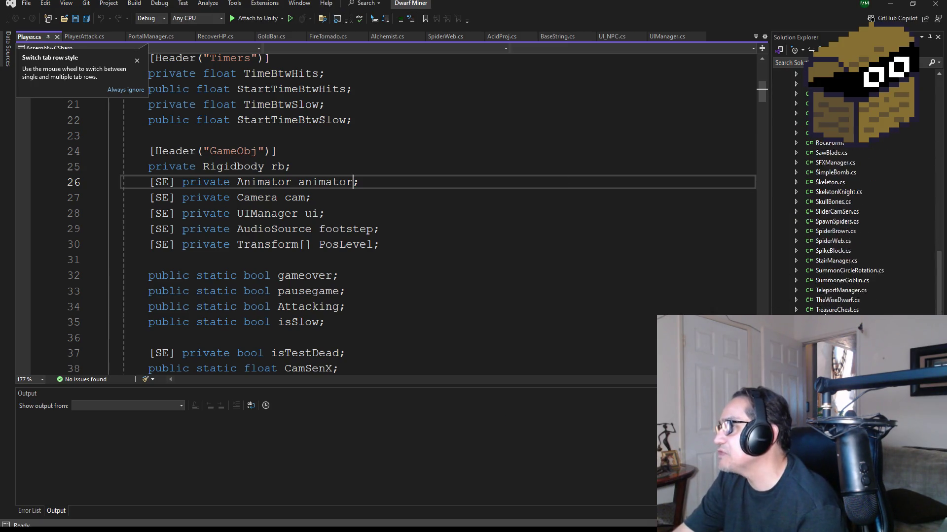
pyautogui.doubleClick(843, 300)
pyautogui.scroll(-1, 843, 296)
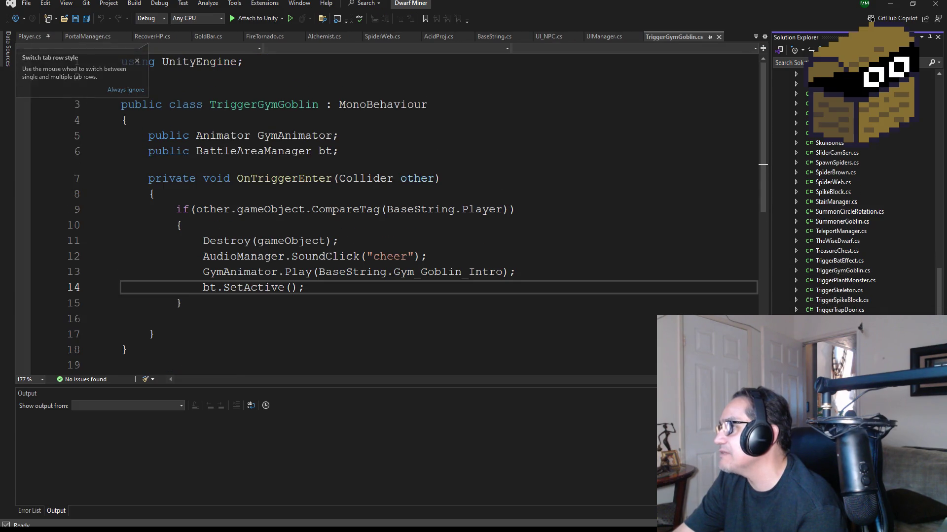
pyautogui.hotkey('ctrl', 'Tab')
# Find PlayerAttack.cs in Solution Explorer and open it in the editor.
pyautogui.scroll(-5, 285, 241)
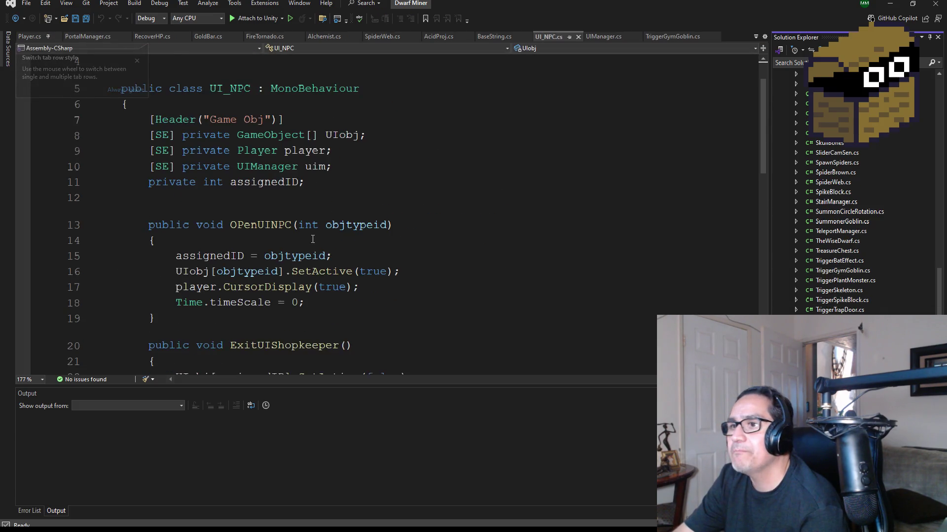
pyautogui.scroll(-1, 291, 283)
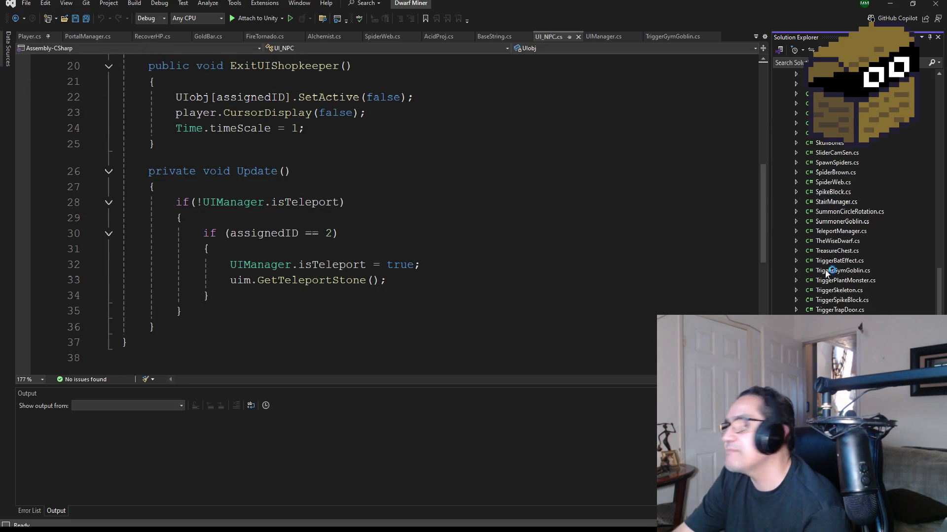
pyautogui.scroll(10, 838, 237)
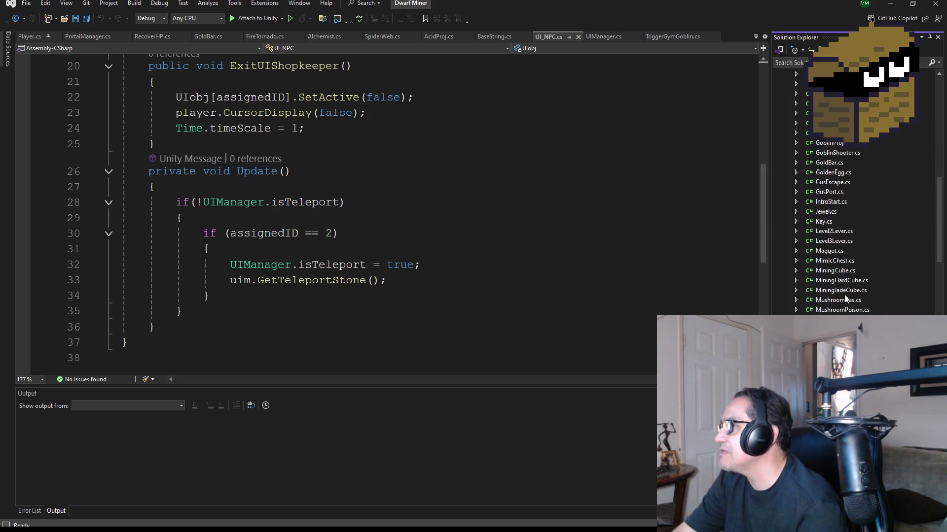
pyautogui.scroll(-3, 844, 298)
pyautogui.doubleClick(841, 260)
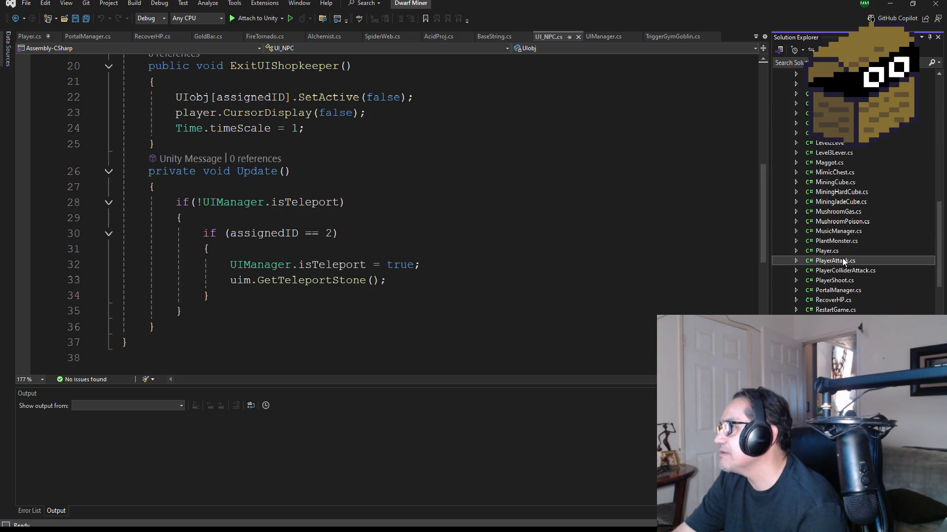
pyautogui.scroll(-15, 315, 243)
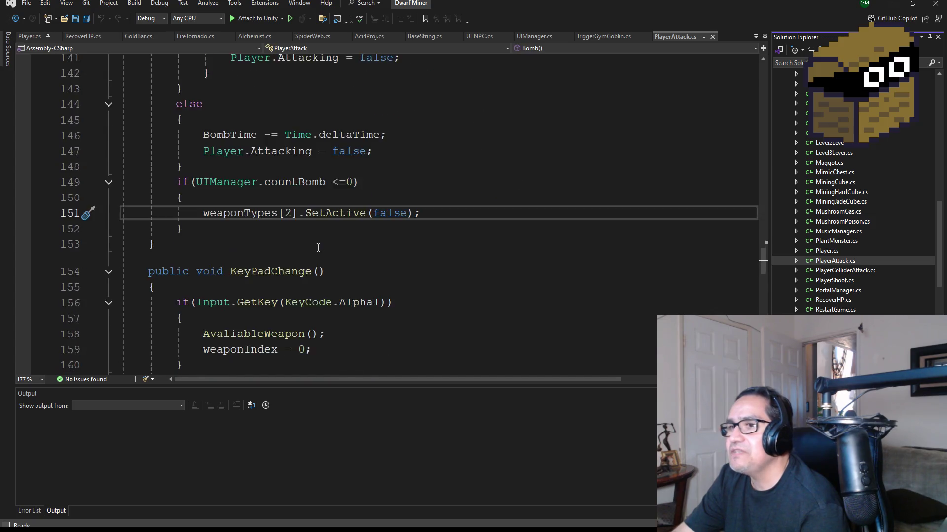
pyautogui.scroll(-4, 325, 248)
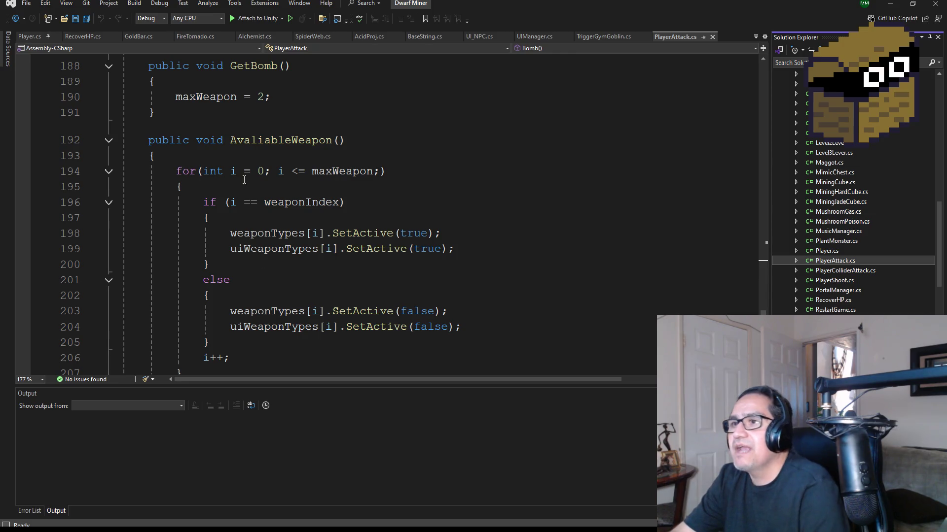
pyautogui.scroll(-1, 271, 233)
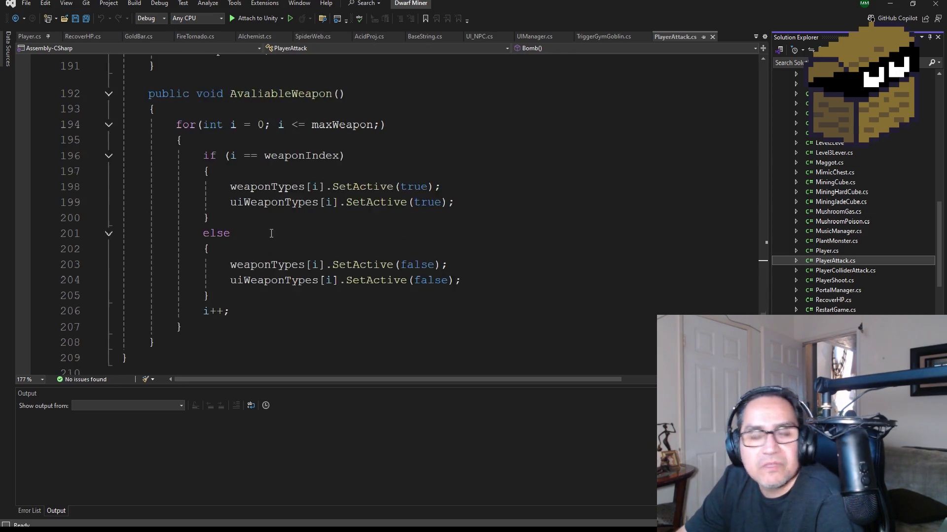
pyautogui.scroll(-1, 271, 234)
pyautogui.scroll(2, 349, 239)
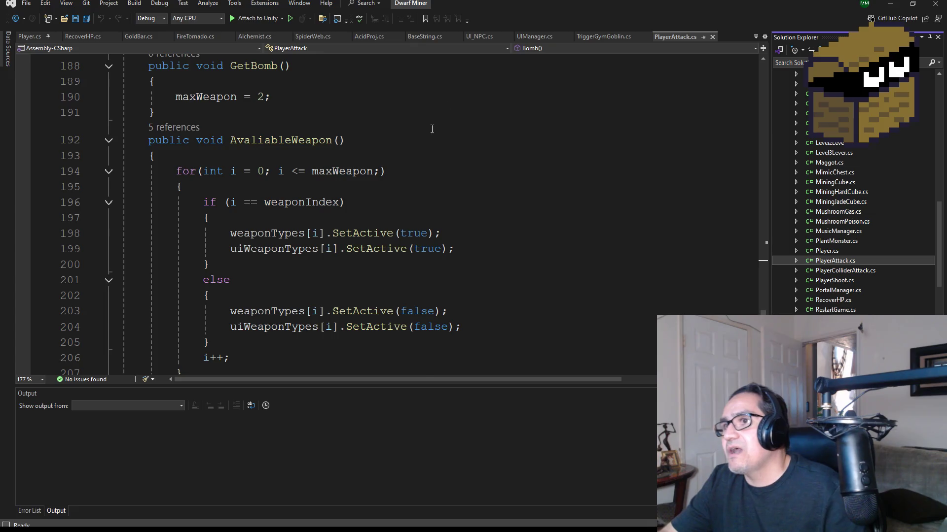
pyautogui.scroll(2, 433, 127)
pyautogui.scroll(-3, 434, 207)
pyautogui.scroll(1, 434, 207)
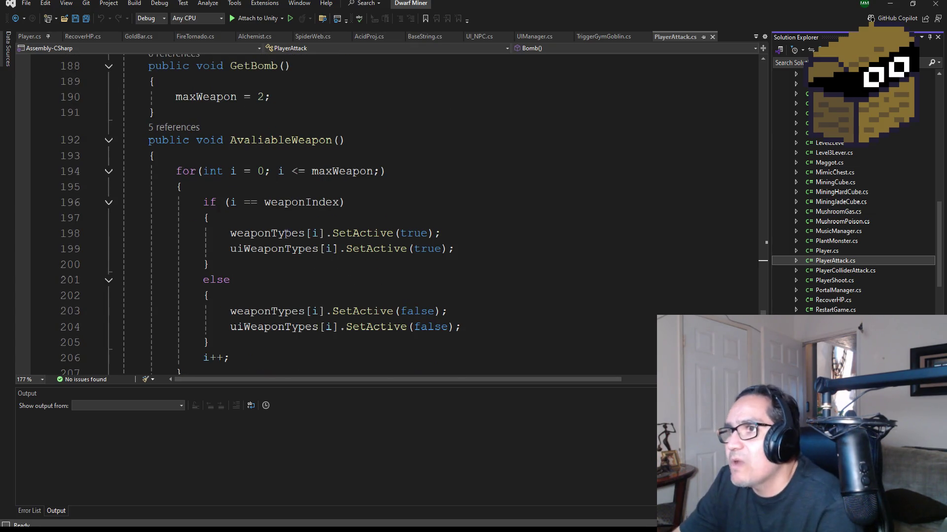
pyautogui.scroll(-1, 306, 138)
pyautogui.doubleClick(330, 125)
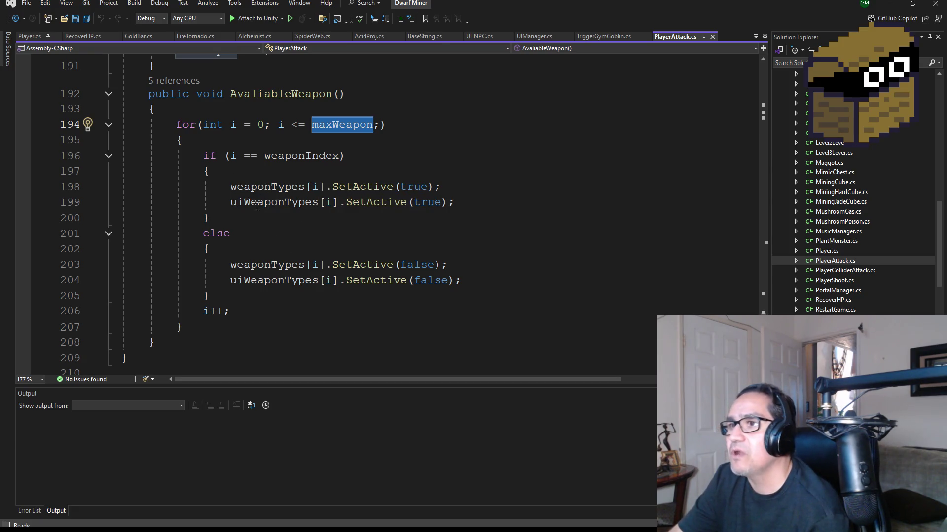
pyautogui.doubleClick(315, 187)
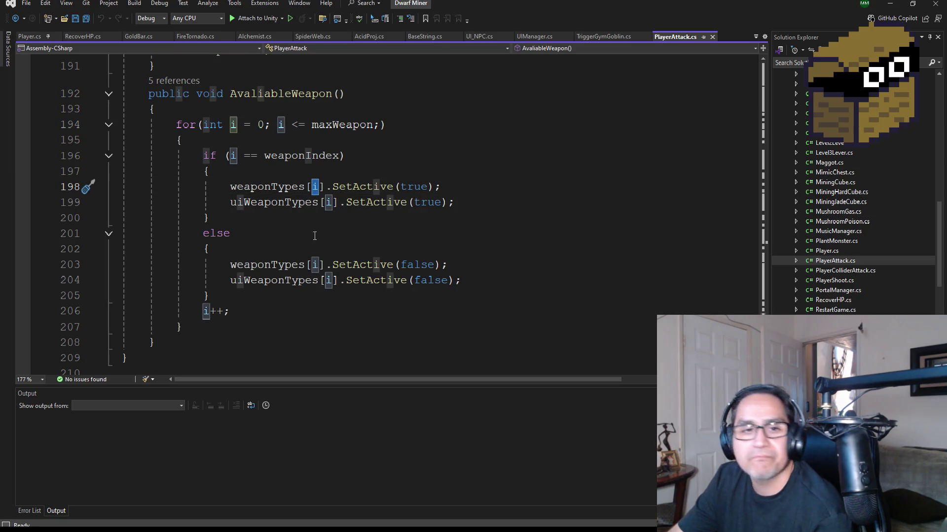
pyautogui.scroll(2, 314, 236)
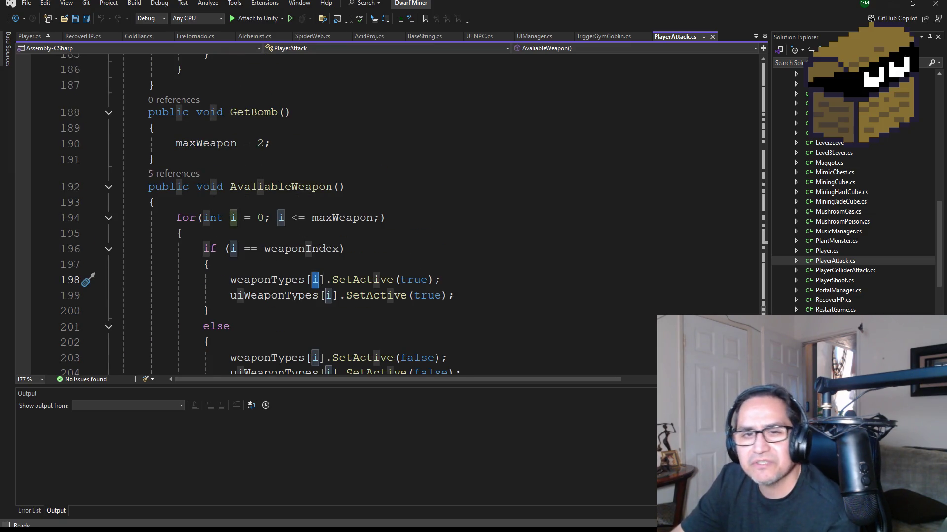
pyautogui.scroll(20, 328, 248)
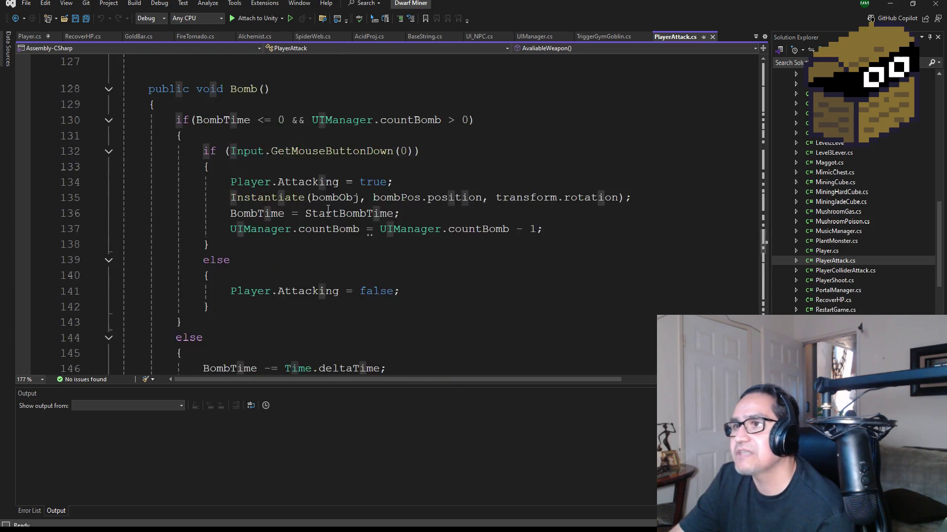
pyautogui.scroll(20, 328, 210)
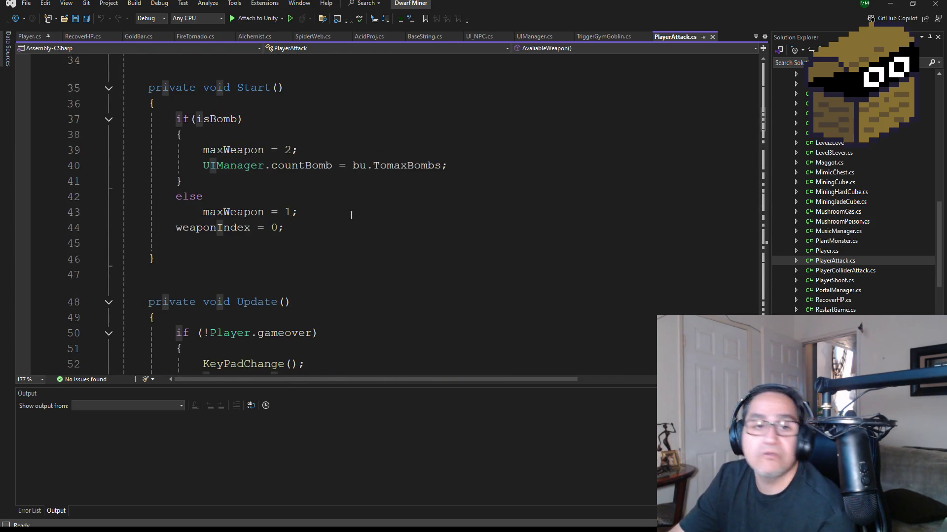
pyautogui.scroll(11, 351, 215)
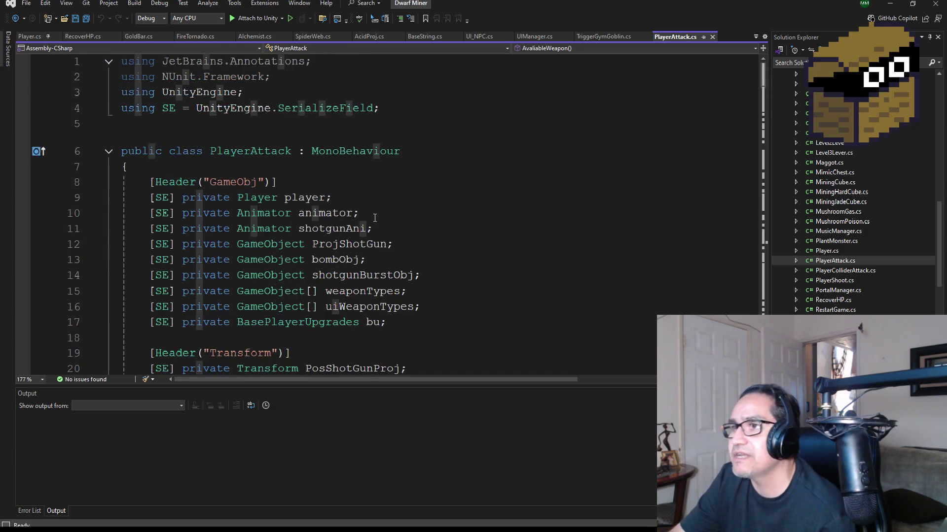
pyautogui.scroll(-3, 377, 224)
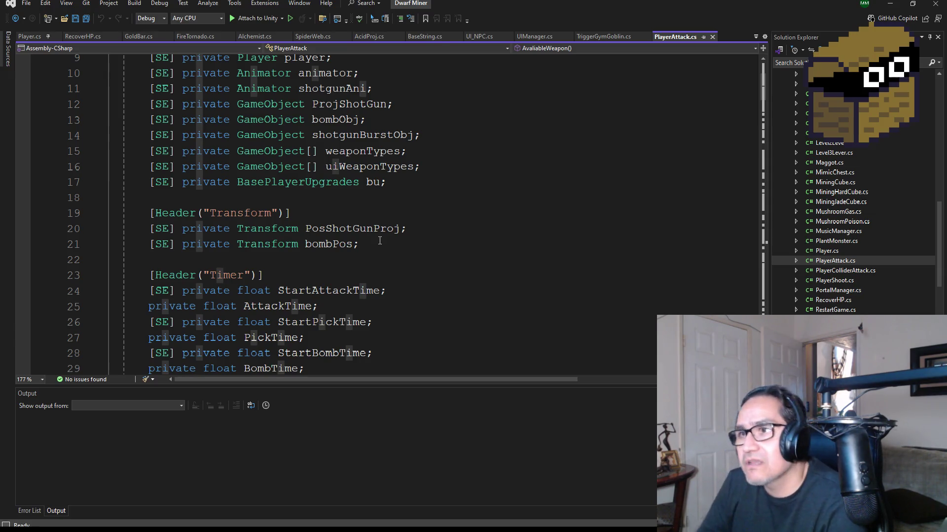
pyautogui.scroll(3, 321, 222)
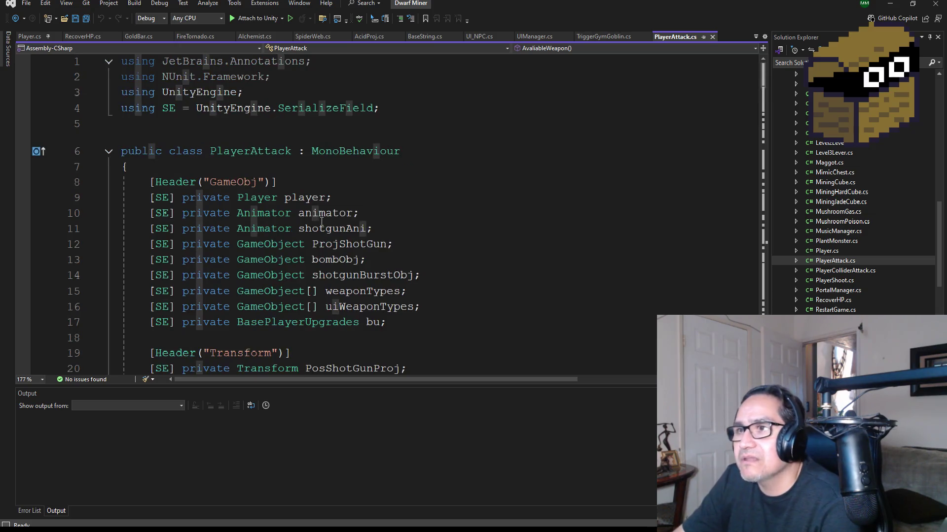
# Check the SerializeField attribute and highlight every GameObject use in PlayerAttack.cs.
pyautogui.doubleClick(162, 198)
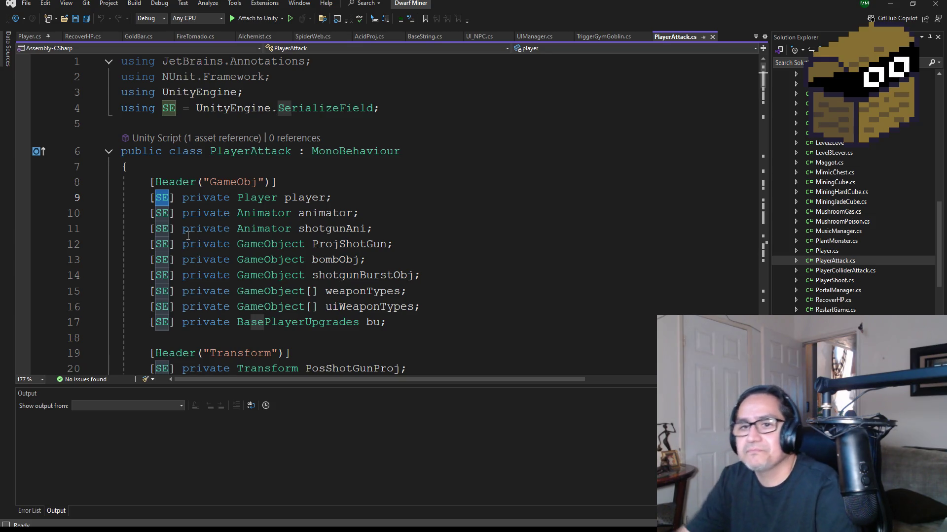
pyautogui.scroll(-2, 311, 220)
pyautogui.click(306, 198)
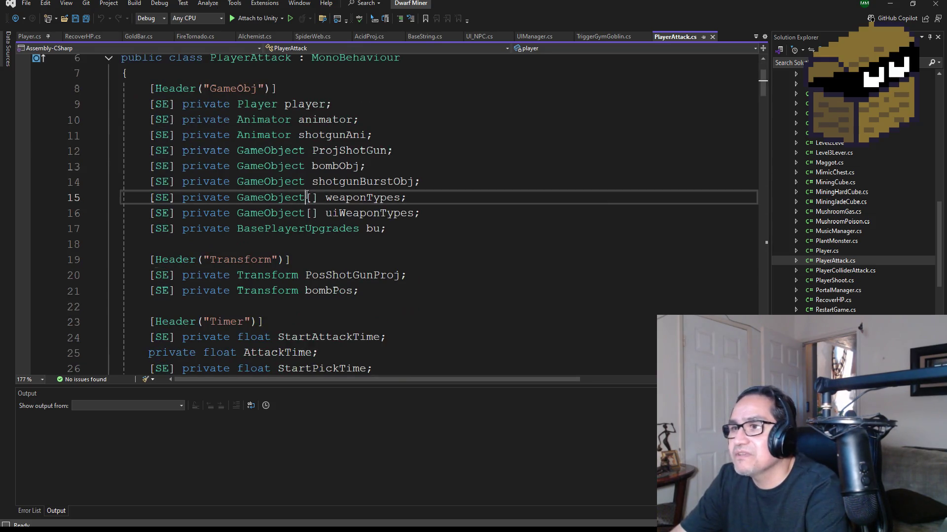
# Highlight the float timer fields in PlayerAttack.cs and save all open files.
pyautogui.scroll(-3, 287, 250)
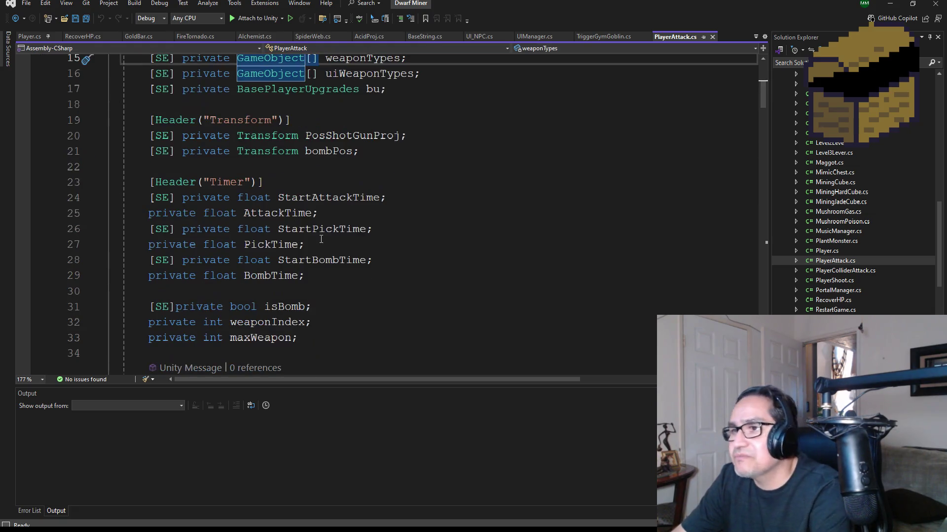
pyautogui.click(254, 229)
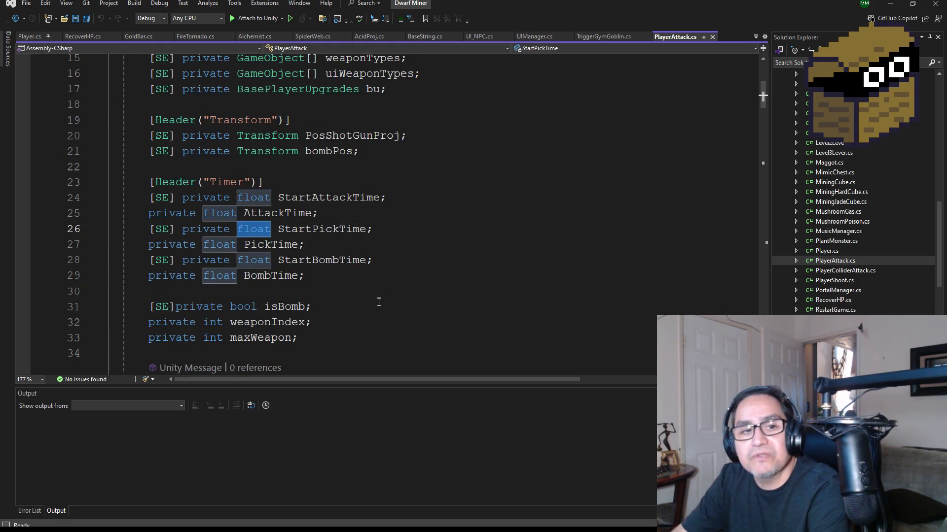
pyautogui.scroll(-2, 374, 277)
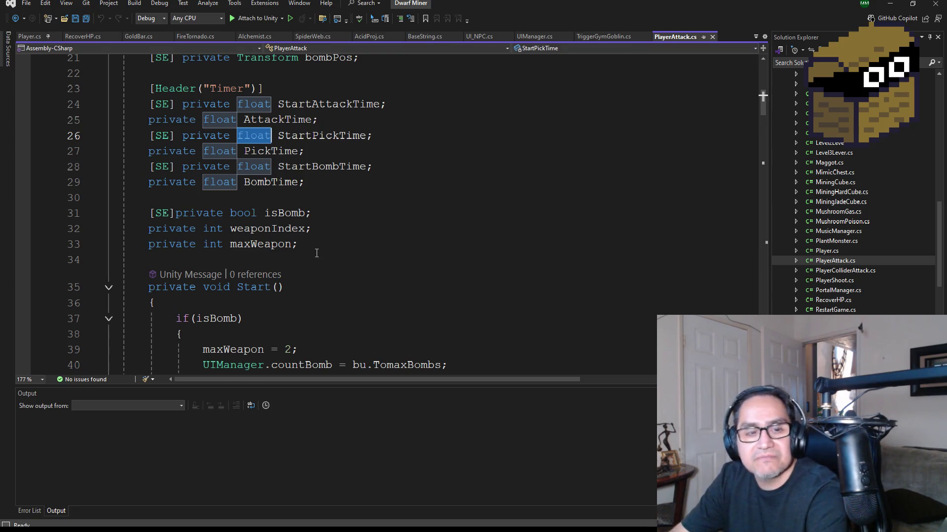
pyautogui.scroll(-7, 317, 253)
pyautogui.scroll(-10, 324, 279)
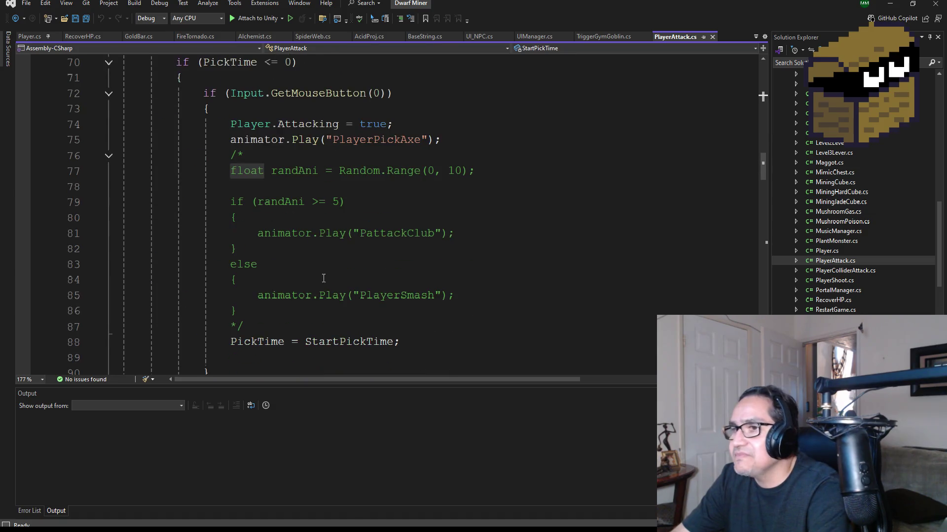
pyautogui.click(87, 22)
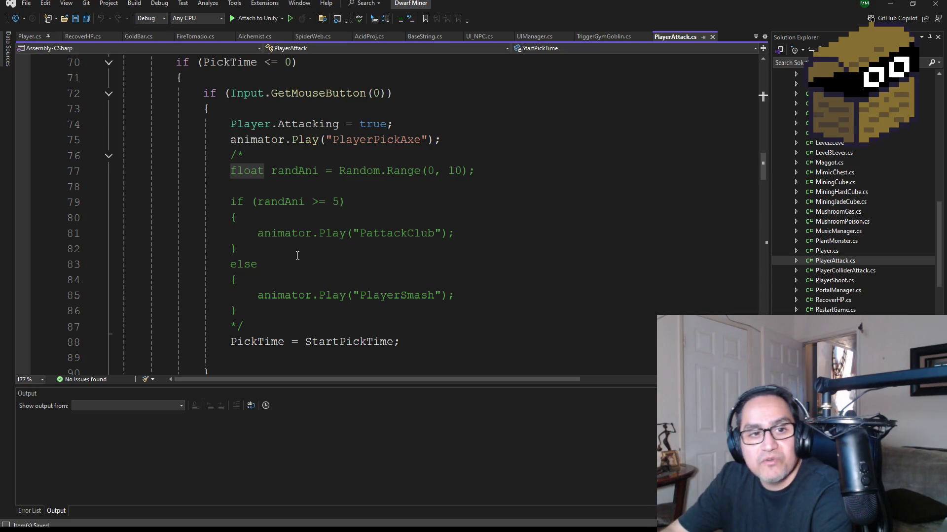
# Scroll through the rest of the script and minimize Visual Studio to return to Unity.
pyautogui.scroll(-4, 305, 254)
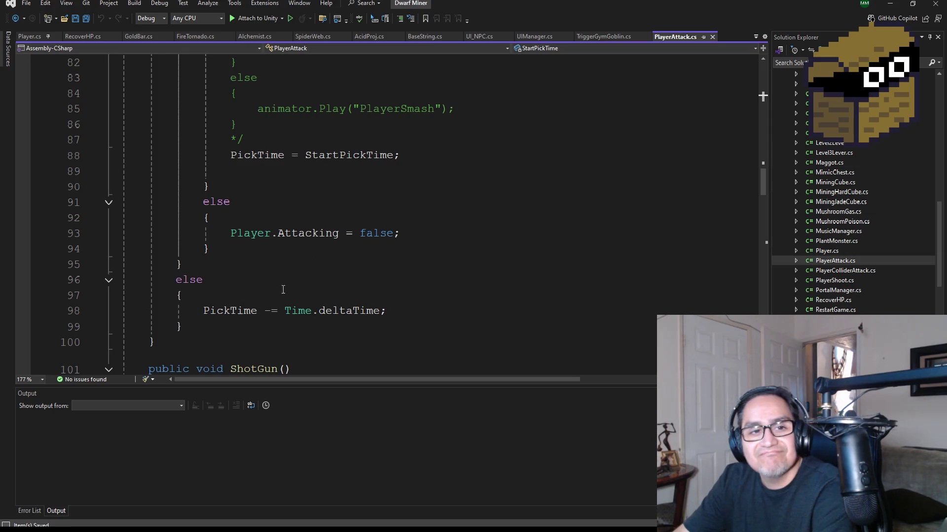
pyautogui.scroll(-19, 283, 290)
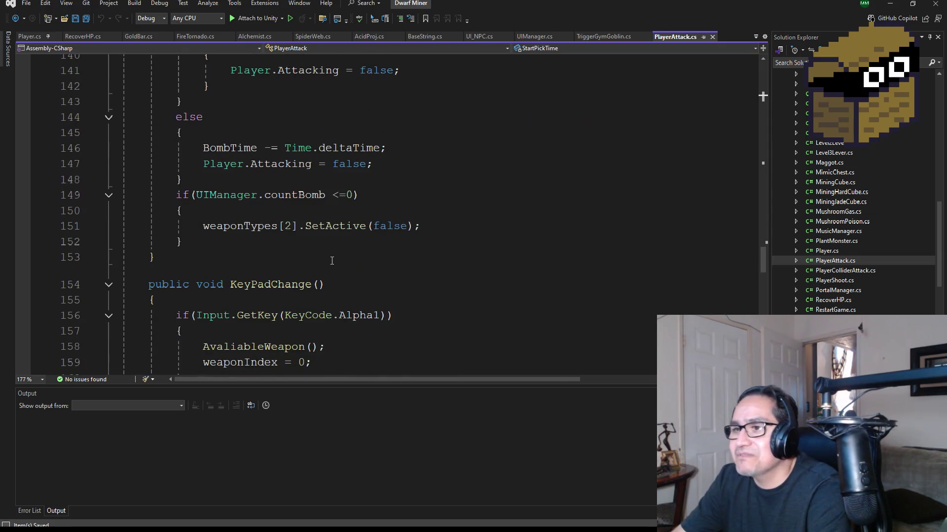
pyautogui.scroll(-7, 337, 260)
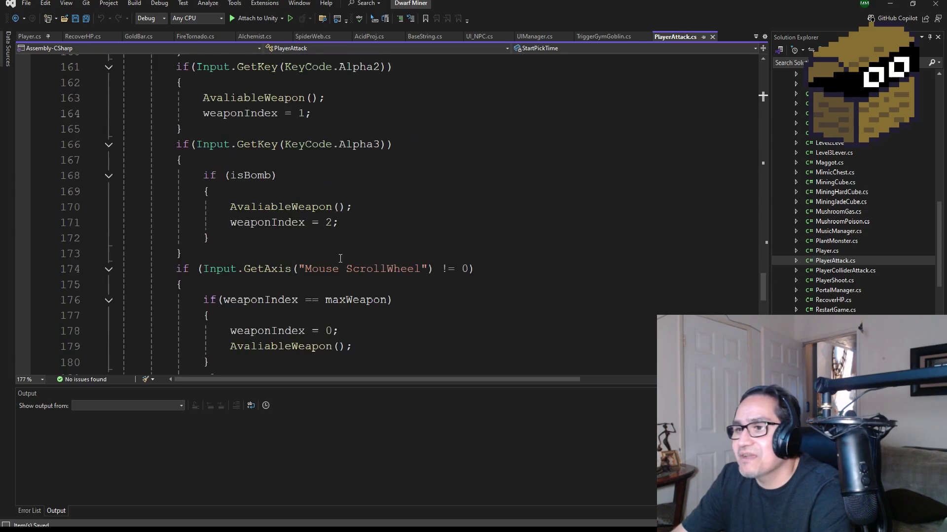
pyautogui.scroll(17, 330, 257)
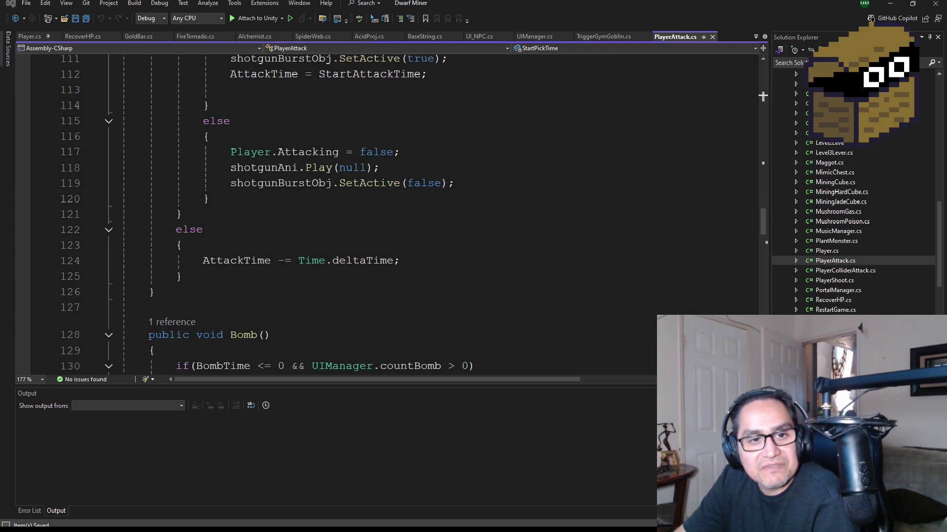
pyautogui.scroll(8, 343, 222)
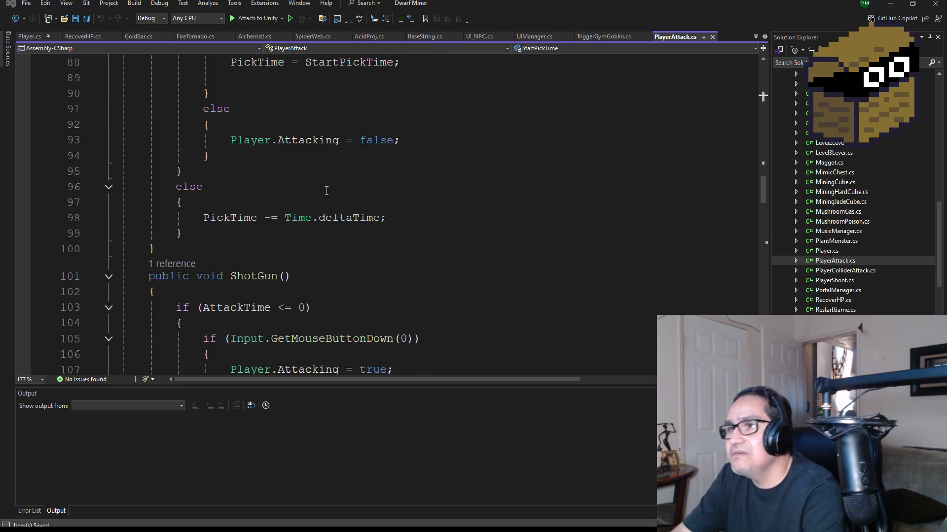
pyautogui.click(890, 4)
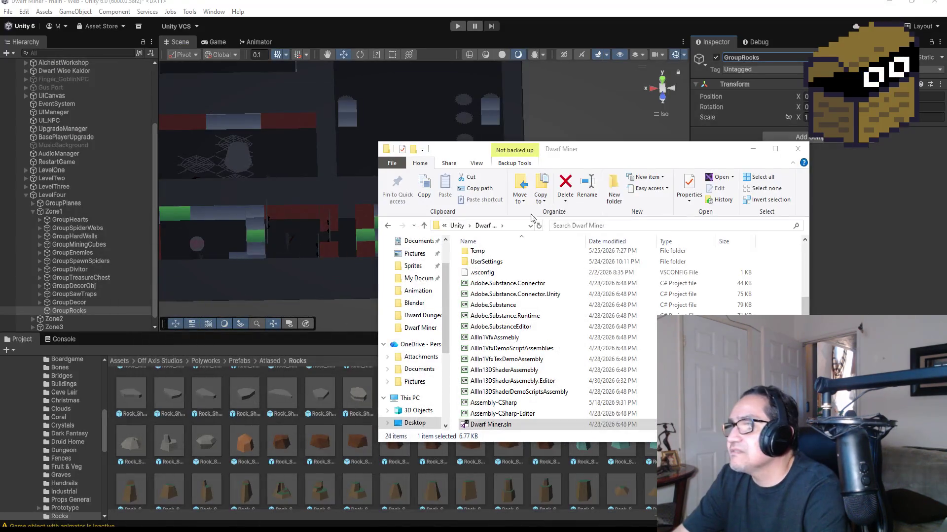
# Hide the Dwarf Miner folder window and orbit the Scene view to an angled look at the level.
pyautogui.click(754, 148)
pyautogui.scroll(-5, 401, 196)
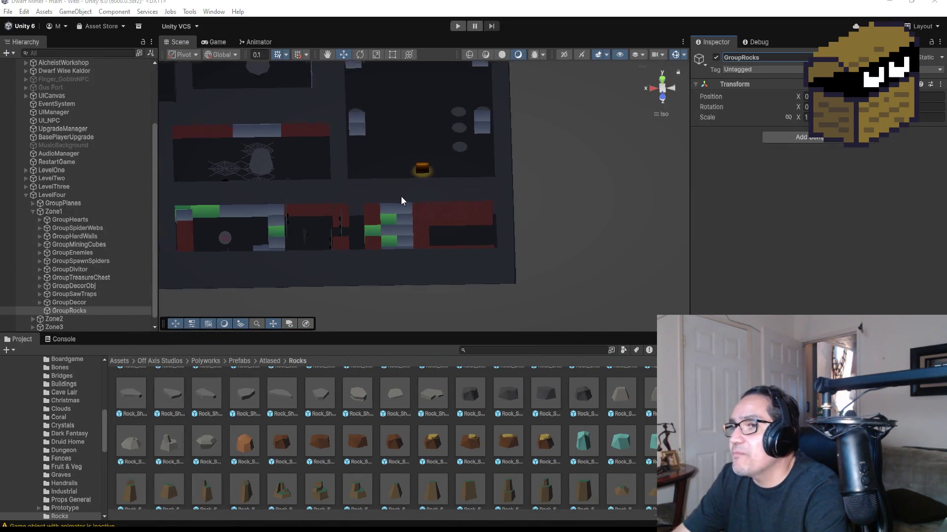
pyautogui.scroll(1, 372, 181)
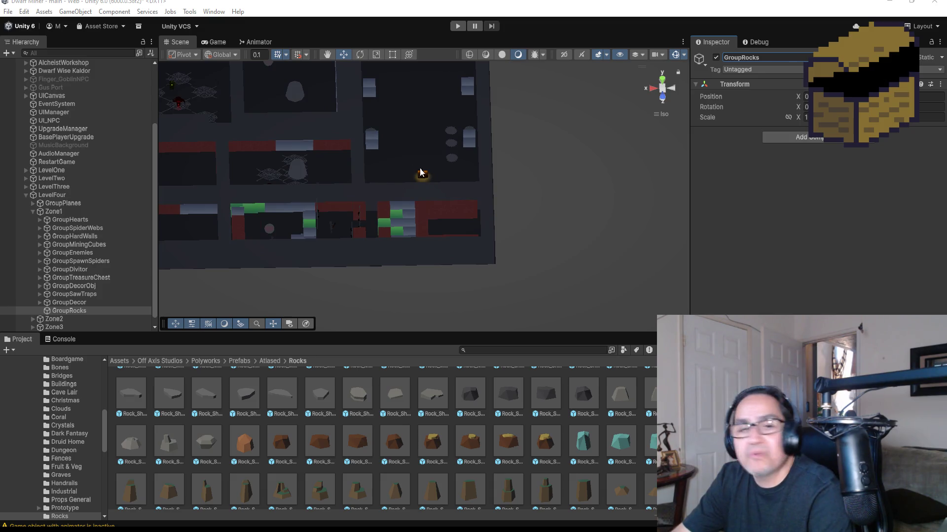
pyautogui.moveTo(415, 166)
pyautogui.mouseDown()
pyautogui.moveTo(423, 193)
pyautogui.moveTo(465, 210)
pyautogui.moveTo(206, 220)
pyautogui.moveTo(366, 209)
pyautogui.moveTo(457, 219)
pyautogui.mouseUp()
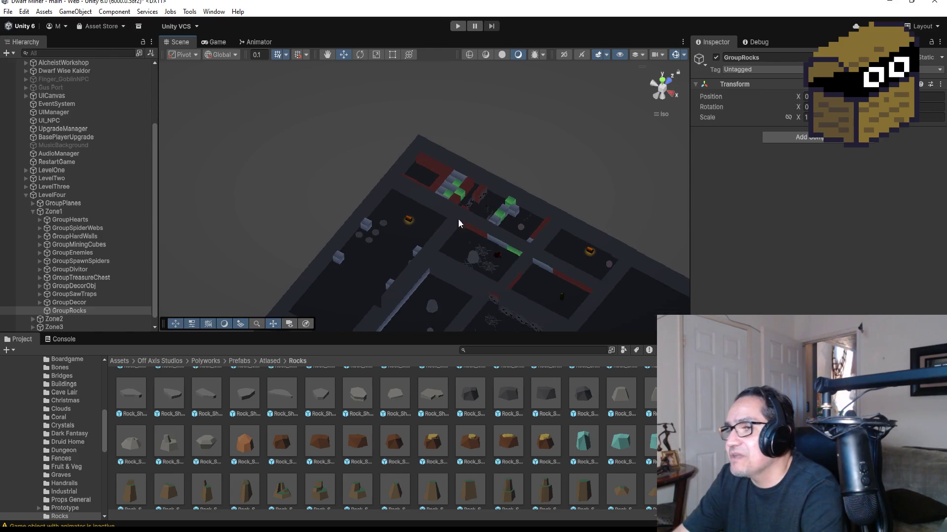
pyautogui.scroll(5, 440, 195)
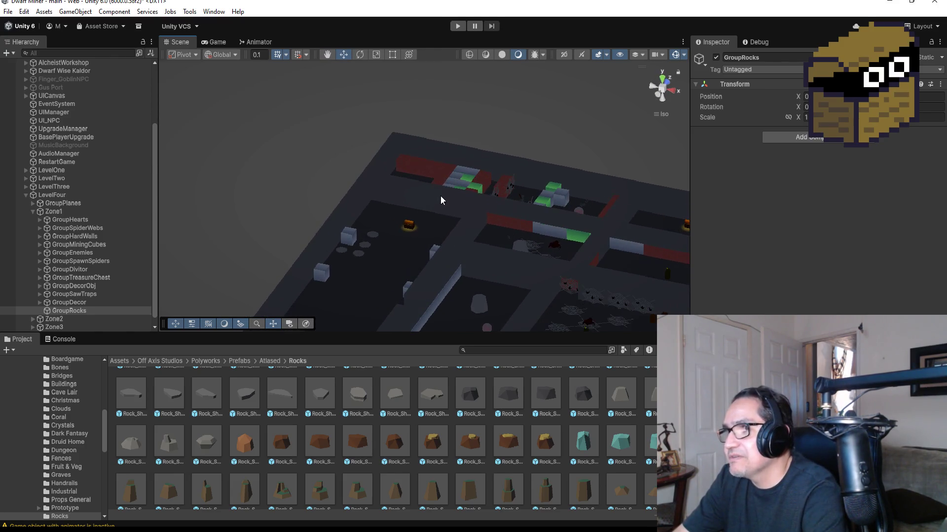
# Select the HardWall (115) wall piece, then minimize the Unity editor.
pyautogui.click(441, 196)
pyautogui.scroll(3, 441, 197)
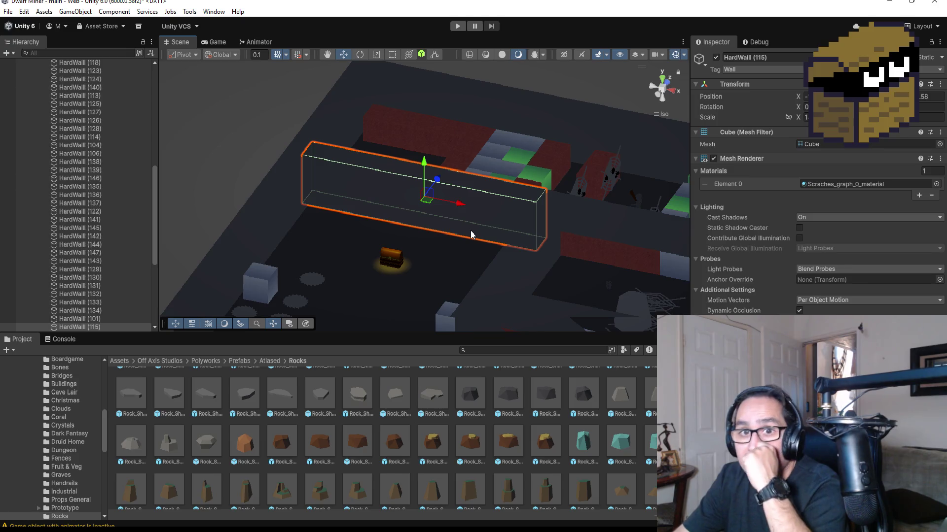
pyautogui.click(890, 4)
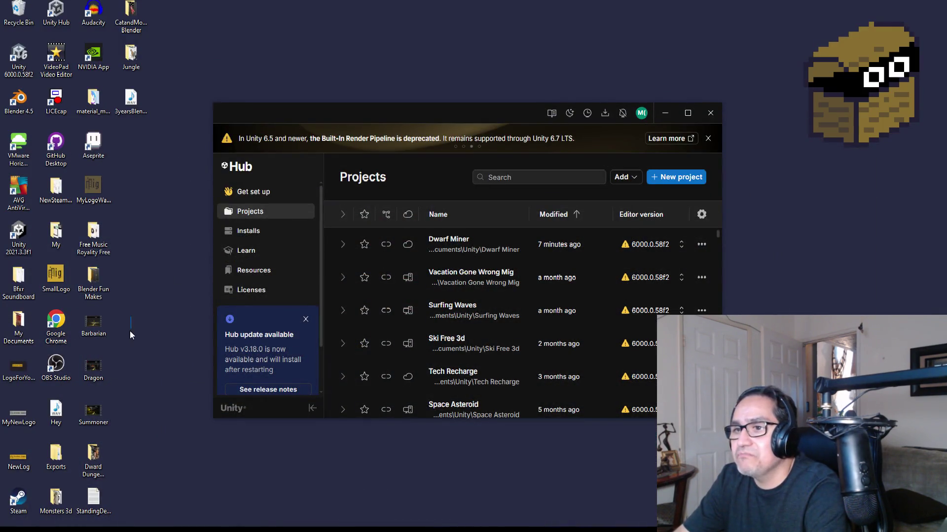
# Delete the Barbarian, Dragon and Summoner shortcuts from the desktop.
pyautogui.moveTo(131, 333); pyautogui.dragTo(85, 428)
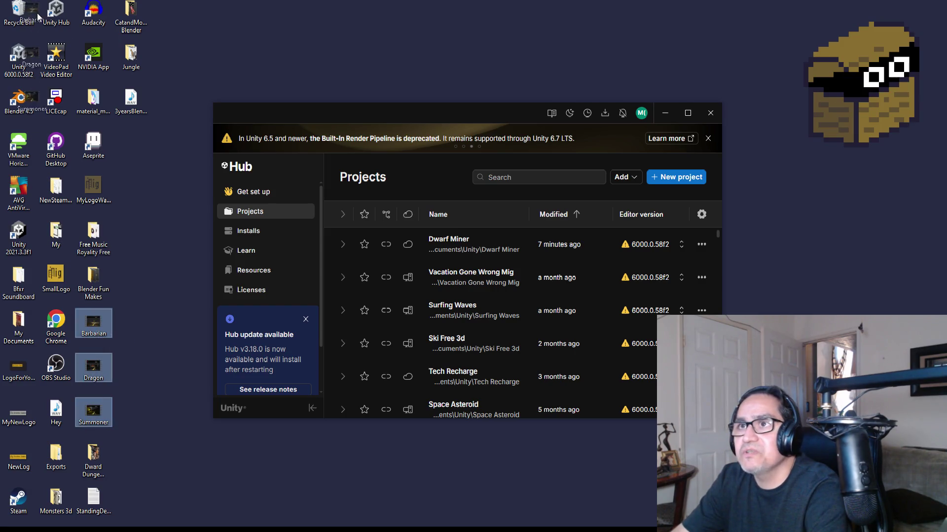
pyautogui.press('Delete')
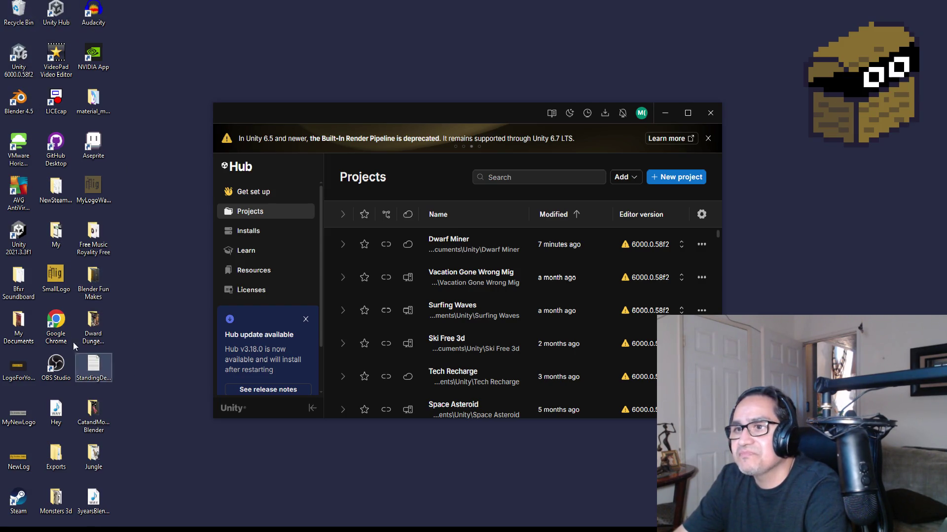
pyautogui.click(94, 326)
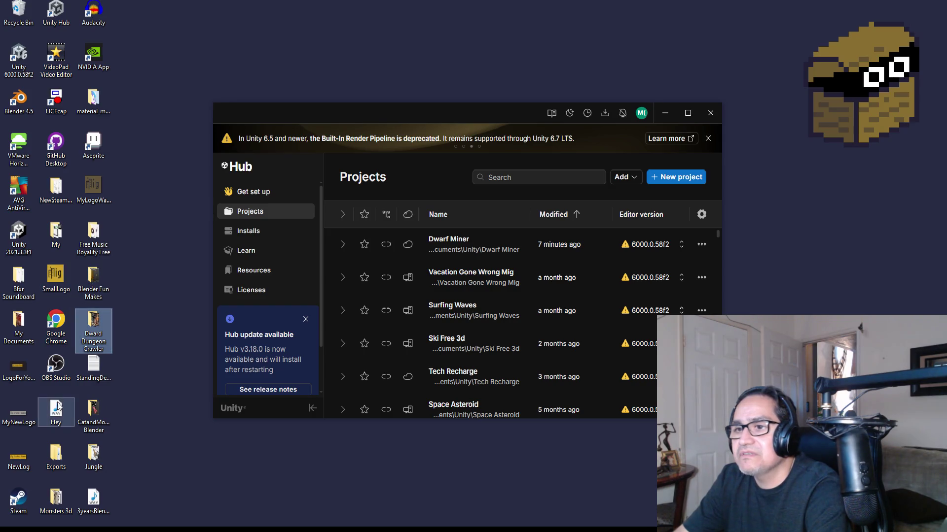
pyautogui.click(63, 197)
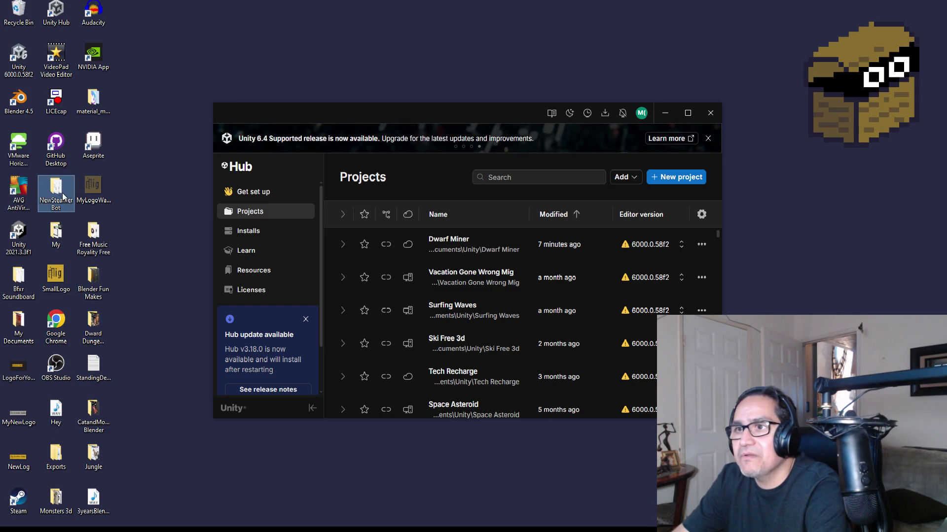
pyautogui.click(93, 234)
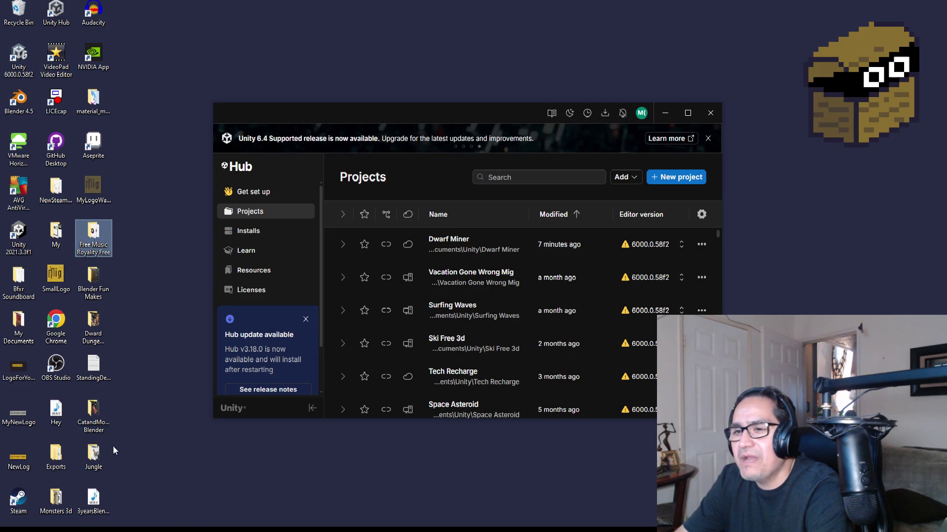
pyautogui.click(96, 419)
# Launch Material Maker by running material_maker from its installation folder.
pyautogui.click(51, 462)
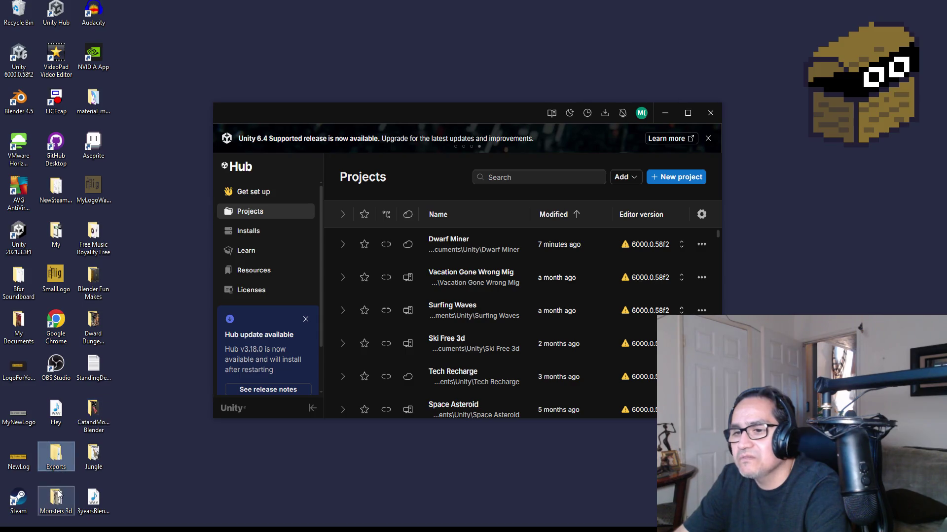
pyautogui.click(63, 196)
pyautogui.doubleClick(94, 104)
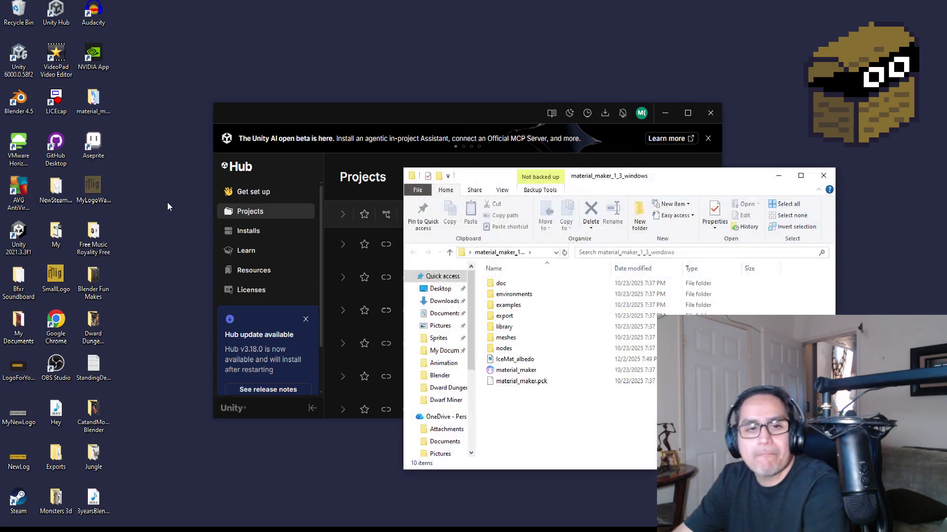
pyautogui.click(518, 372)
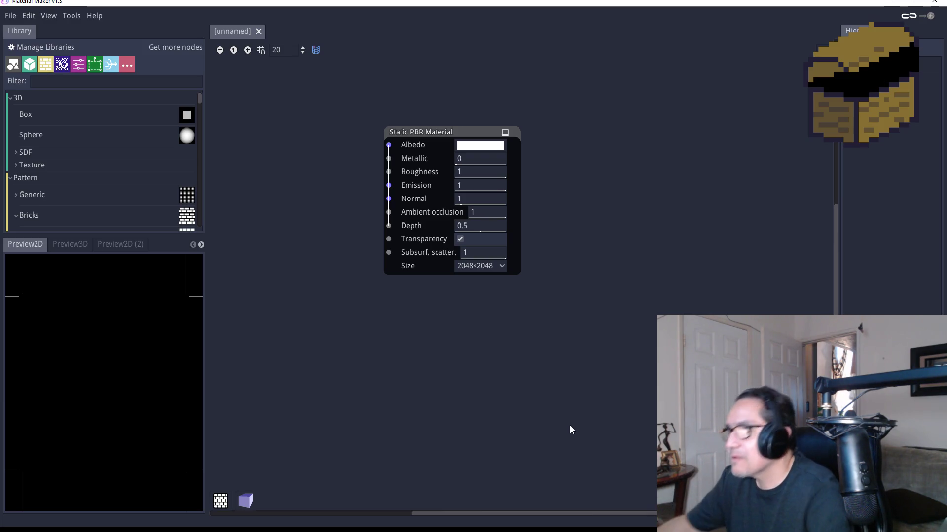
# Shift the Static PBR Material output node right and open the add-node list on the empty canvas.
pyautogui.moveTo(422, 133); pyautogui.dragTo(503, 150)
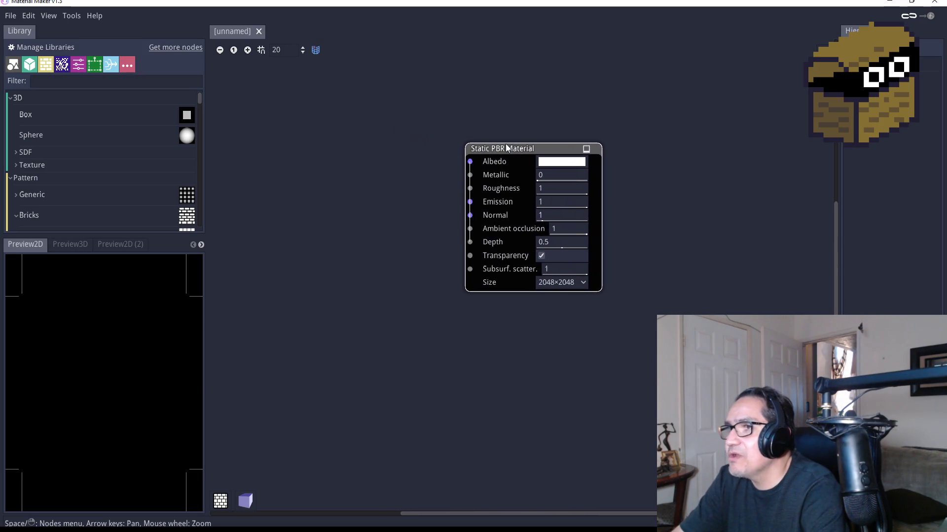
pyautogui.rightClick(324, 159)
pyautogui.click(304, 152)
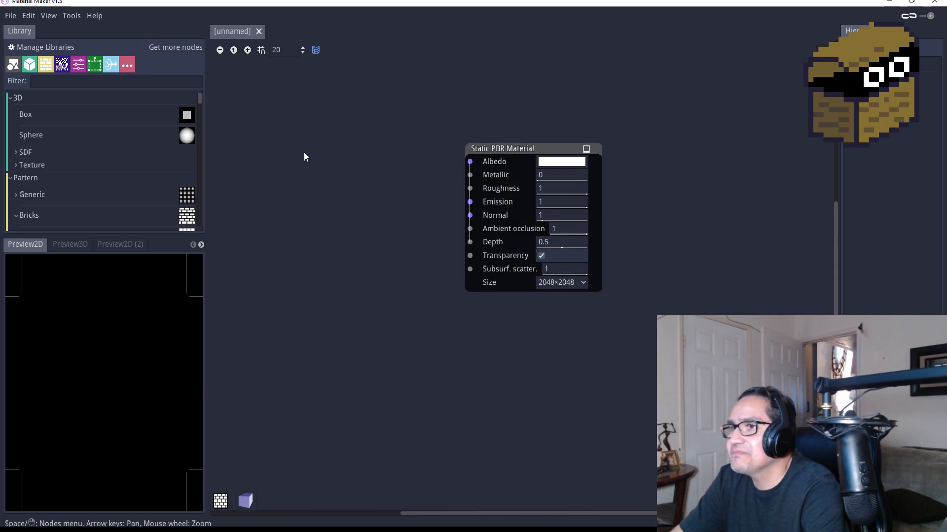
pyautogui.rightClick(310, 161)
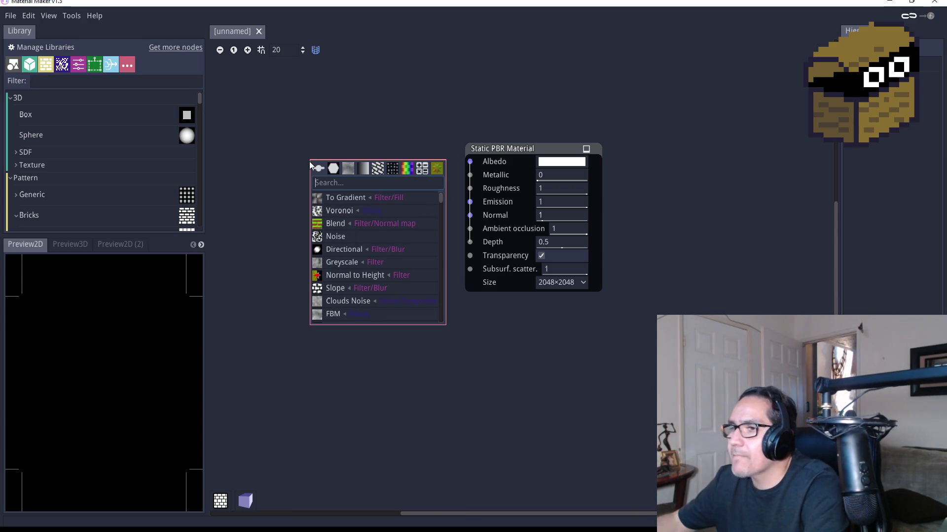
# Add a Slope Blur node, wire it into Albedo, and switch the preview to a 3D cube.
pyautogui.write('b')
pyautogui.press('BackSpace')
pyautogui.write('slo')
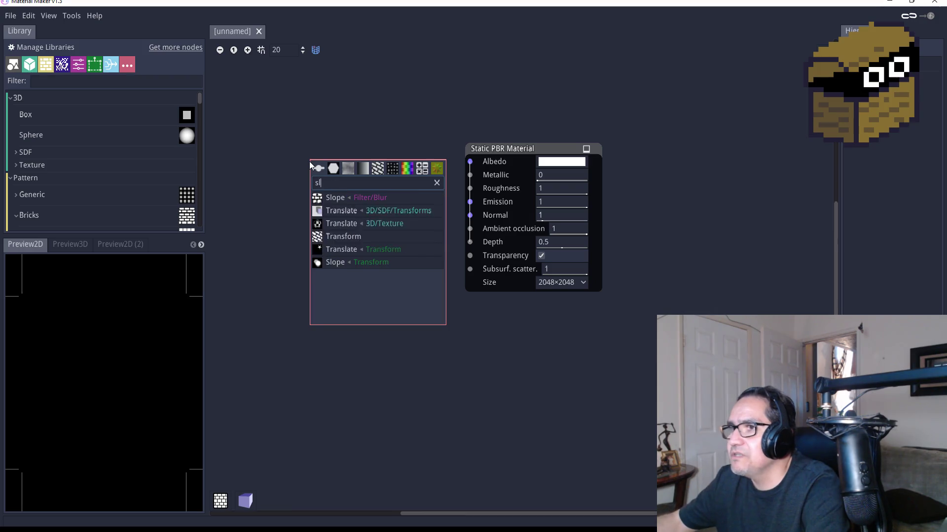
pyautogui.click(337, 197)
pyautogui.click(354, 163)
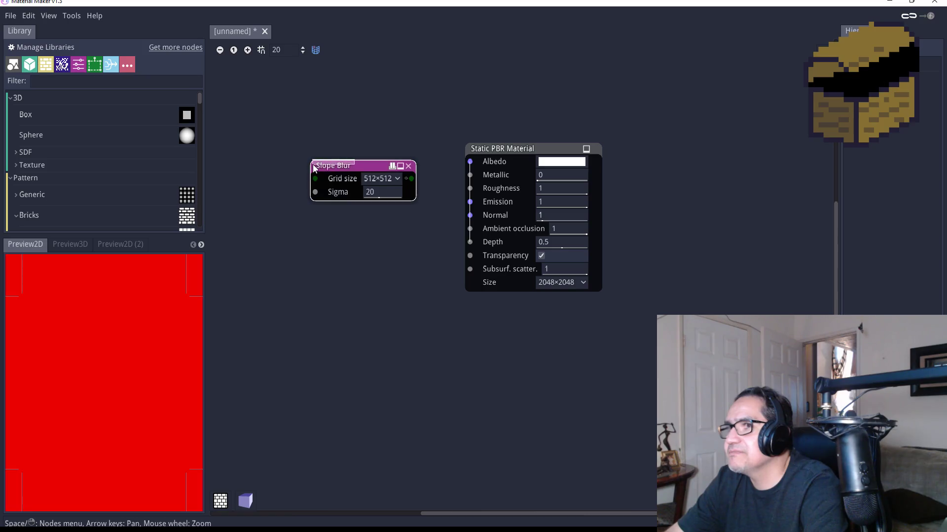
pyautogui.moveTo(354, 163); pyautogui.dragTo(323, 163)
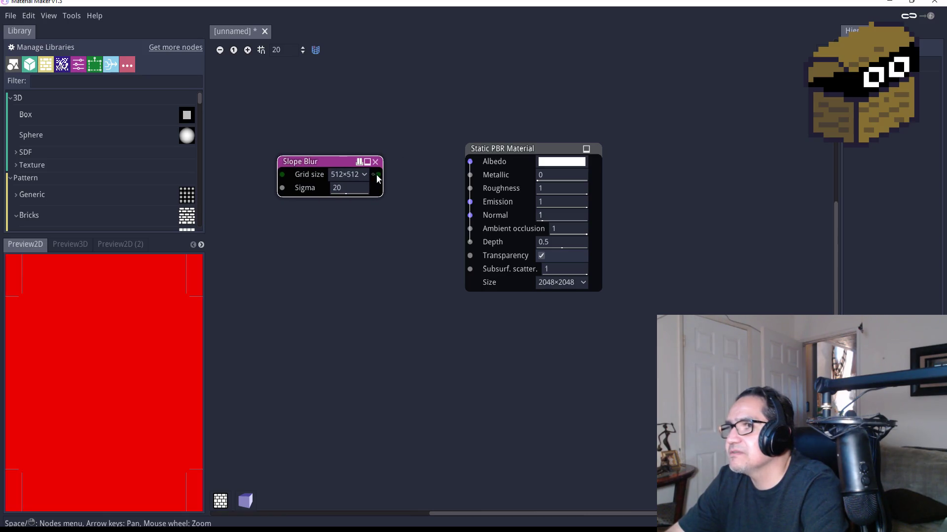
pyautogui.moveTo(379, 174); pyautogui.dragTo(469, 163)
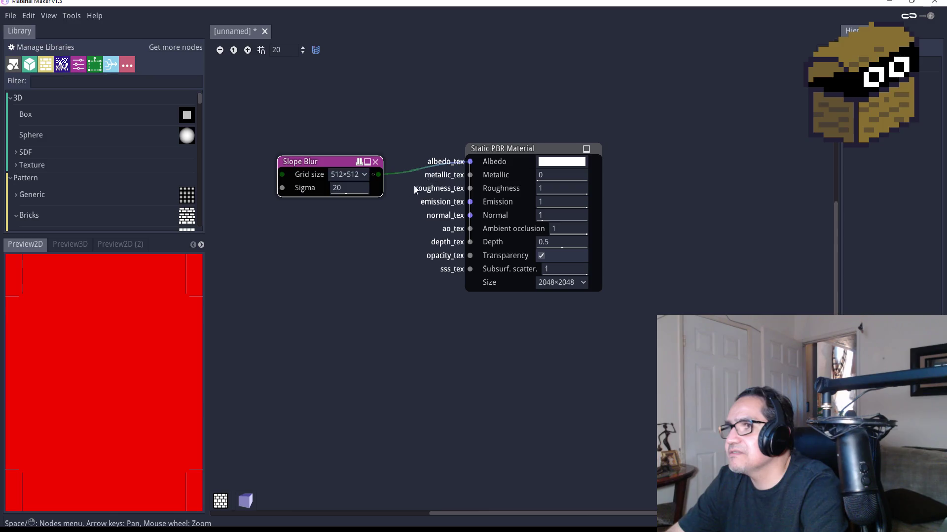
pyautogui.click(245, 500)
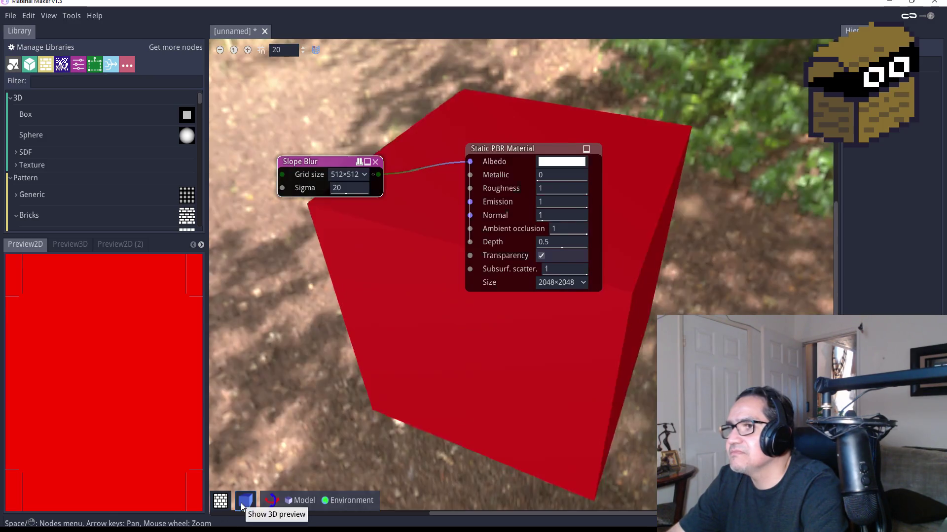
# Delete the Slope Blur node and search the node list for 'bri'.
pyautogui.click(375, 162)
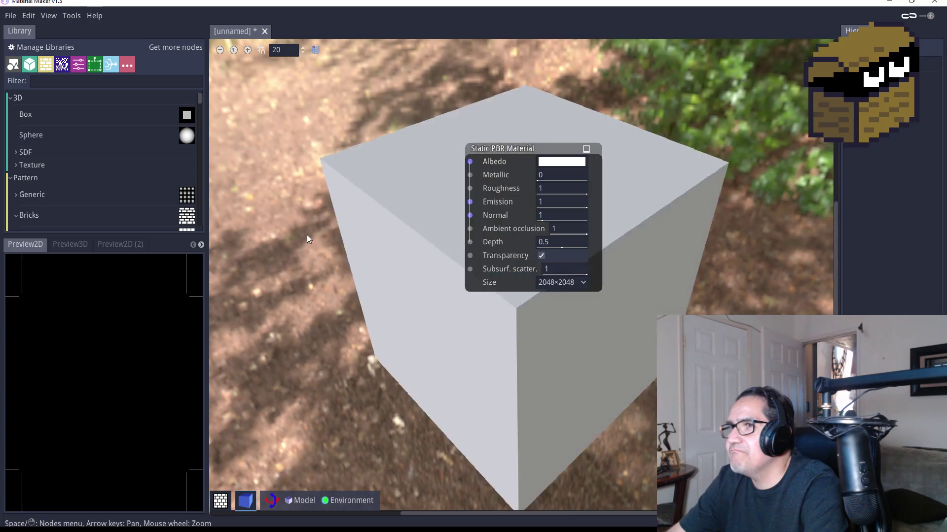
pyautogui.rightClick(287, 248)
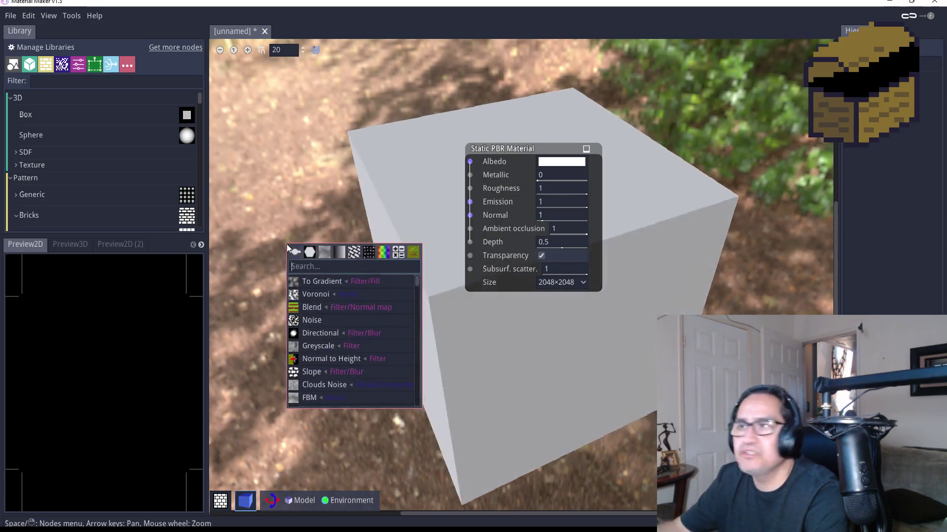
pyautogui.write('bri')
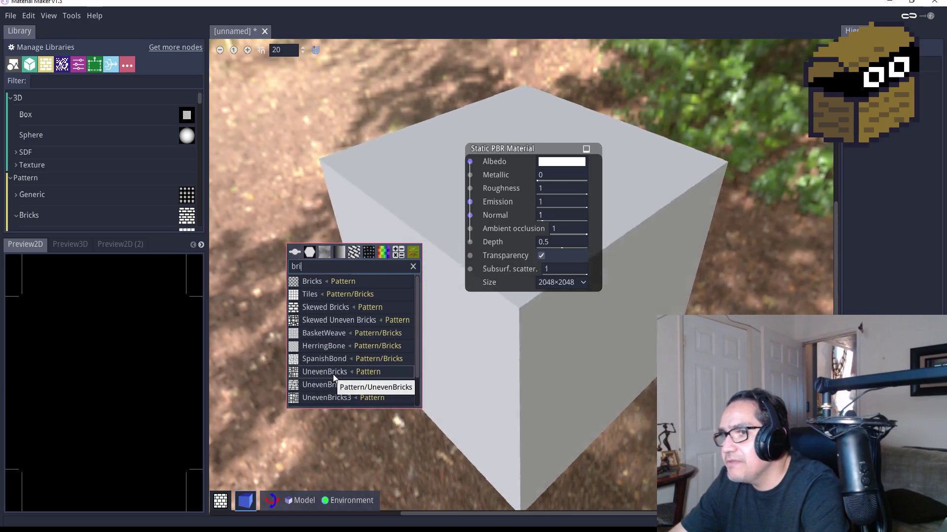
# Add an Uneven Bricks node, wire it to the Static PBR Material's Normal input, and position it.
pyautogui.click(333, 374)
pyautogui.moveTo(338, 246); pyautogui.dragTo(305, 179)
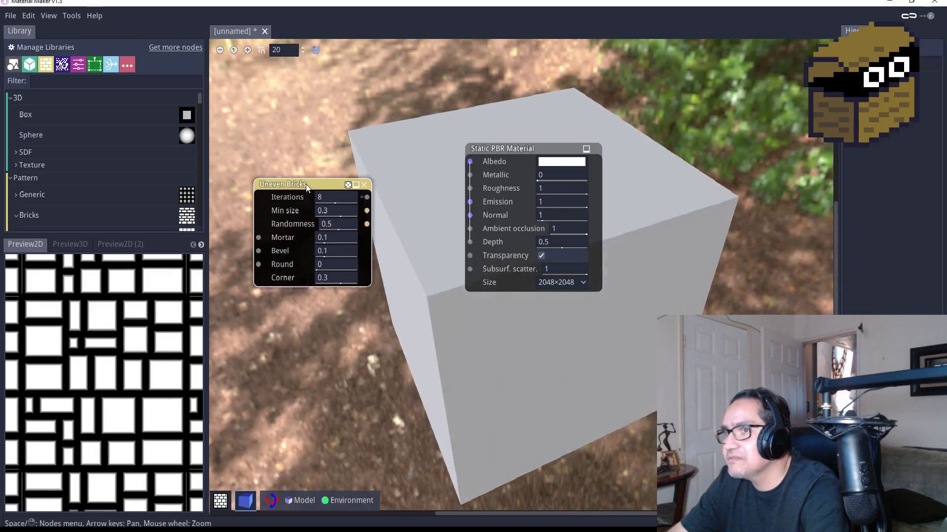
pyautogui.moveTo(367, 195)
pyautogui.mouseDown()
pyautogui.moveTo(448, 172)
pyautogui.moveTo(469, 215)
pyautogui.mouseUp()
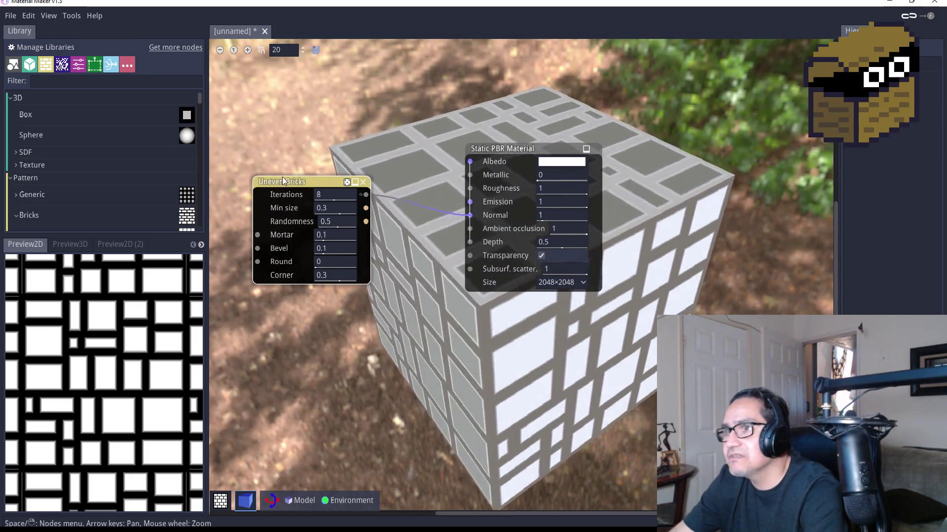
pyautogui.moveTo(315, 183); pyautogui.dragTo(295, 176)
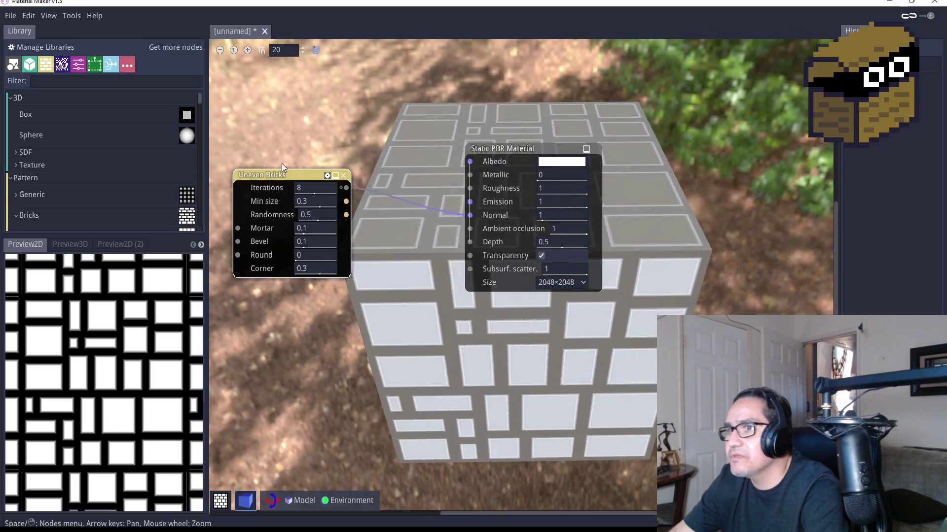
pyautogui.moveTo(288, 173)
pyautogui.mouseDown()
pyautogui.moveTo(298, 257)
pyautogui.moveTo(287, 263)
pyautogui.mouseUp()
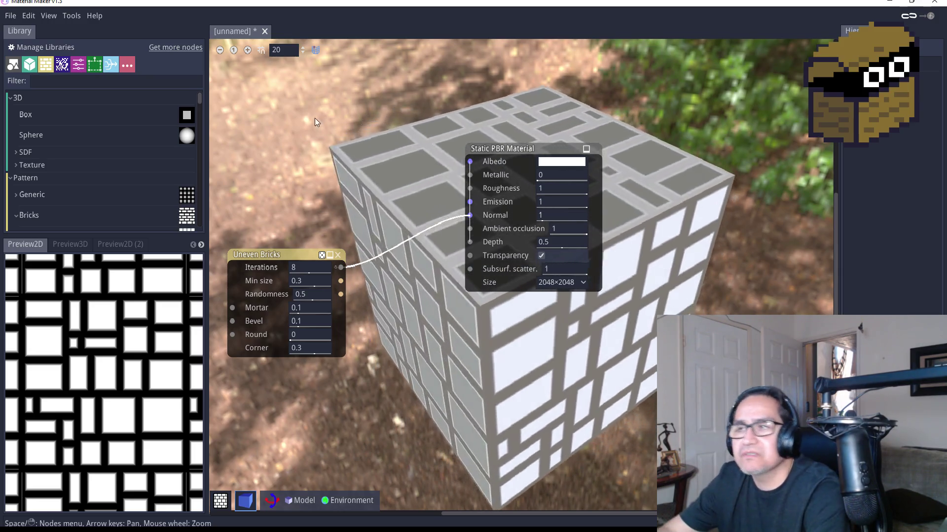
pyautogui.rightClick(282, 164)
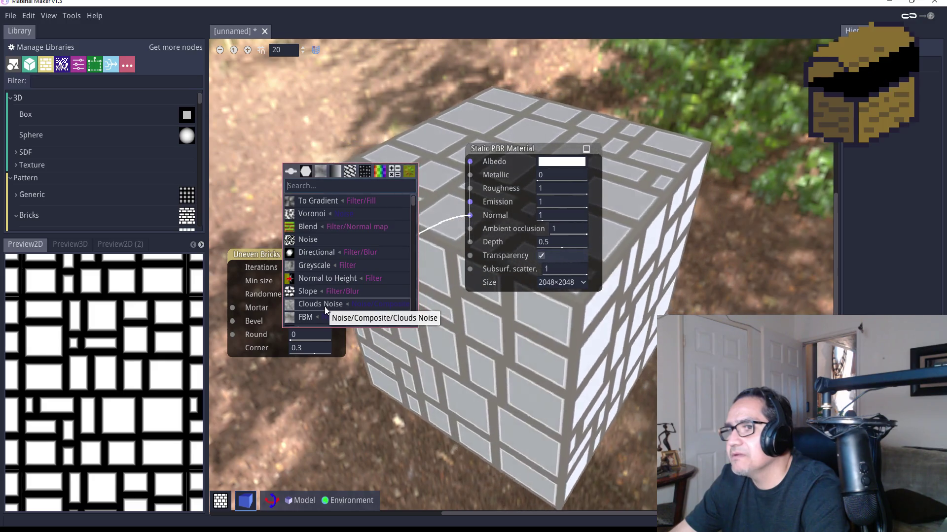
# Add a Clouds Noise node below the bricks and wire it to the Uneven Bricks Mortar and Round inputs.
pyautogui.click(324, 306)
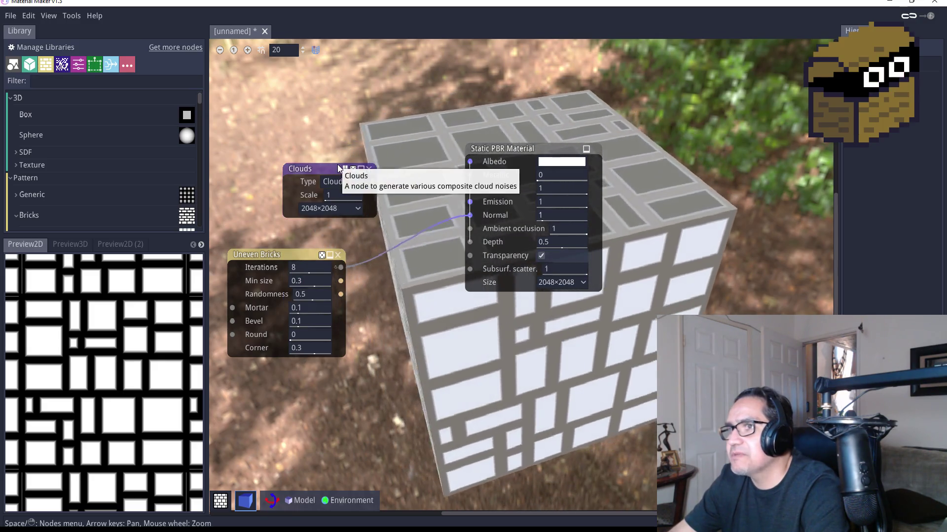
pyautogui.moveTo(334, 165)
pyautogui.mouseDown()
pyautogui.moveTo(368, 245)
pyautogui.moveTo(289, 377)
pyautogui.mouseUp()
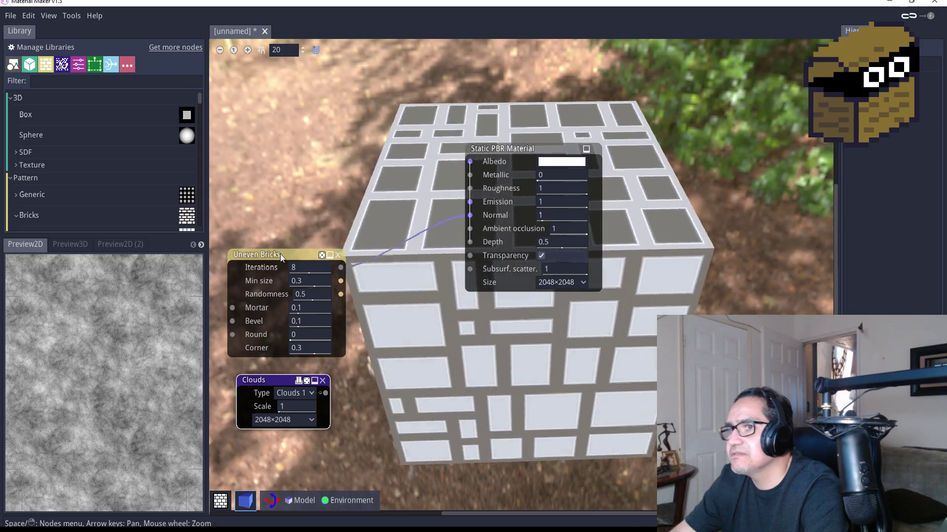
pyautogui.moveTo(280, 254); pyautogui.dragTo(362, 253)
pyautogui.moveTo(326, 393); pyautogui.dragTo(309, 309)
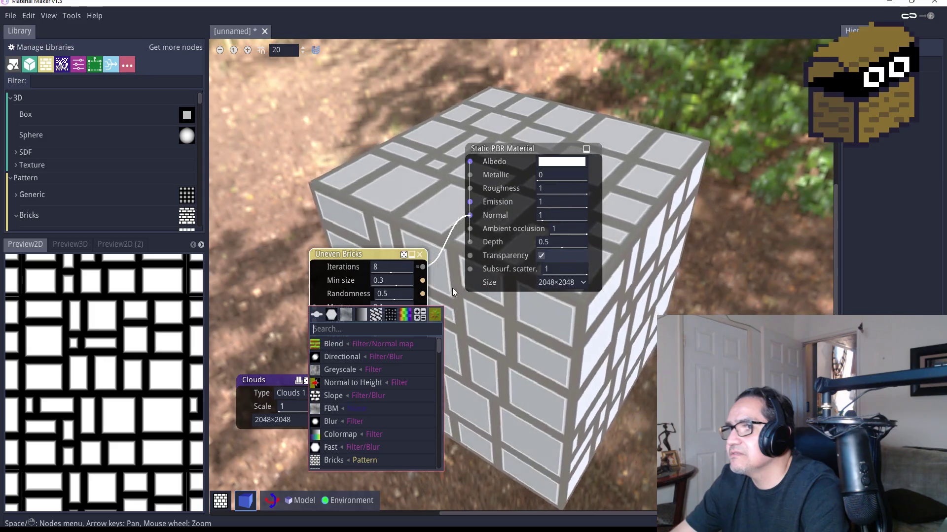
pyautogui.click(496, 347)
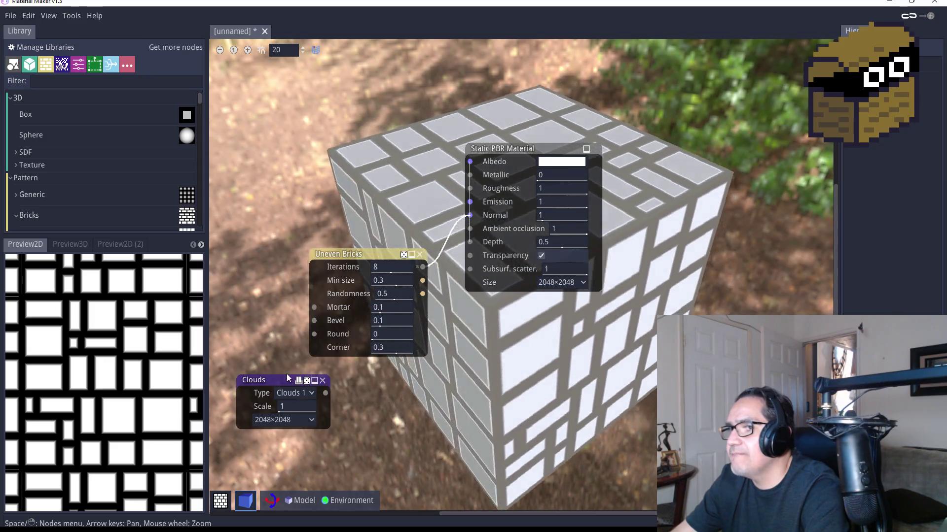
pyautogui.click(288, 376)
pyautogui.moveTo(288, 377)
pyautogui.mouseDown()
pyautogui.moveTo(259, 359)
pyautogui.moveTo(304, 340)
pyautogui.moveTo(314, 307)
pyautogui.mouseUp()
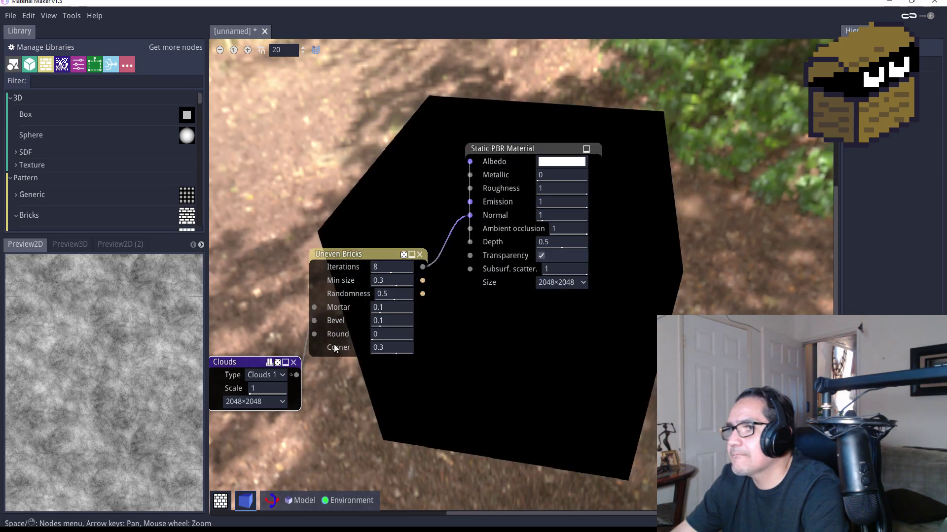
pyautogui.moveTo(296, 375)
pyautogui.mouseDown()
pyautogui.moveTo(312, 319)
pyautogui.moveTo(313, 334)
pyautogui.mouseUp()
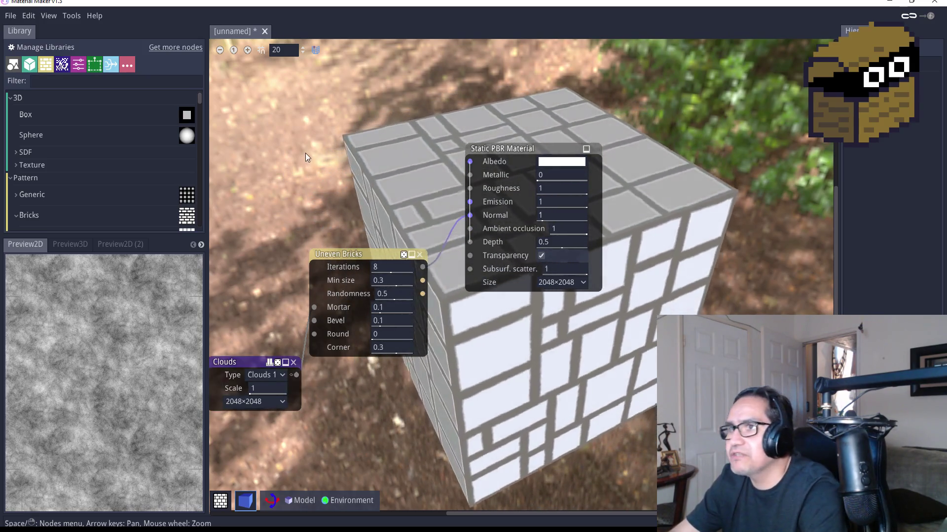
# Add a Fill to Gradient node via a 'grad' search and connect it to Albedo.
pyautogui.rightClick(305, 155)
pyautogui.write('grad')
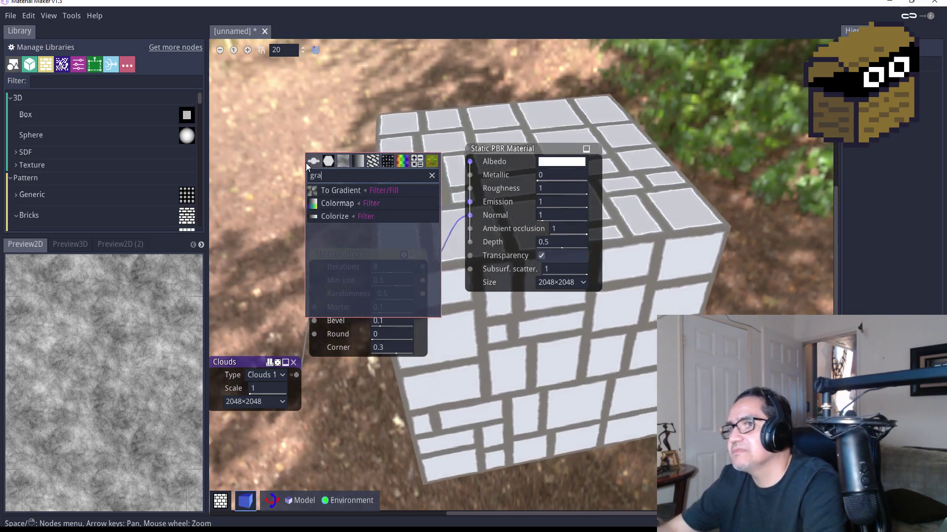
pyautogui.click(336, 191)
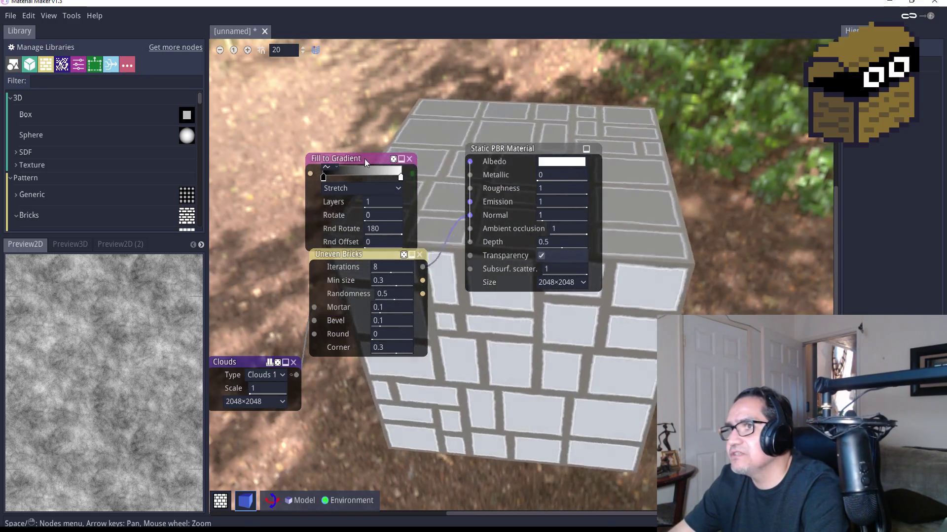
pyautogui.moveTo(365, 158)
pyautogui.mouseDown()
pyautogui.moveTo(329, 96)
pyautogui.moveTo(470, 162)
pyautogui.mouseUp()
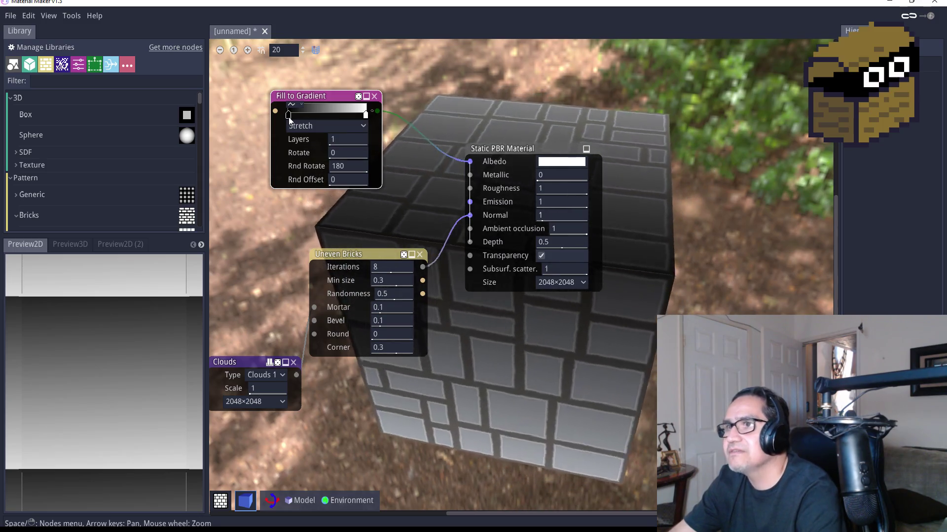
# Recolour the gradient stops, darkening the right stop to near-black grey 161616.
pyautogui.doubleClick(288, 114)
pyautogui.moveTo(300, 170)
pyautogui.mouseDown()
pyautogui.moveTo(297, 159)
pyautogui.moveTo(365, 153)
pyautogui.moveTo(280, 155)
pyautogui.moveTo(280, 163)
pyautogui.moveTo(282, 151)
pyautogui.moveTo(301, 162)
pyautogui.moveTo(287, 163)
pyautogui.mouseUp()
pyautogui.click(365, 117)
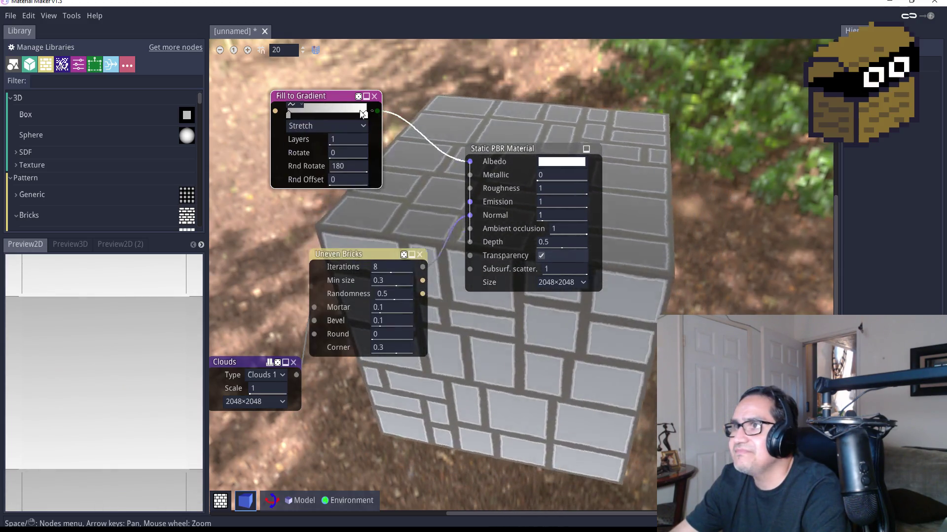
pyautogui.doubleClick(366, 117)
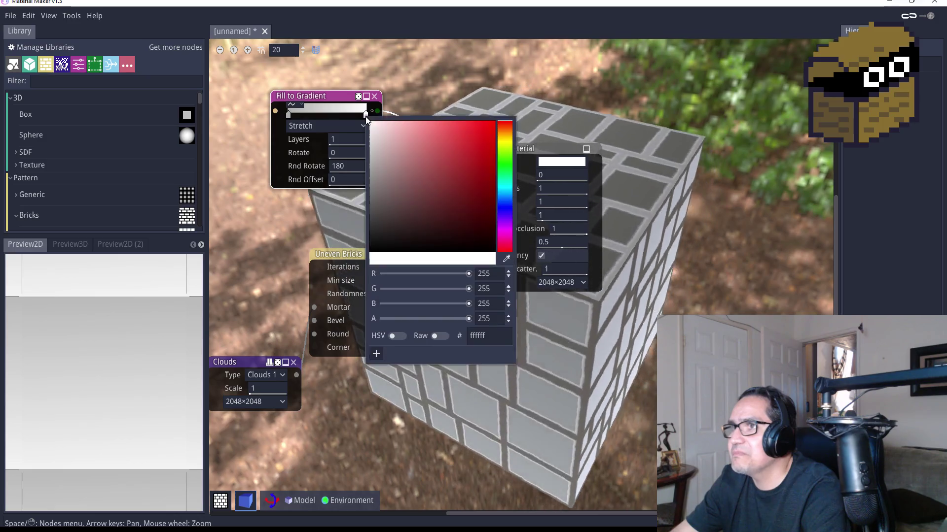
pyautogui.moveTo(395, 182); pyautogui.dragTo(350, 223)
pyautogui.moveTo(344, 235); pyautogui.dragTo(340, 244)
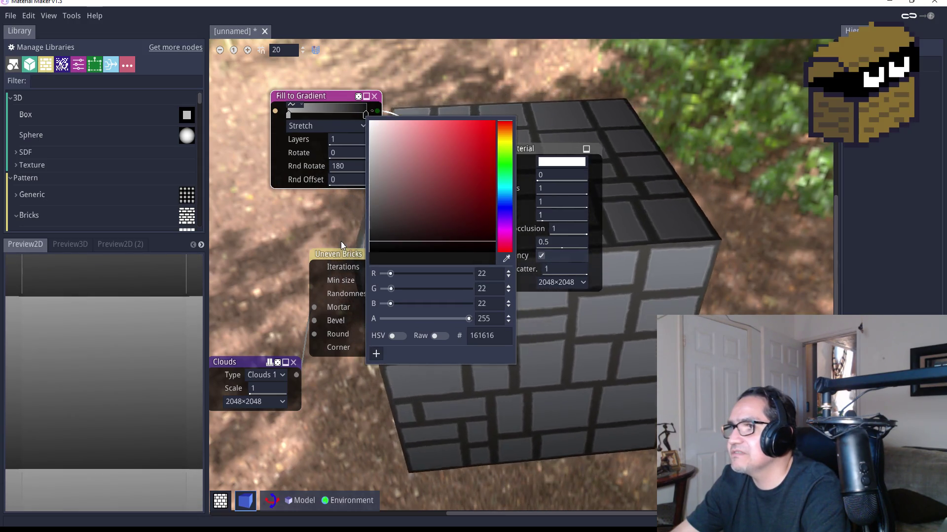
pyautogui.click(551, 439)
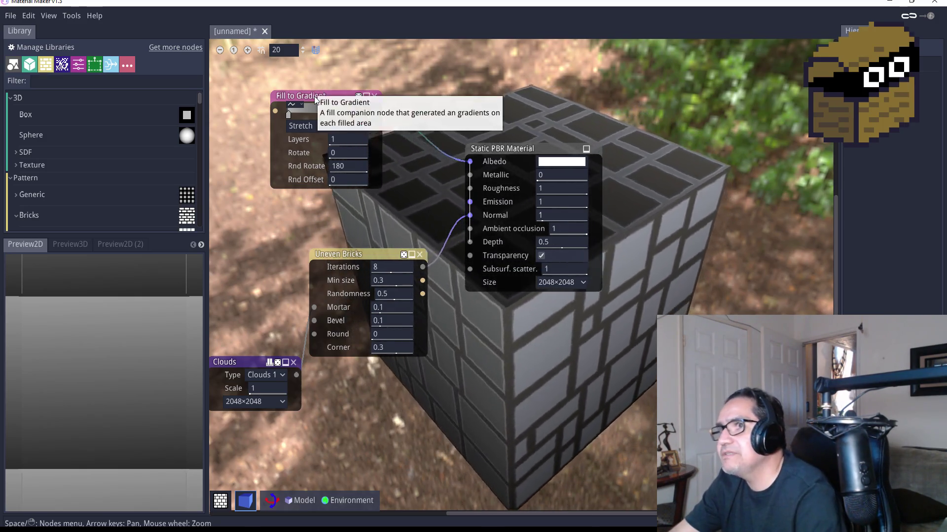
# Move the Clouds node near Fill to Gradient and link the noise into its input.
pyautogui.moveTo(316, 92); pyautogui.dragTo(339, 96)
pyautogui.moveTo(238, 368); pyautogui.dragTo(228, 204)
pyautogui.moveTo(289, 213); pyautogui.dragTo(299, 116)
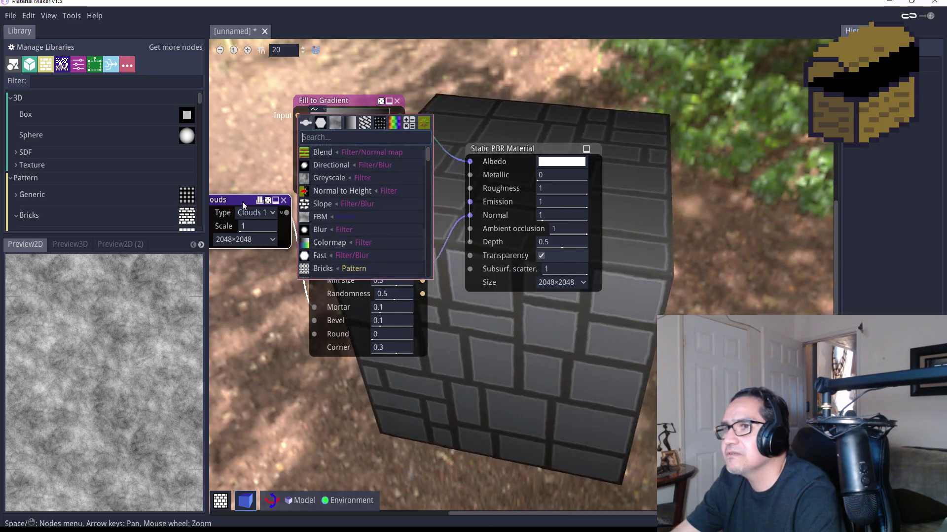
# Rearrange the Clouds and Uneven Bricks nodes and reroute the noise to the Round map input.
pyautogui.click(242, 202)
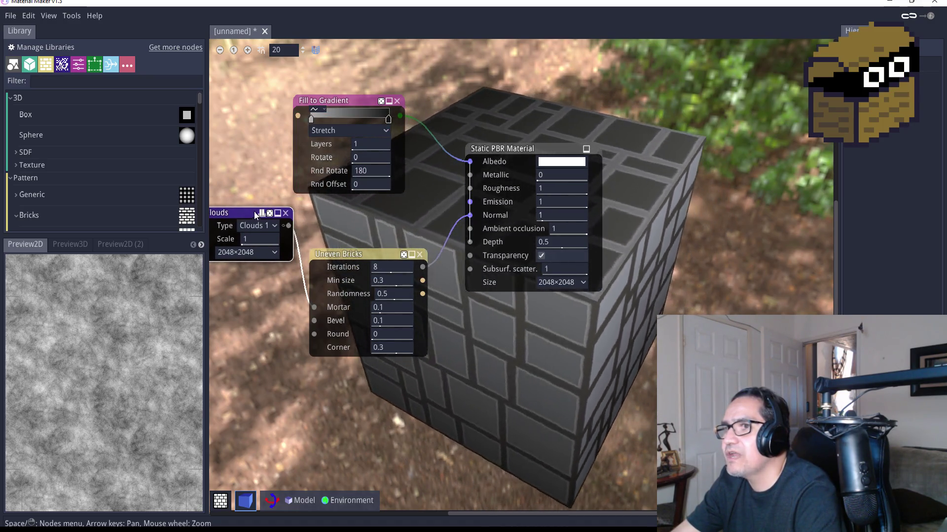
pyautogui.moveTo(258, 213)
pyautogui.mouseDown()
pyautogui.moveTo(369, 203)
pyautogui.moveTo(296, 205)
pyautogui.moveTo(265, 217)
pyautogui.mouseUp()
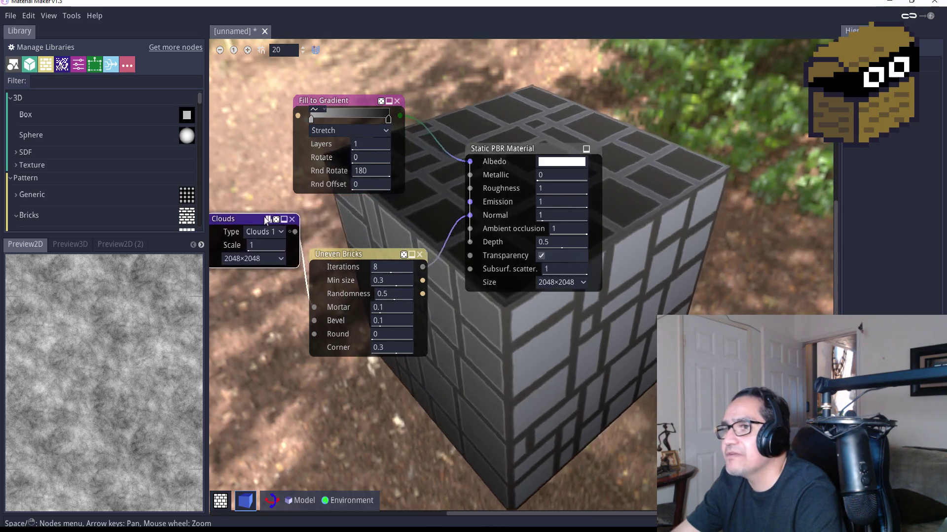
pyautogui.moveTo(340, 254); pyautogui.dragTo(366, 285)
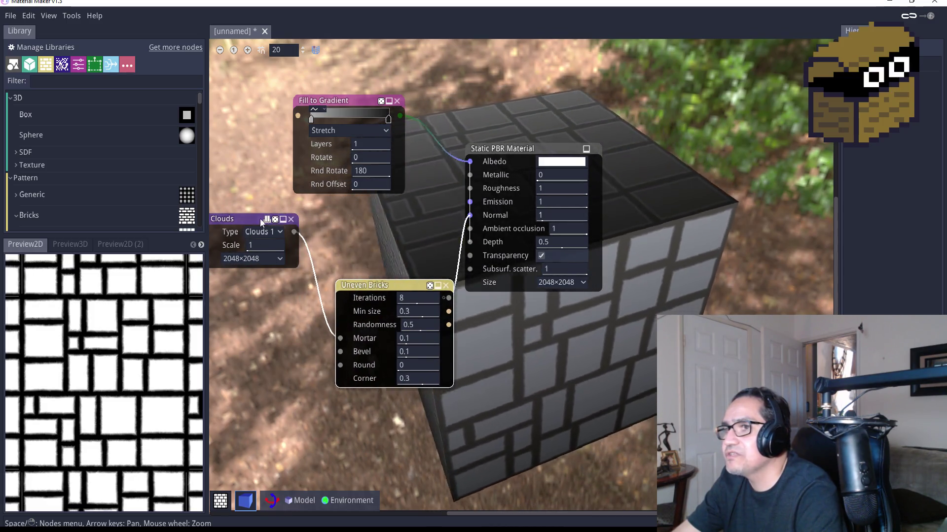
pyautogui.moveTo(237, 219); pyautogui.dragTo(237, 300)
pyautogui.moveTo(342, 343)
pyautogui.mouseDown()
pyautogui.moveTo(336, 337)
pyautogui.moveTo(338, 367)
pyautogui.mouseUp()
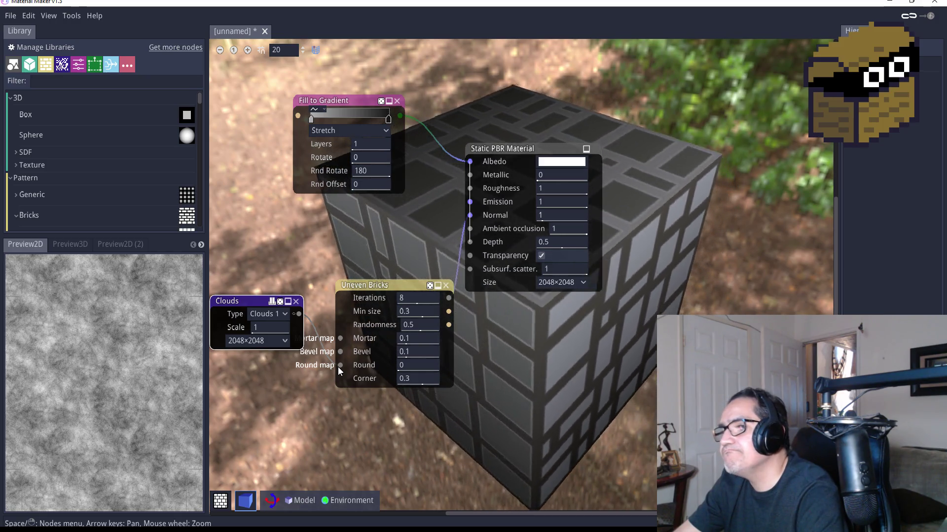
# Set the Clouds noise scale to 5.
pyautogui.click(259, 327)
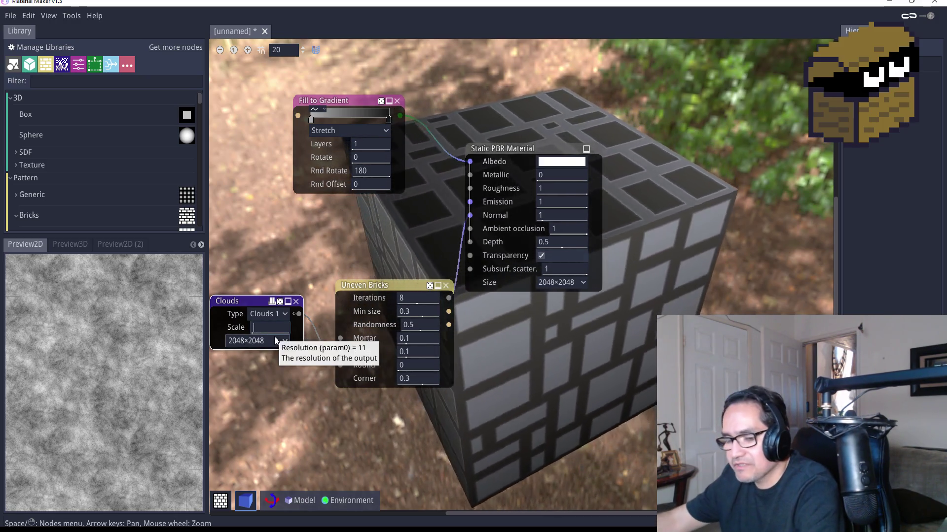
pyautogui.write('5')
pyautogui.press('Return')
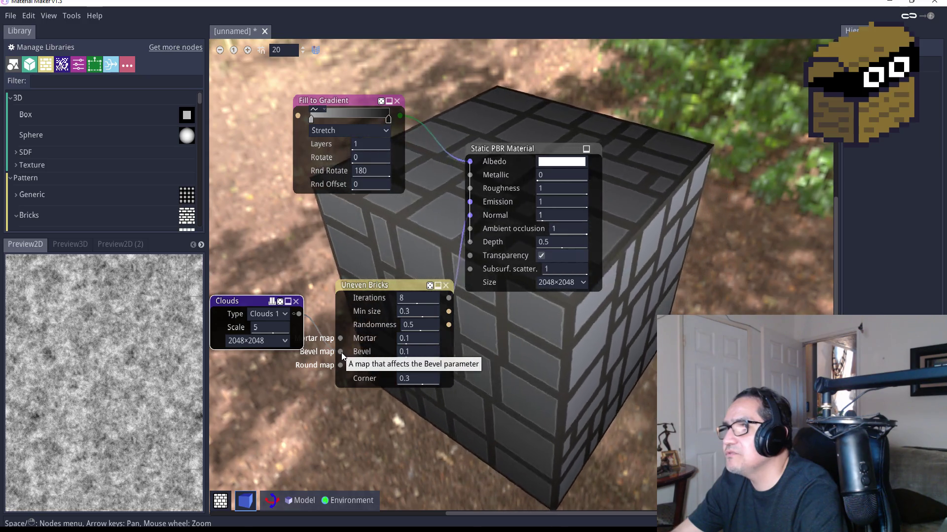
# Set the Uneven Bricks Mortar to 1, then 0.3, and scroll it down to 0.25.
pyautogui.click(419, 339)
pyautogui.write('1')
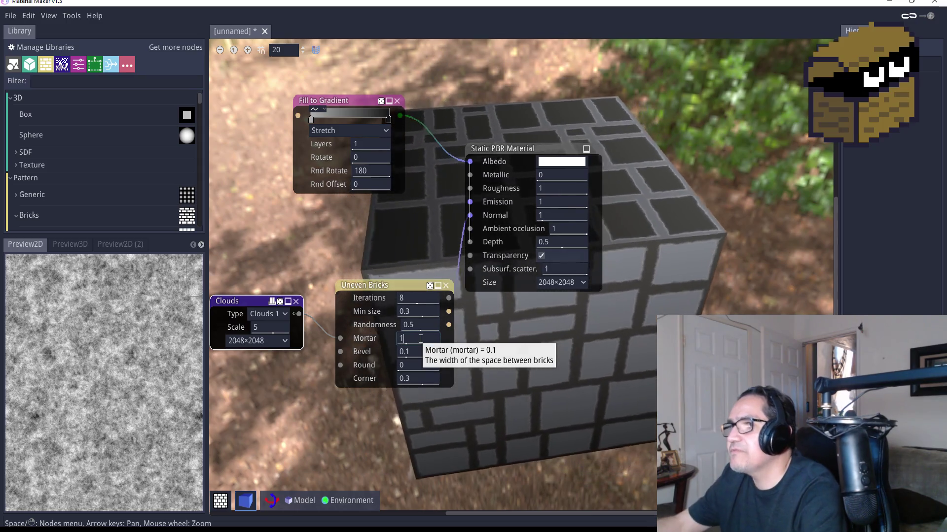
pyautogui.press('Return')
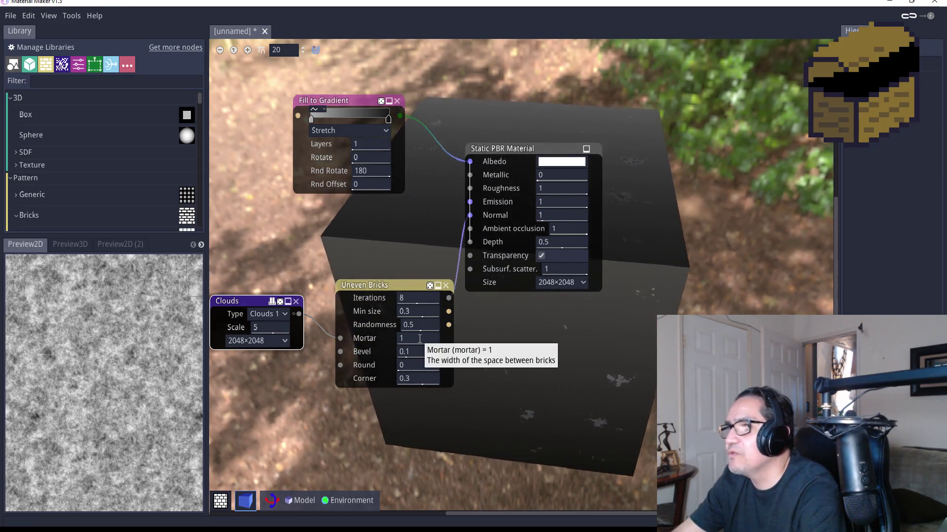
pyautogui.click(420, 338)
pyautogui.press('BackSpace')
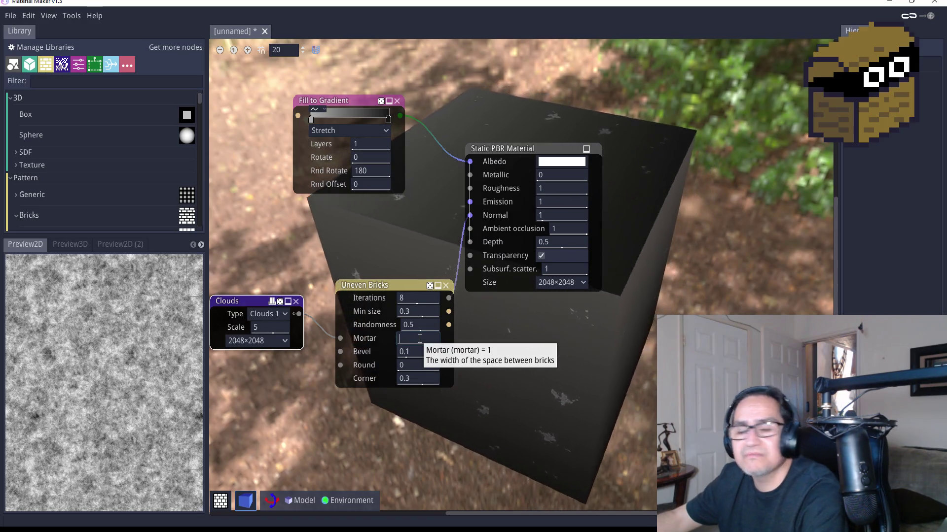
pyautogui.write('.3')
pyautogui.press('Return')
pyautogui.write('0.25')
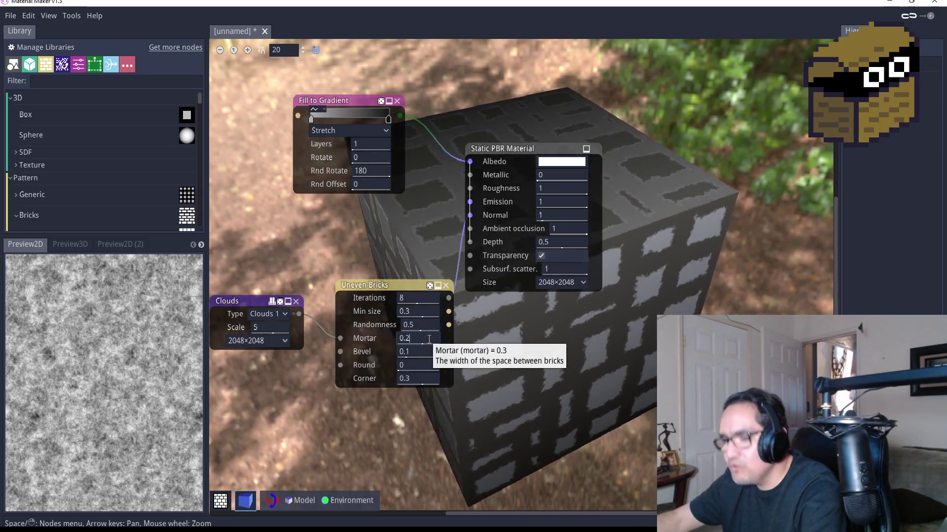
pyautogui.scroll(-5, 429, 340)
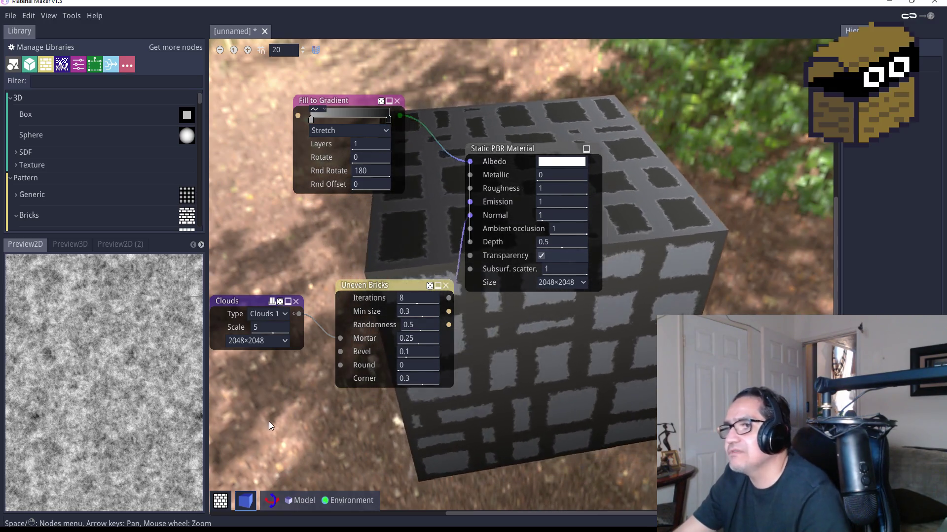
pyautogui.rightClick(269, 423)
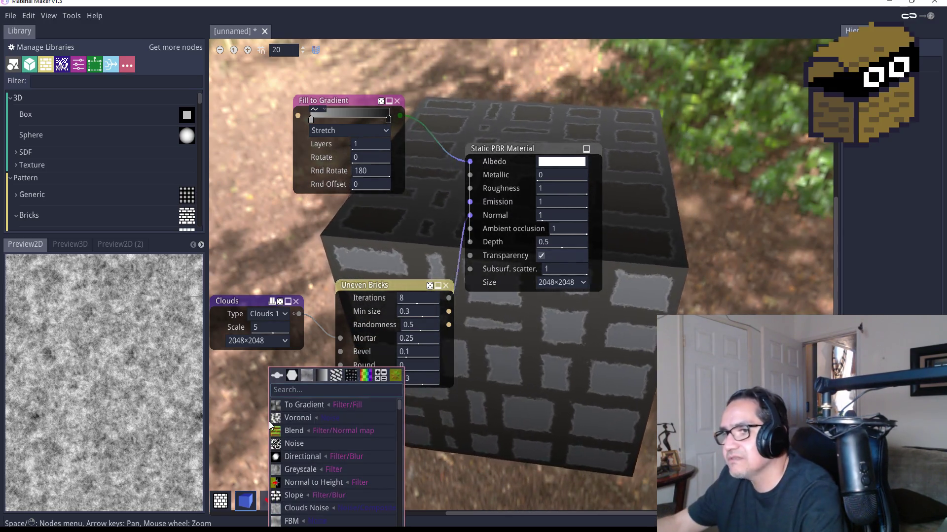
pyautogui.write('bri')
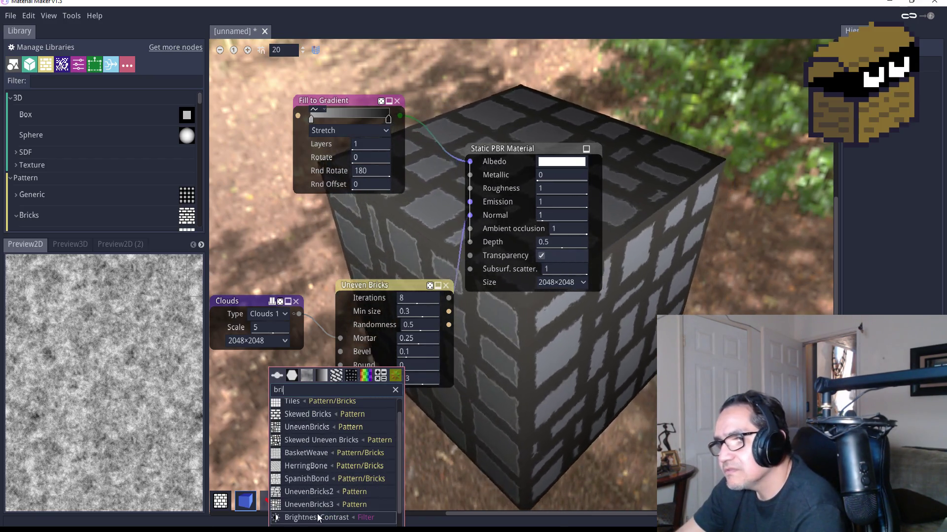
pyautogui.scroll(-2, 318, 514)
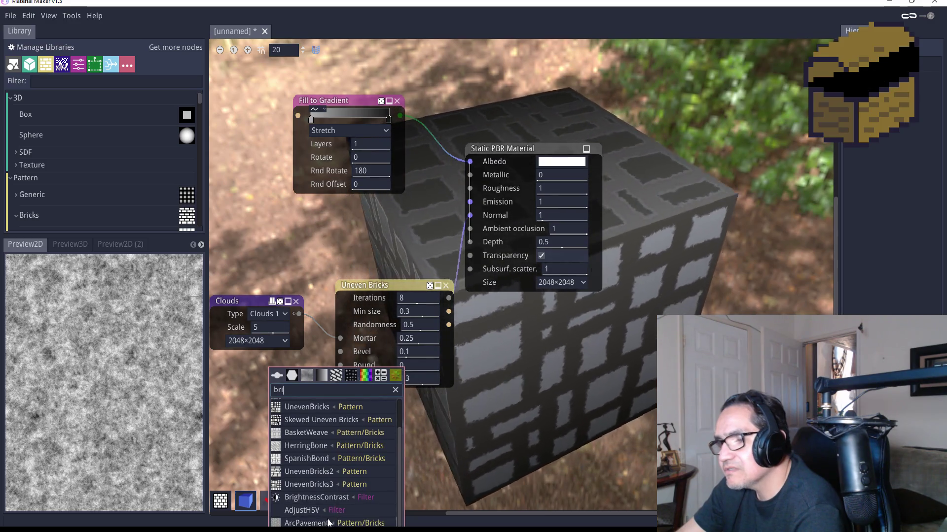
pyautogui.scroll(2, 324, 474)
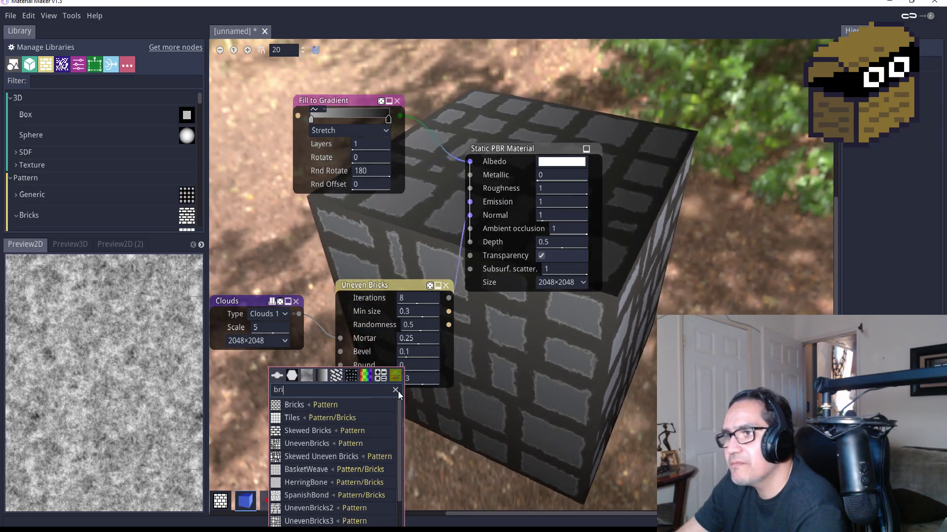
pyautogui.click(395, 390)
pyautogui.click(230, 389)
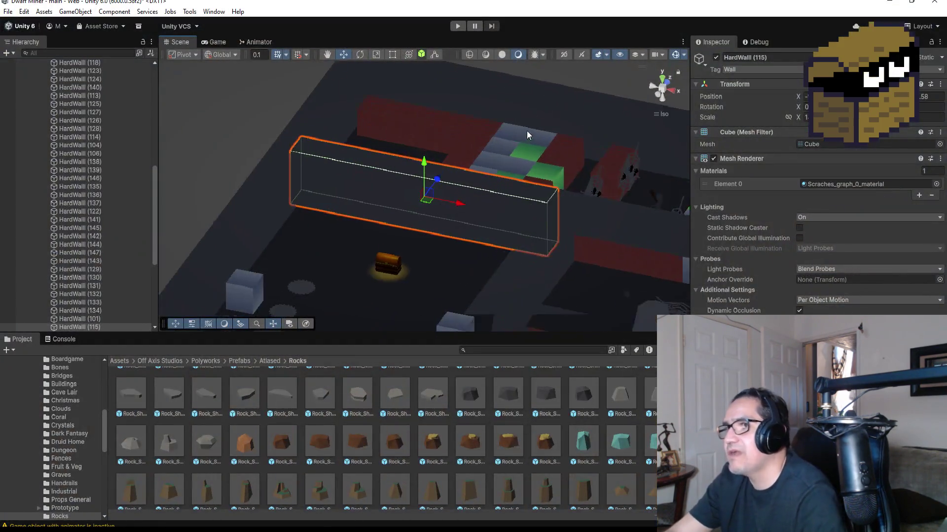
# Orbit and zoom the Scene view around the selected long HardWall block from several angles.
pyautogui.moveTo(527, 131); pyautogui.dragTo(572, 159)
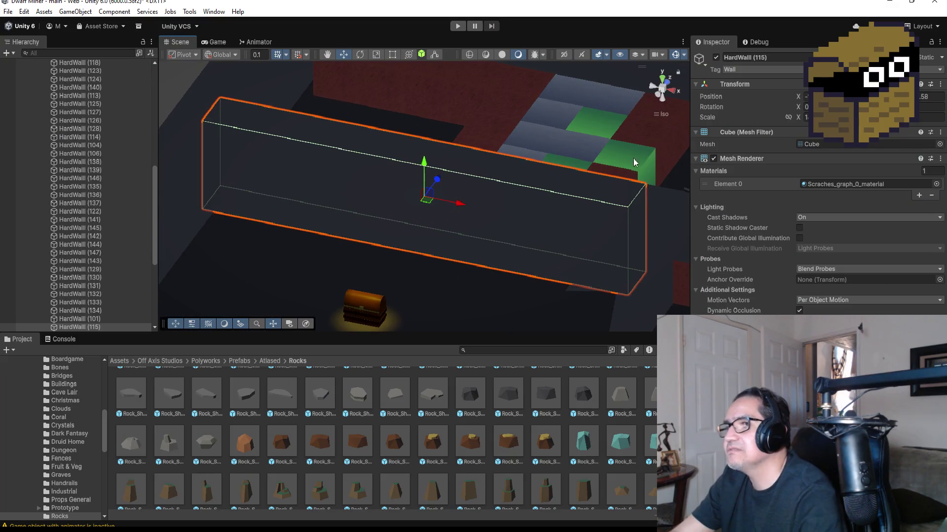
pyautogui.moveTo(633, 158)
pyautogui.mouseDown()
pyautogui.moveTo(571, 139)
pyautogui.moveTo(454, 148)
pyautogui.moveTo(443, 159)
pyautogui.mouseUp()
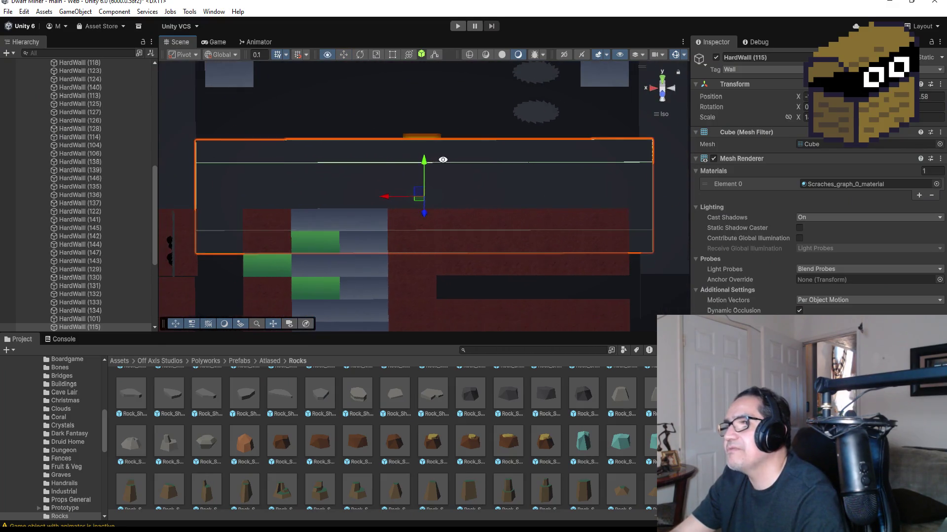
pyautogui.moveTo(554, 181)
pyautogui.mouseDown()
pyautogui.moveTo(410, 146)
pyautogui.moveTo(310, 171)
pyautogui.moveTo(367, 185)
pyautogui.moveTo(496, 151)
pyautogui.mouseUp()
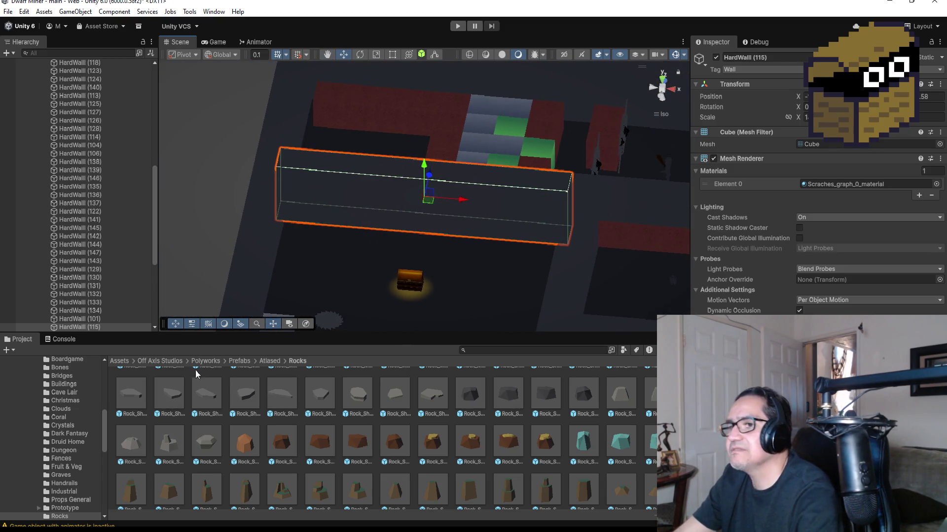
pyautogui.scroll(10, 274, 471)
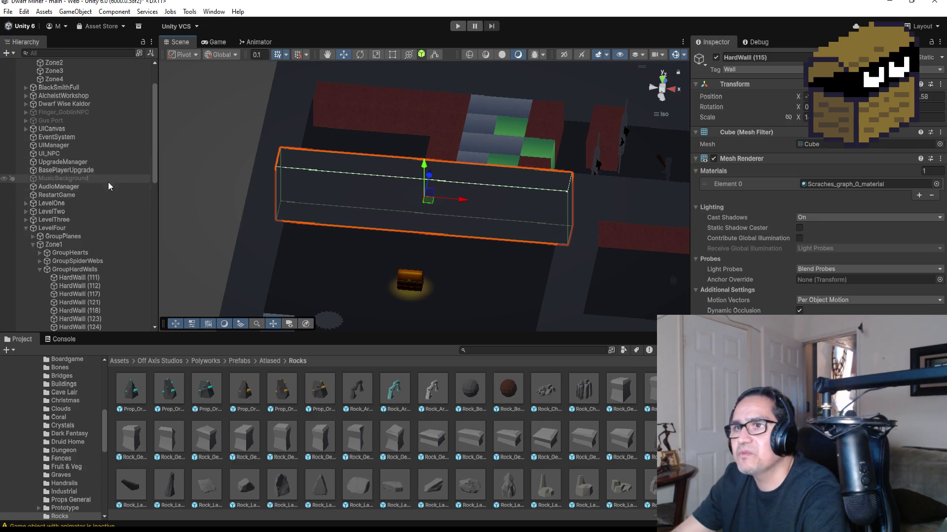
# Return to the Atlased folder, search the project assets for 'cob', browse the results, then clear the search.
pyautogui.click(268, 361)
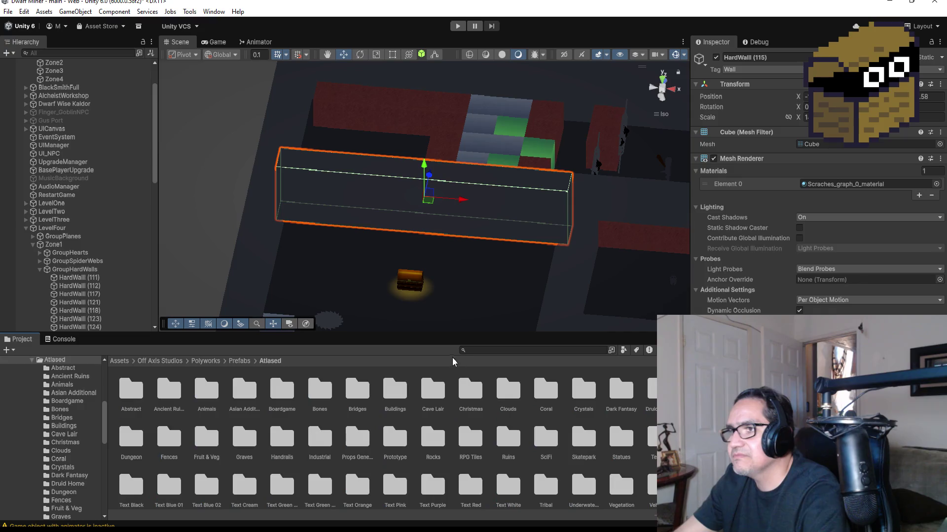
pyautogui.click(477, 350)
pyautogui.write('b')
pyautogui.press('BackSpace')
pyautogui.write('ci')
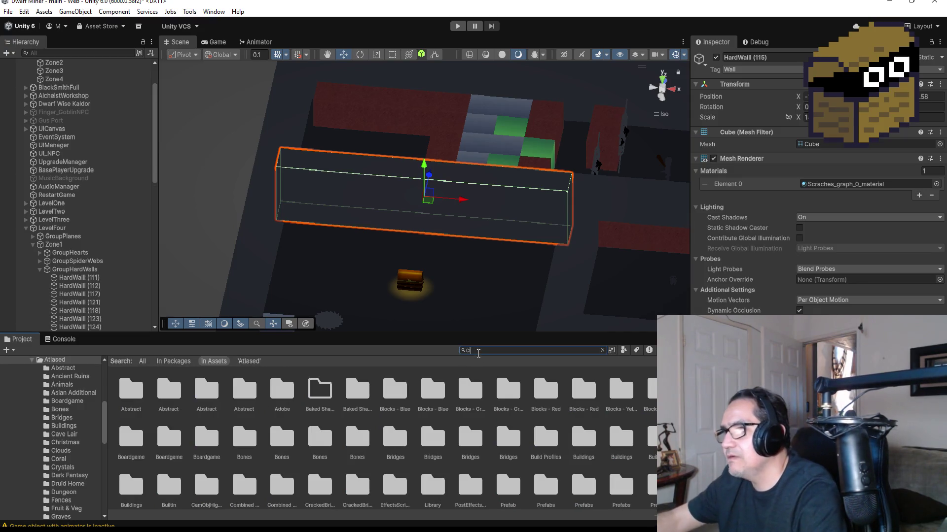
pyautogui.press('BackSpace')
pyautogui.write('ob')
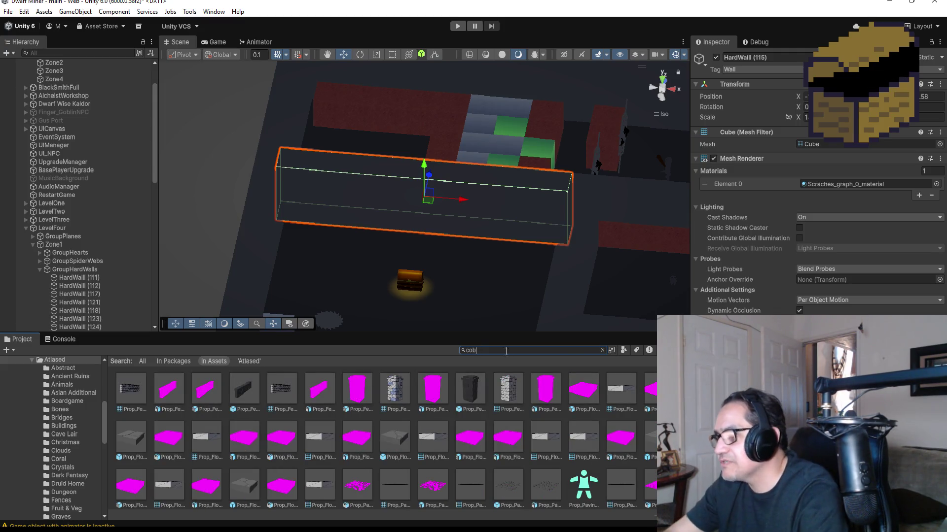
pyautogui.scroll(-2, 495, 426)
pyautogui.scroll(-3, 463, 432)
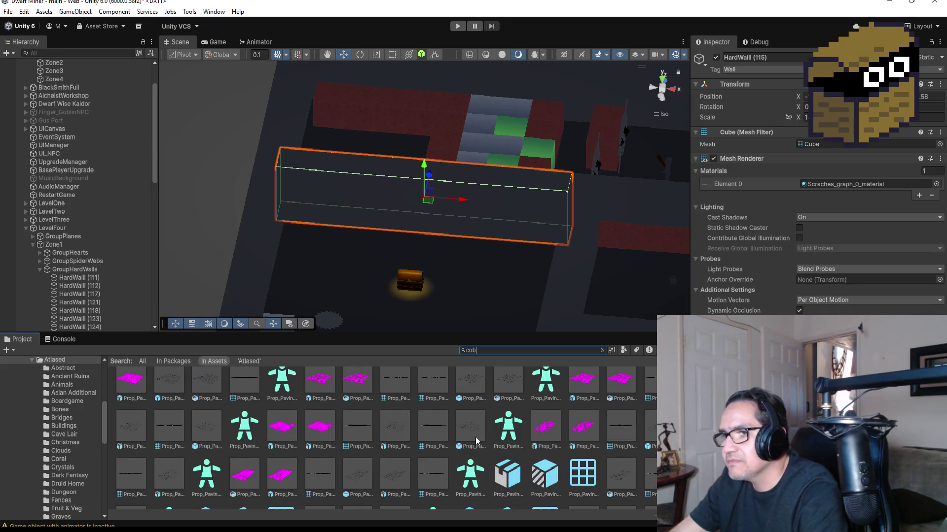
pyautogui.scroll(3, 458, 419)
pyautogui.scroll(2, 453, 389)
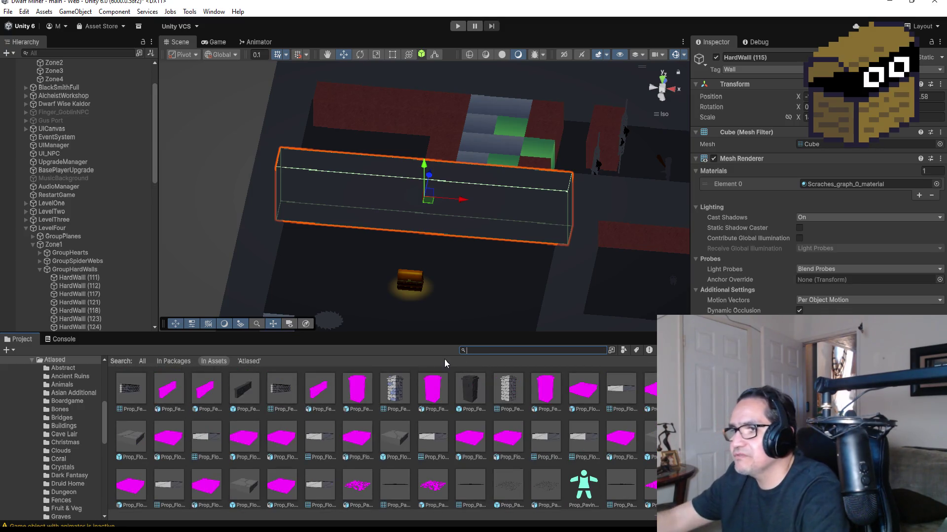
pyautogui.press('BackSpace')
pyautogui.press('BackSpace')
pyautogui.press('BackSpace')
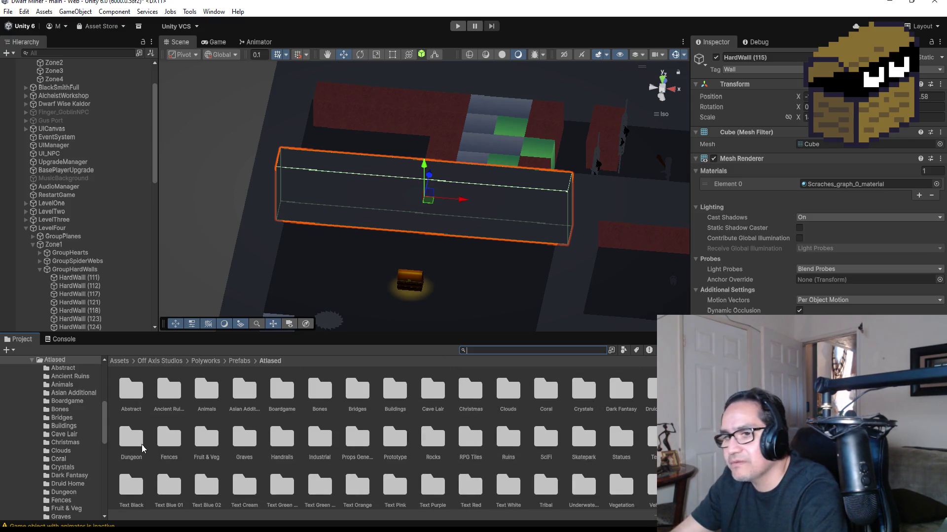
# In the Dungeon prefabs folder, select Prop_Tile_Terrain_Dungeon_Gothic_Cobble_04 and drag it into the level beside the wall.
pyautogui.doubleClick(142, 448)
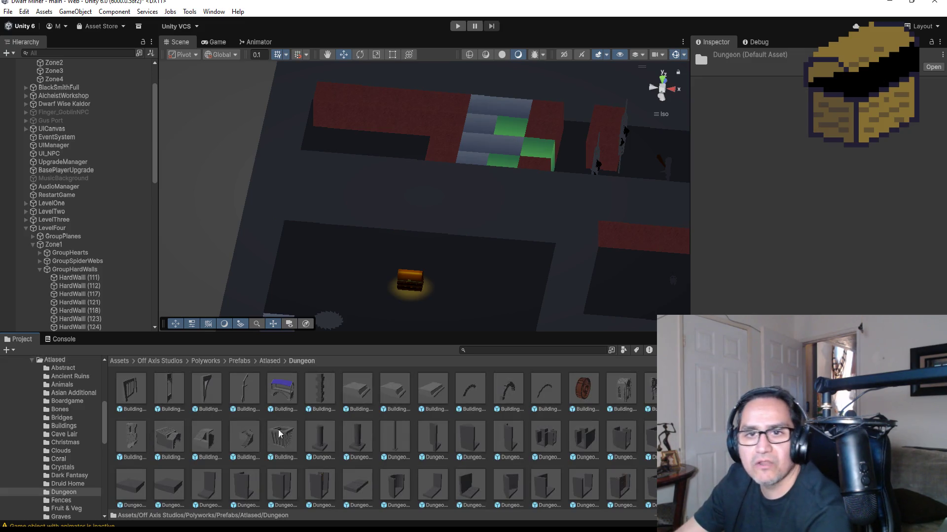
pyautogui.scroll(-6, 441, 439)
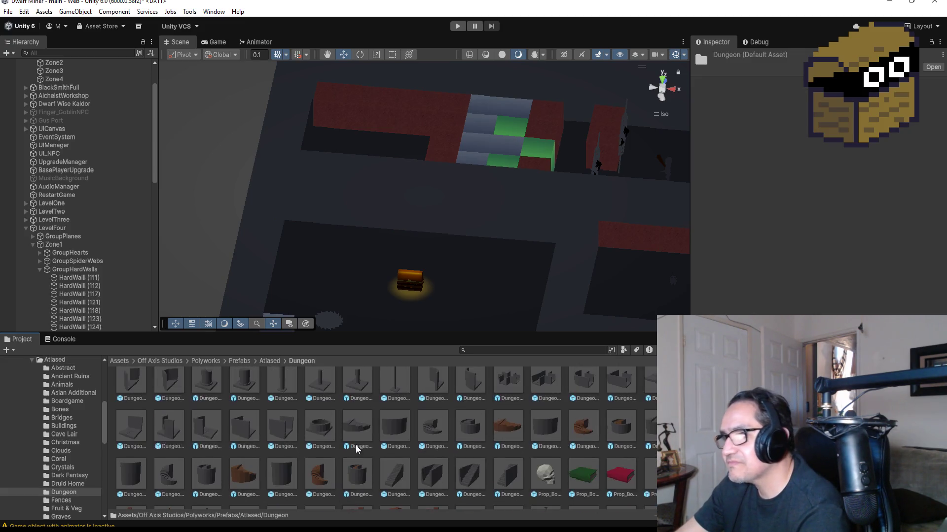
pyautogui.scroll(-10, 390, 456)
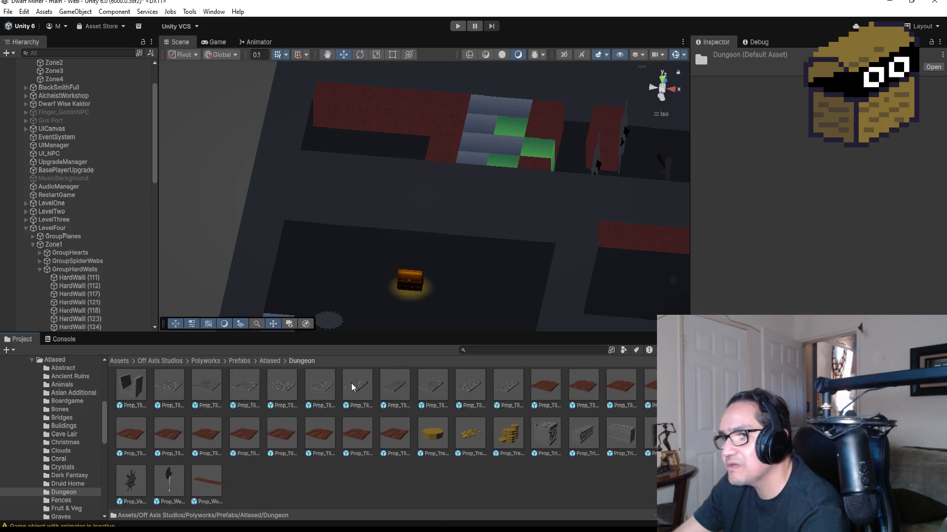
pyautogui.scroll(1, 351, 387)
pyautogui.click(283, 392)
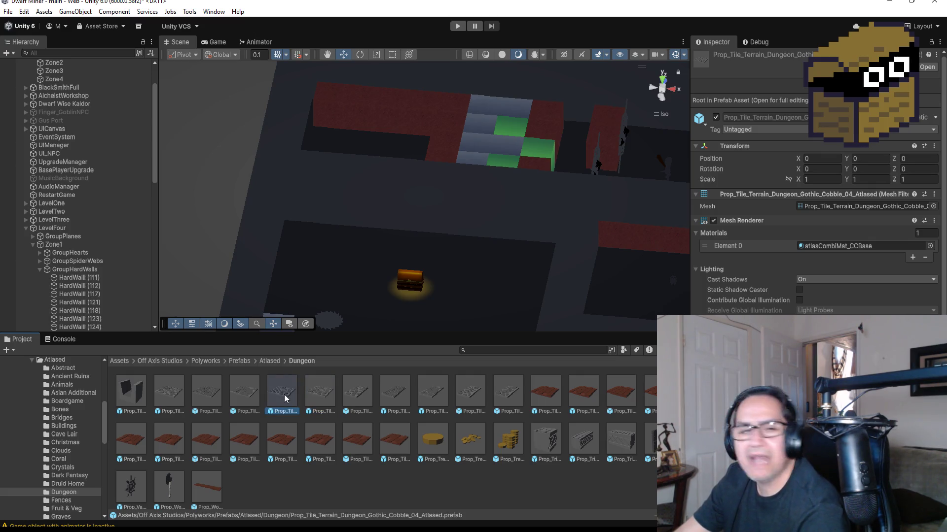
pyautogui.moveTo(285, 395); pyautogui.dragTo(342, 210)
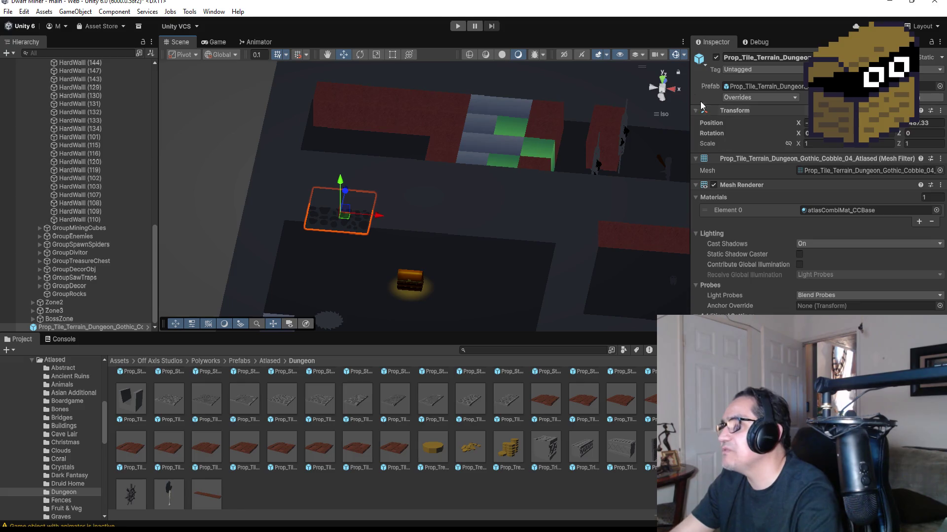
# Fully unpack the placed Gothic Cobble 04 tile, then view it from the Back and frame it.
pyautogui.click(675, 90)
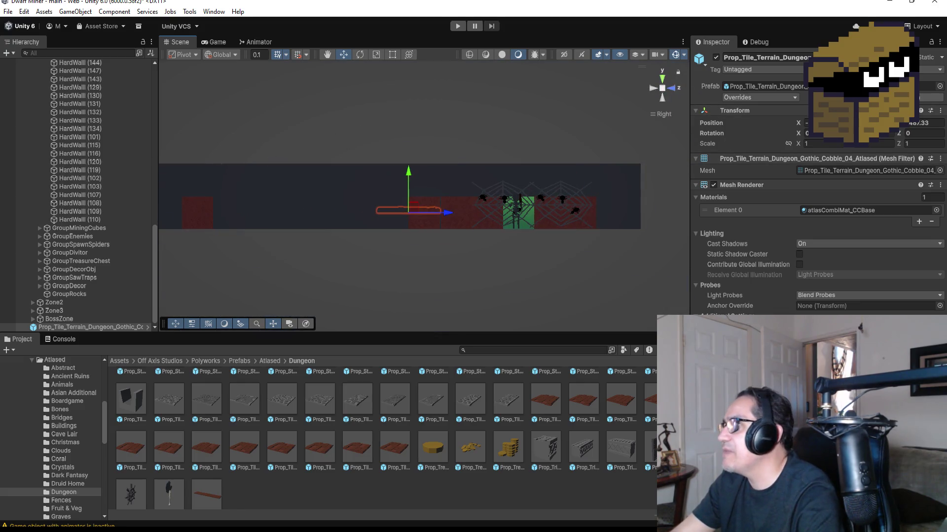
pyautogui.click(105, 327)
pyautogui.rightClick(106, 326)
pyautogui.moveTo(178, 294)
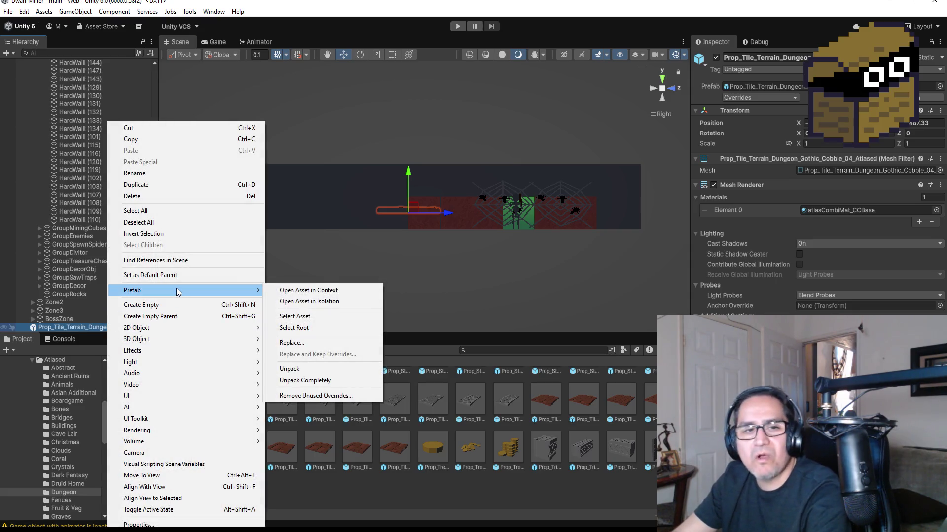
pyautogui.click(305, 380)
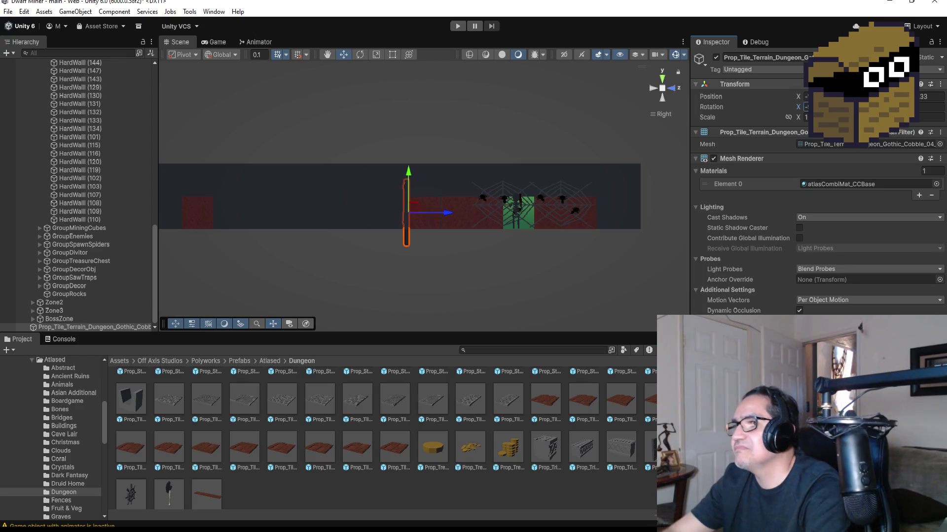
pyautogui.click(650, 87)
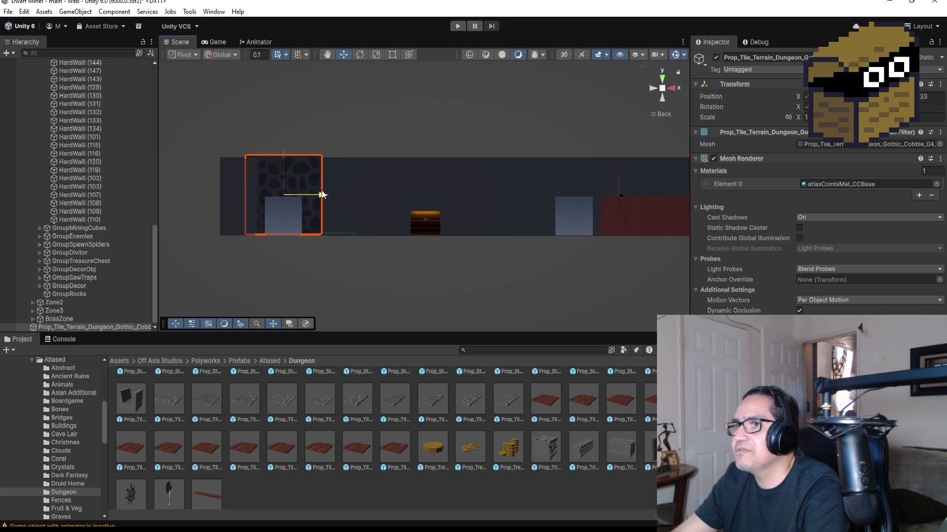
pyautogui.press('f')
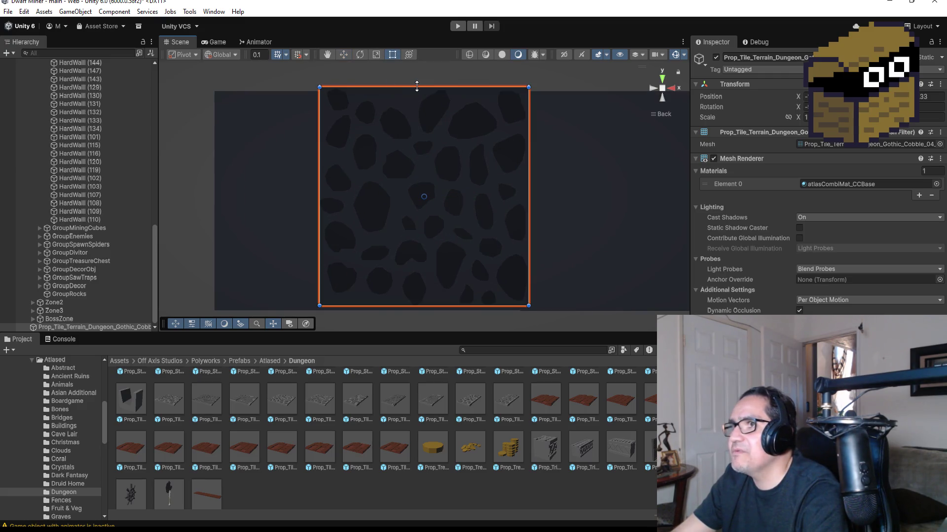
# Lower the tile's top edge to shorten it, then orbit to a perspective view.
pyautogui.moveTo(416, 87); pyautogui.dragTo(417, 96)
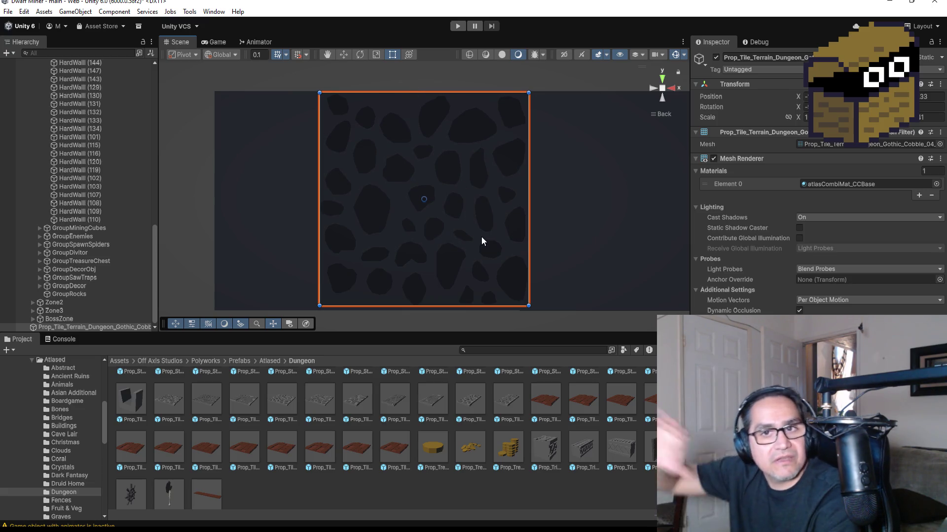
pyautogui.scroll(-4, 481, 237)
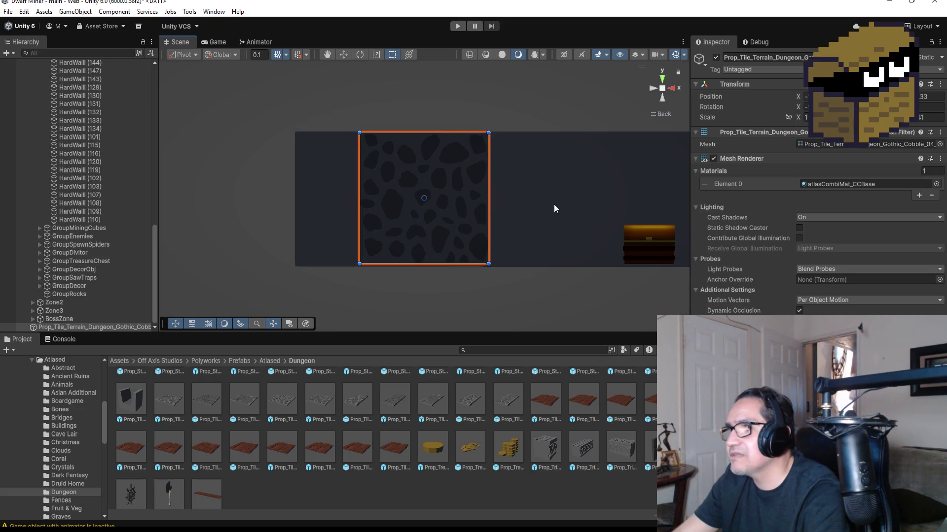
pyautogui.moveTo(574, 192)
pyautogui.mouseDown()
pyautogui.moveTo(516, 197)
pyautogui.moveTo(424, 296)
pyautogui.moveTo(332, 275)
pyautogui.moveTo(272, 279)
pyautogui.moveTo(550, 244)
pyautogui.mouseUp()
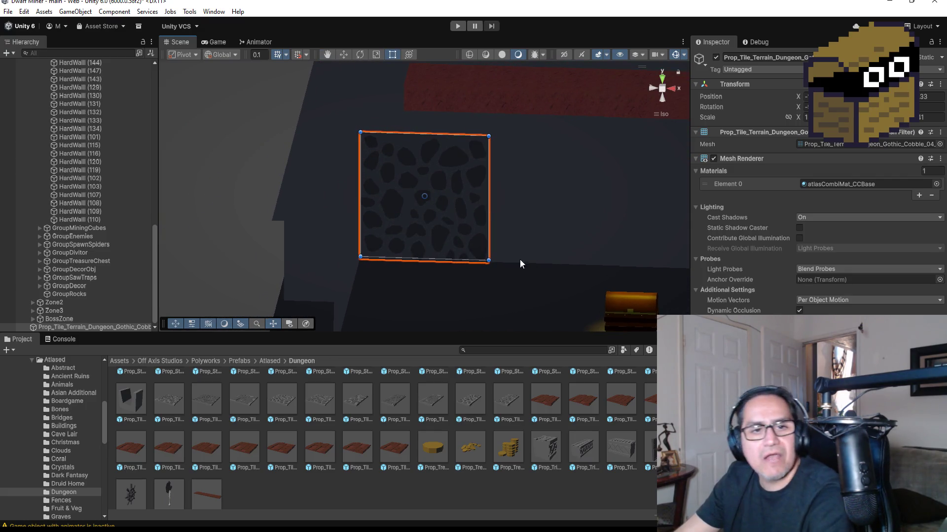
pyautogui.moveTo(488, 163); pyautogui.dragTo(514, 197)
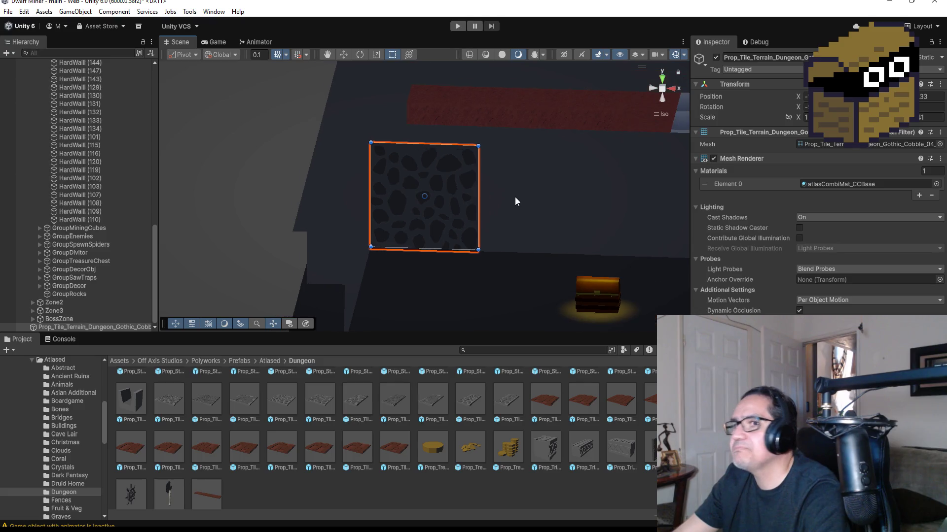
# With the Move tool, slide the second cobblestone tile right along X.
pyautogui.click(101, 326)
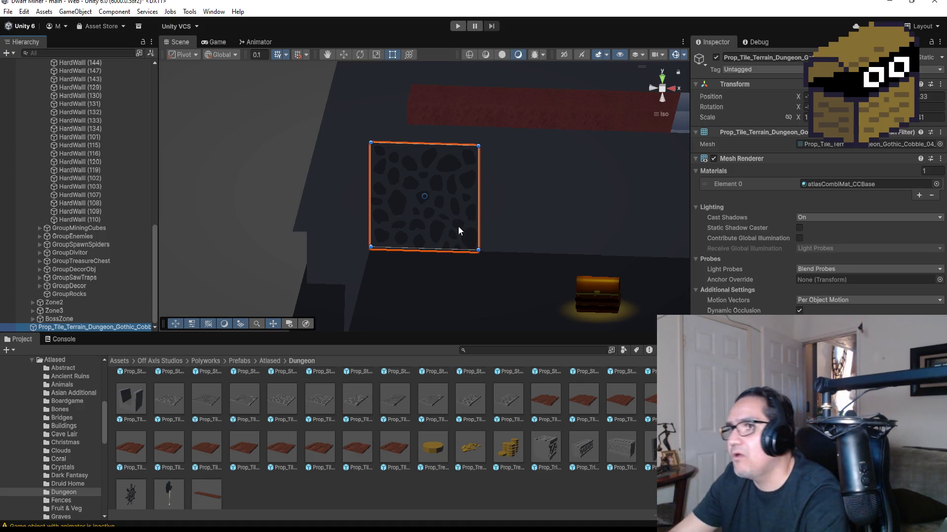
pyautogui.moveTo(460, 232); pyautogui.dragTo(481, 207)
pyautogui.click(489, 210)
pyautogui.click(452, 190)
pyautogui.click(468, 189)
pyautogui.click(454, 189)
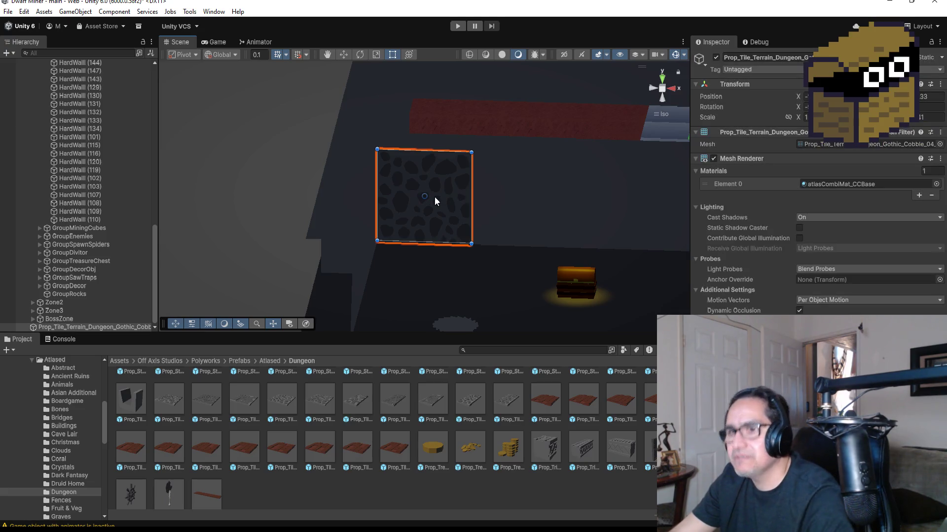
pyautogui.click(341, 55)
pyautogui.click(105, 326)
pyautogui.moveTo(544, 203); pyautogui.dragTo(574, 202)
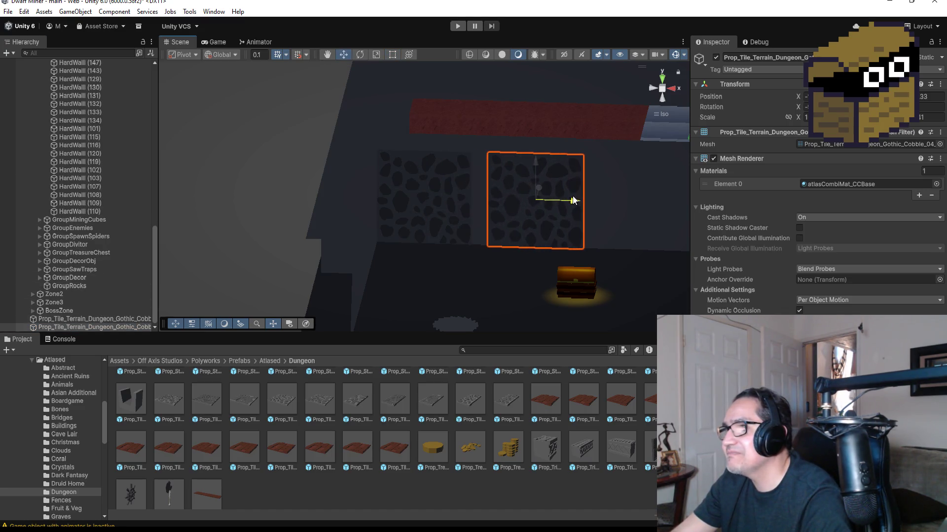
# Slide the selected cobble tile right along X, then nudge it slightly back left.
pyautogui.scroll(3, 528, 220)
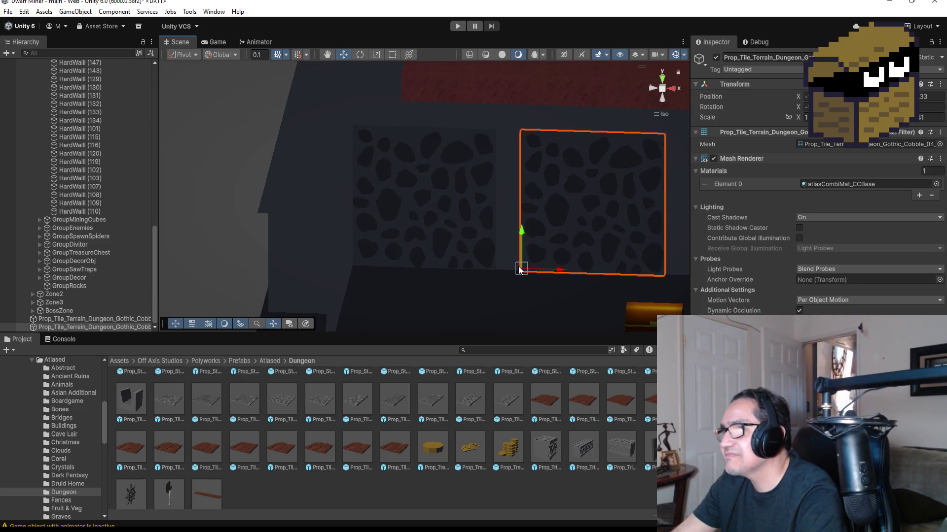
pyautogui.scroll(-6, 564, 268)
pyautogui.scroll(-1, 545, 217)
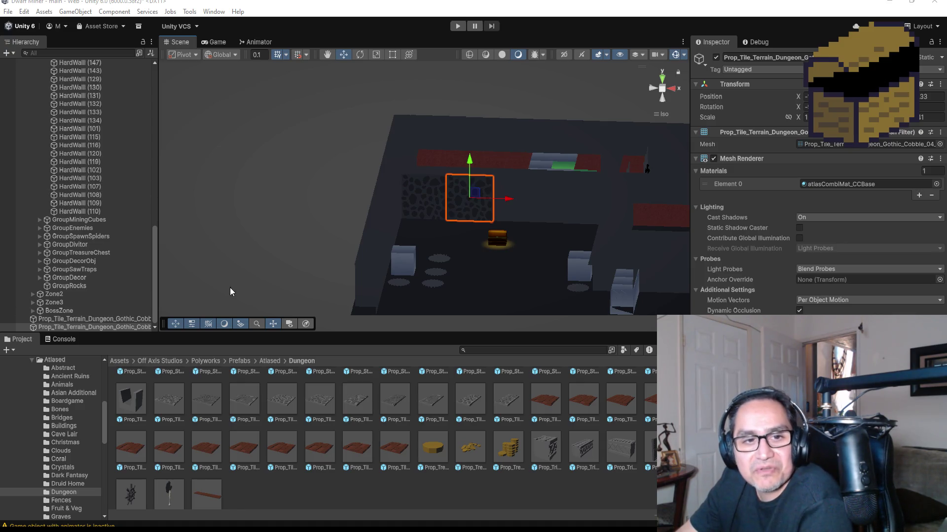
pyautogui.scroll(3, 557, 177)
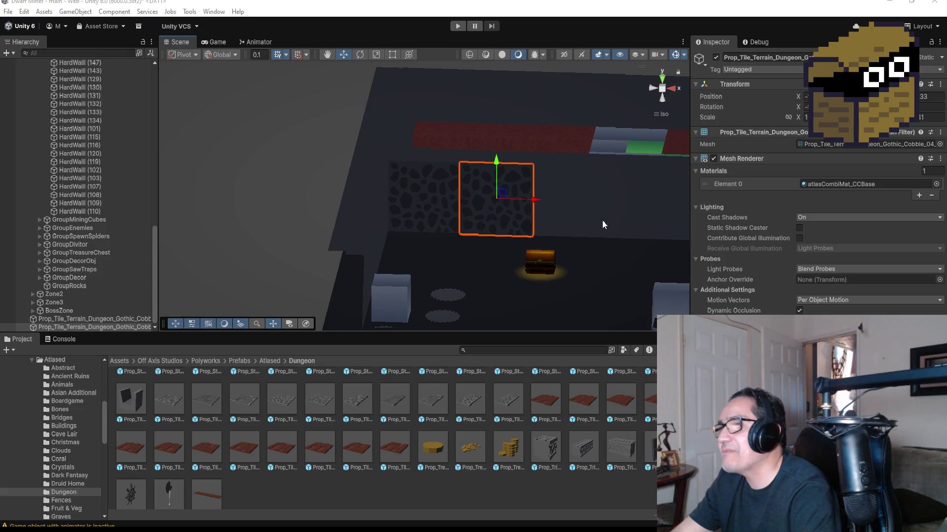
pyautogui.moveTo(569, 217)
pyautogui.mouseDown()
pyautogui.moveTo(585, 216)
pyautogui.moveTo(574, 209)
pyautogui.mouseUp()
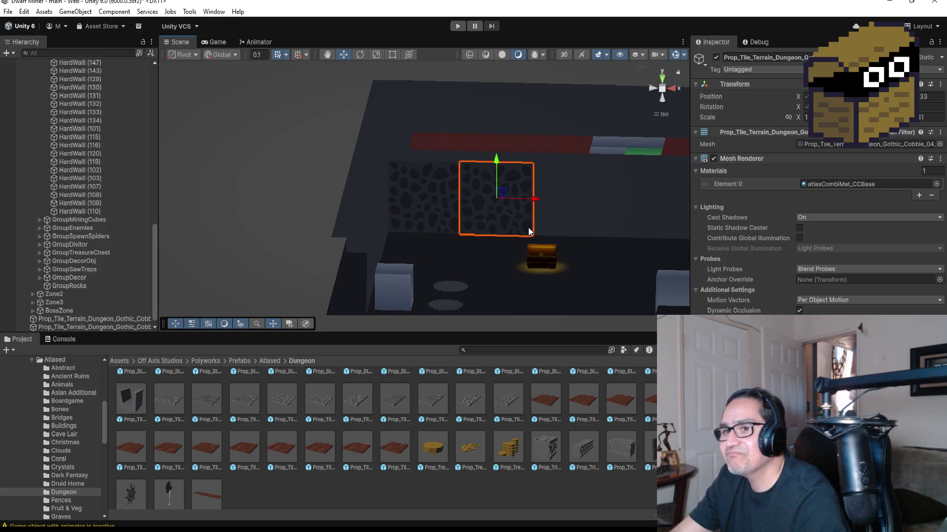
pyautogui.moveTo(536, 204); pyautogui.dragTo(623, 199)
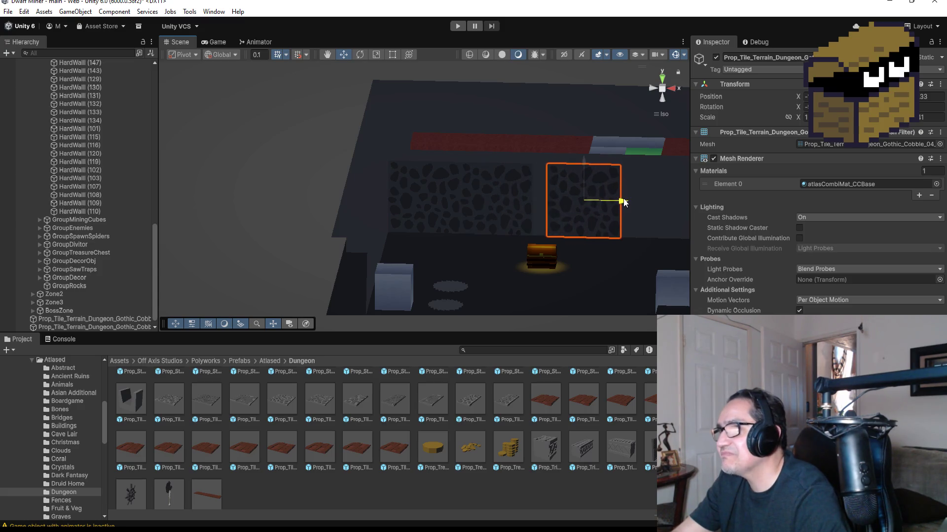
pyautogui.scroll(2, 602, 202)
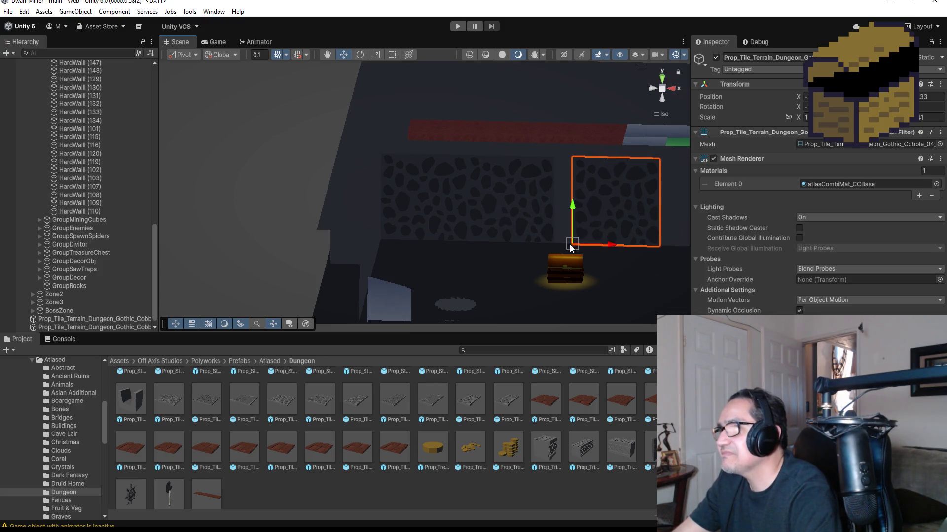
pyautogui.moveTo(571, 246); pyautogui.dragTo(561, 245)
pyautogui.scroll(-3, 614, 244)
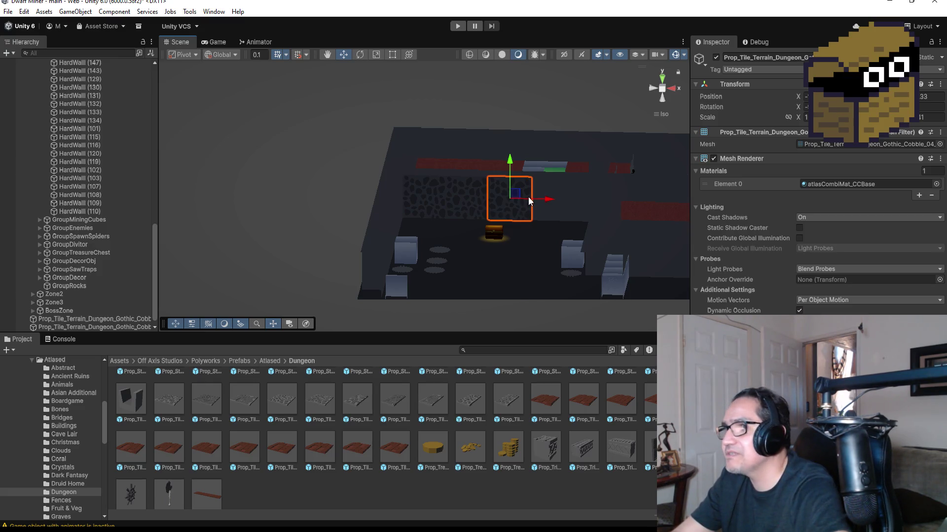
# Duplicate the tile, move the copy right, and vertex-snap its corner flush to its neighbour.
pyautogui.hotkey('ctrl', 'd')
pyautogui.moveTo(541, 198)
pyautogui.mouseDown()
pyautogui.moveTo(603, 193)
pyautogui.moveTo(577, 197)
pyautogui.mouseUp()
pyautogui.press('f')
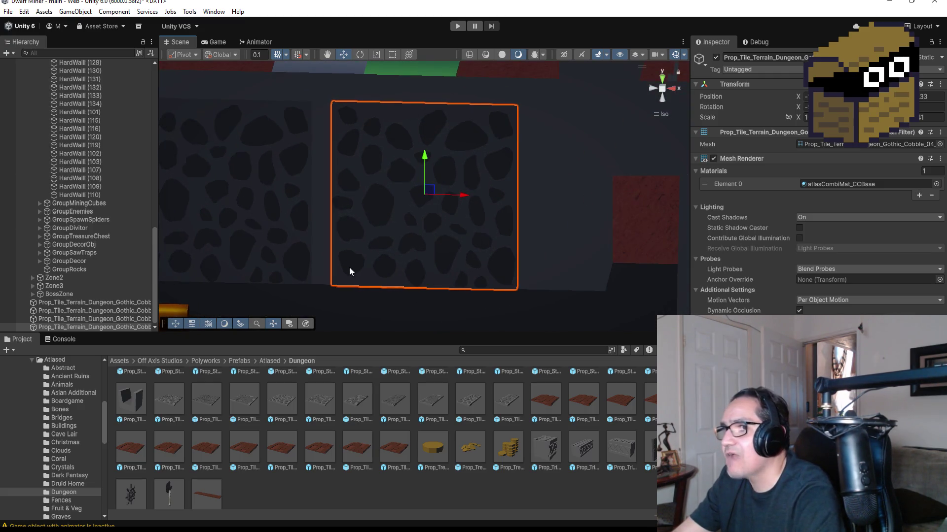
pyautogui.press('v')
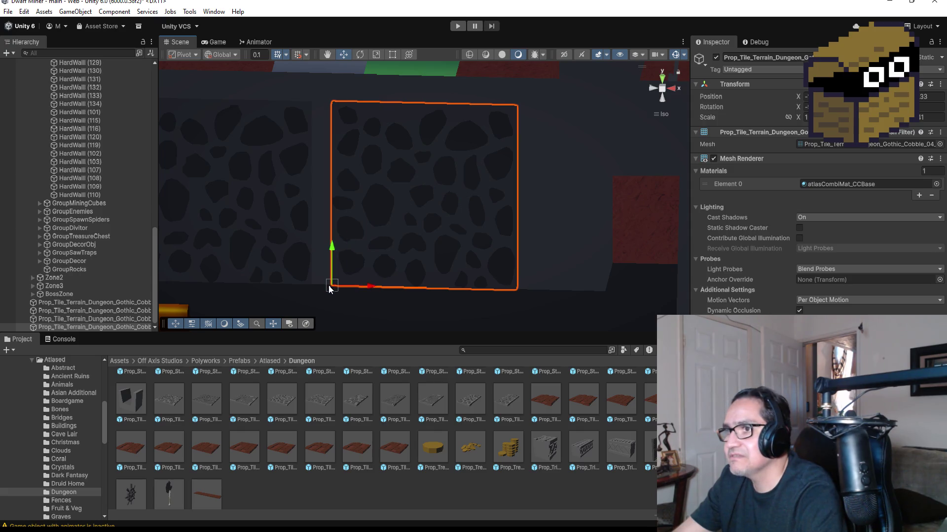
pyautogui.moveTo(329, 285); pyautogui.dragTo(321, 285)
pyautogui.scroll(-3, 384, 269)
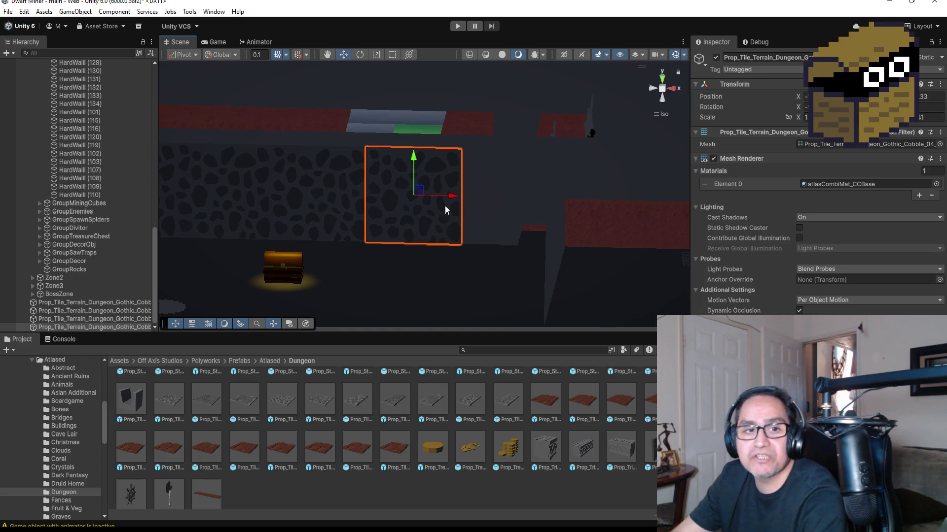
# Briefly run the game in Play mode, dismiss the settings overlay, then stop it.
pyautogui.click(460, 30)
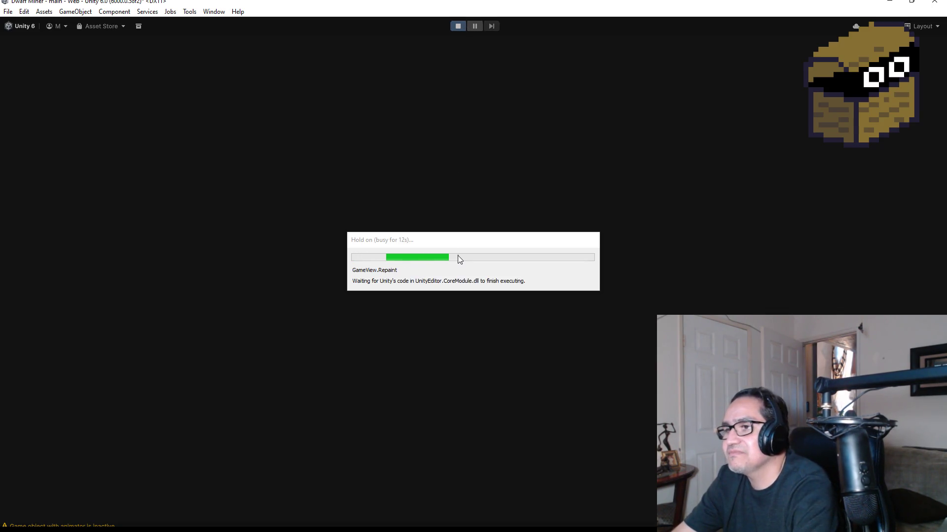
pyautogui.press('Escape')
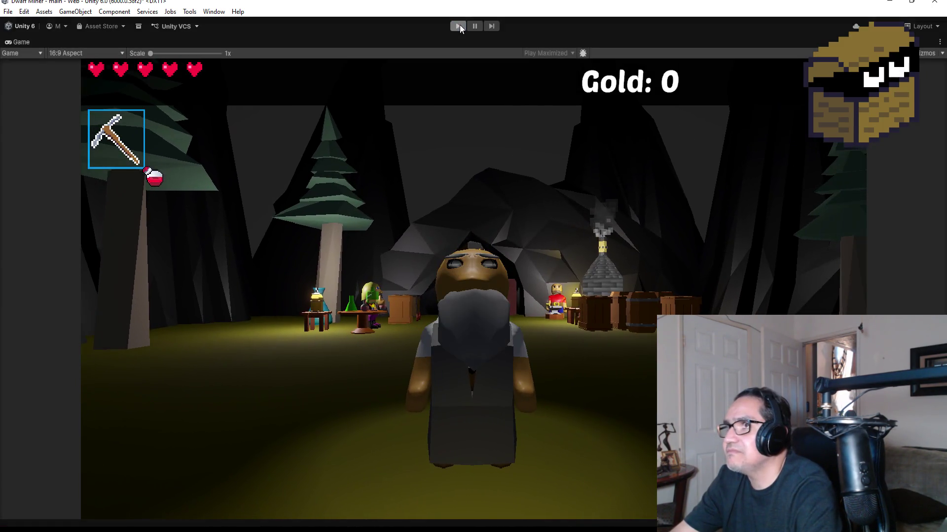
pyautogui.click(459, 26)
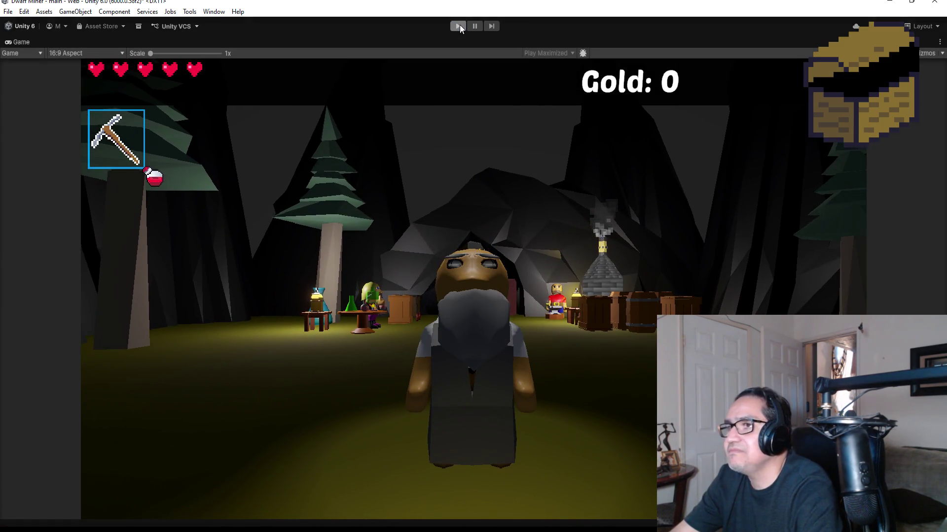
pyautogui.scroll(15, 102, 144)
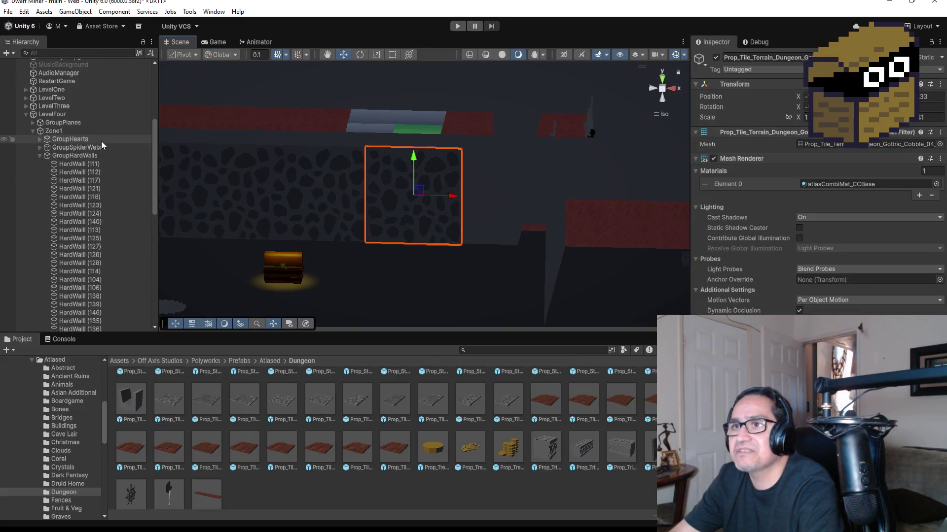
# Check the DwarfMiner Player (Script) Pos Level values in the Inspector, then start Play mode.
pyautogui.click(54, 87)
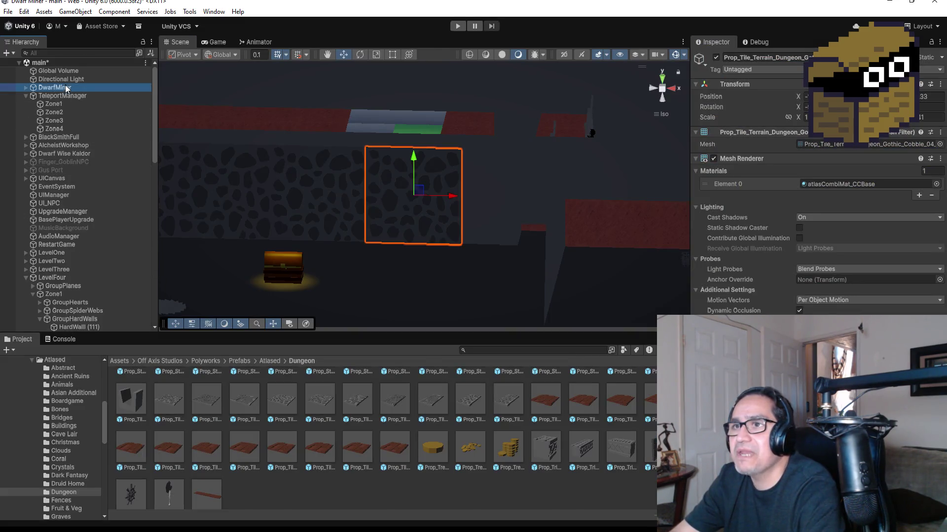
pyautogui.scroll(-10, 813, 197)
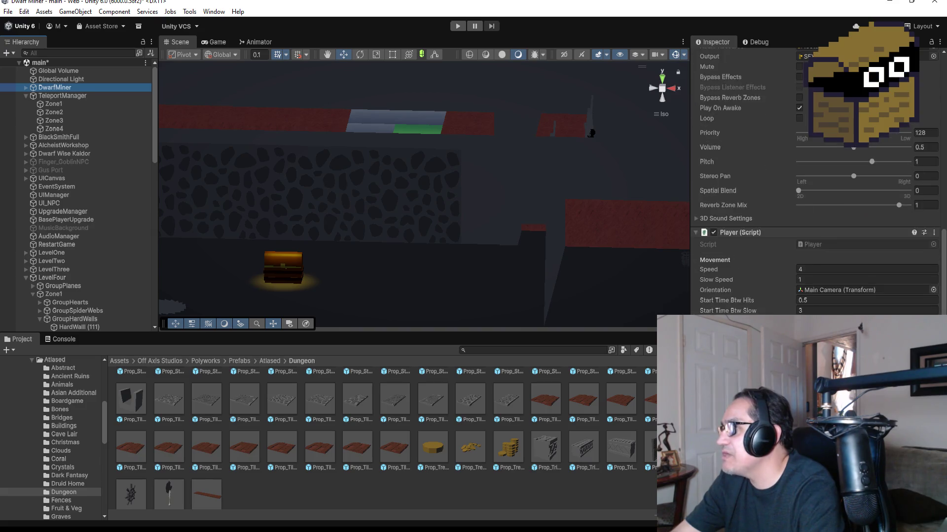
pyautogui.click(814, 197)
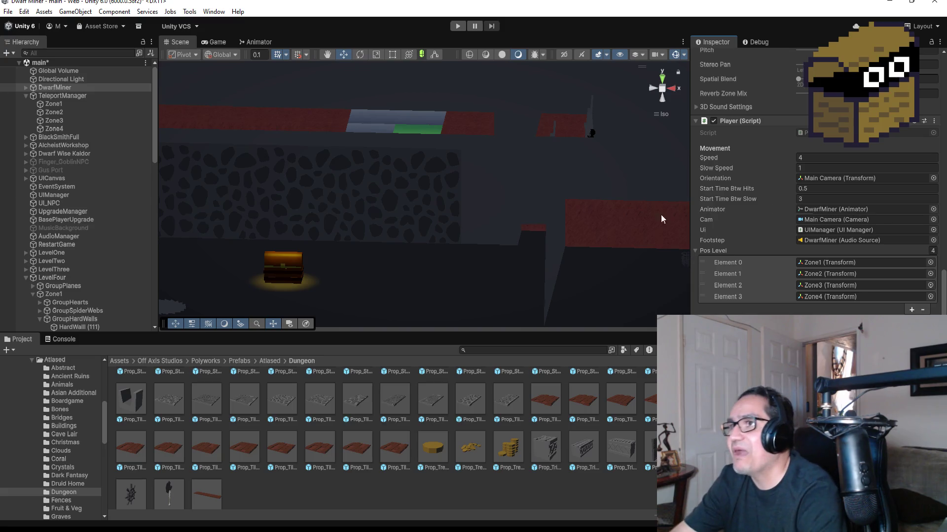
pyautogui.click(453, 28)
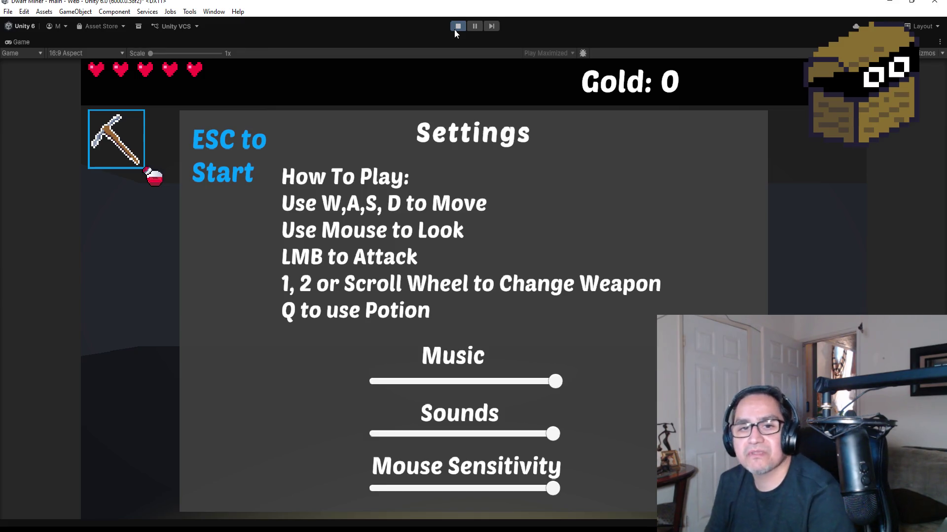
# Dismiss the settings overlay and walk down the corridor to the treasure chest by the cobblestone wall.
pyautogui.press('Escape')
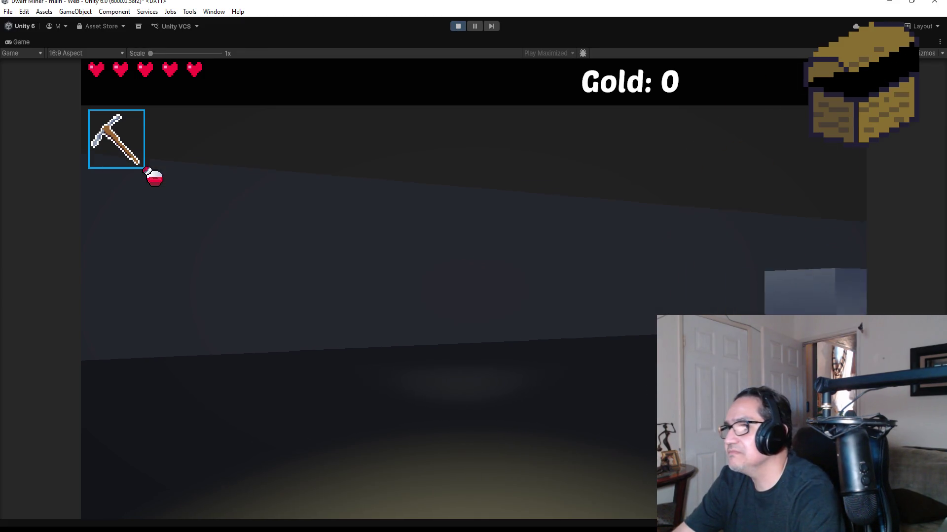
pyautogui.scroll(-1, 473, 267)
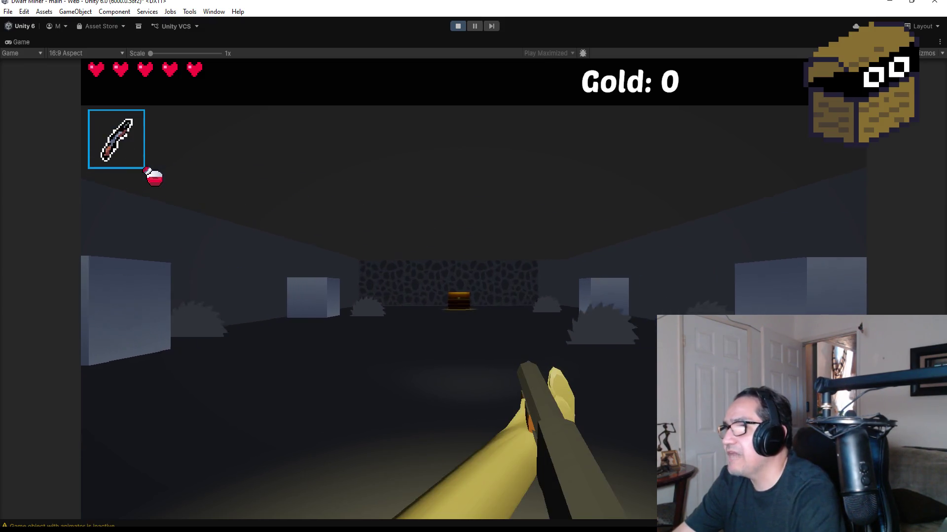
pyautogui.press('w')
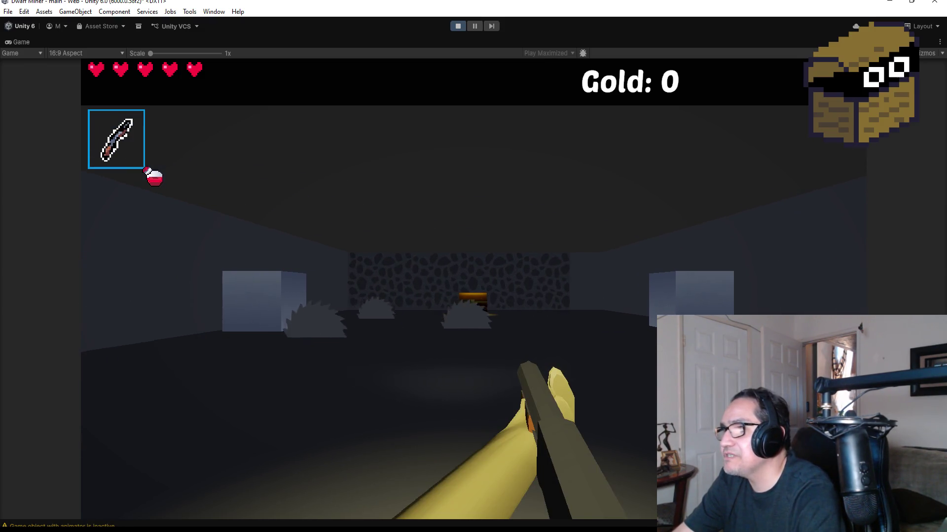
pyautogui.press('w')
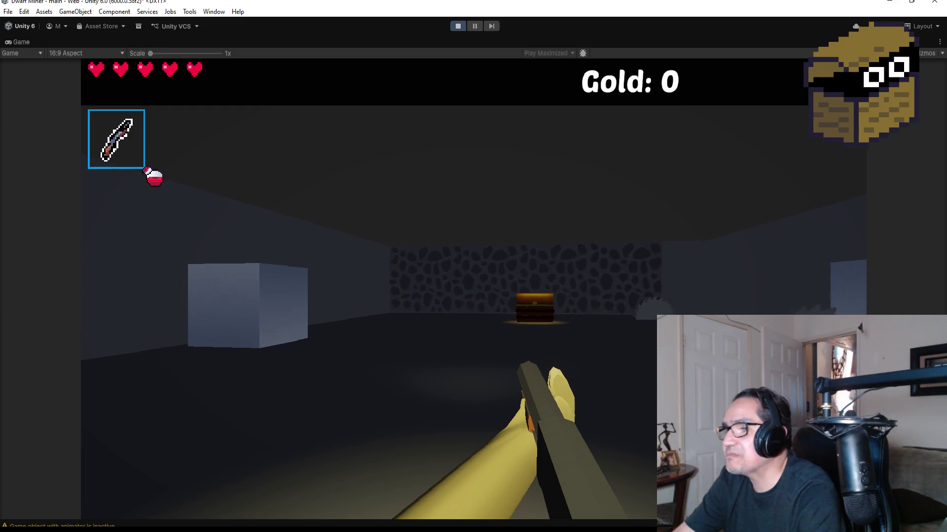
pyautogui.press('w')
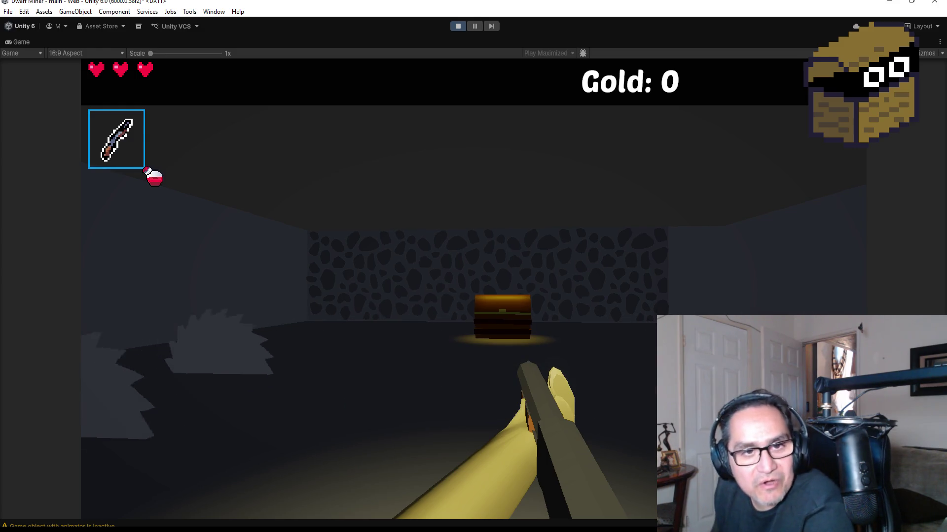
pyautogui.press('d')
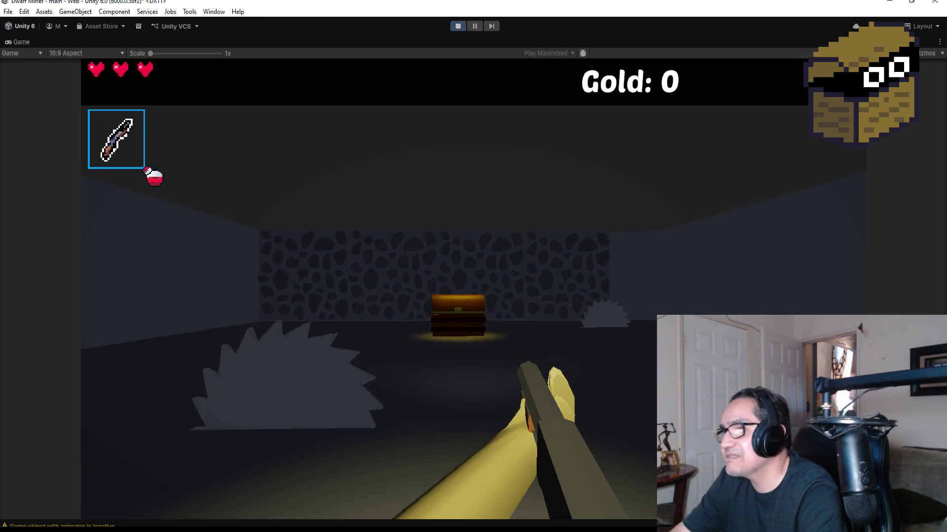
pyautogui.press('w')
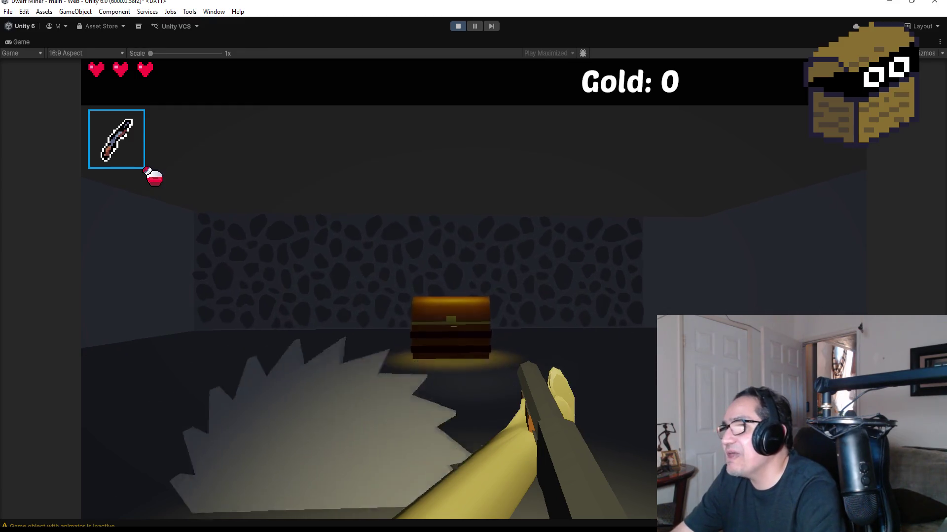
pyautogui.press('w')
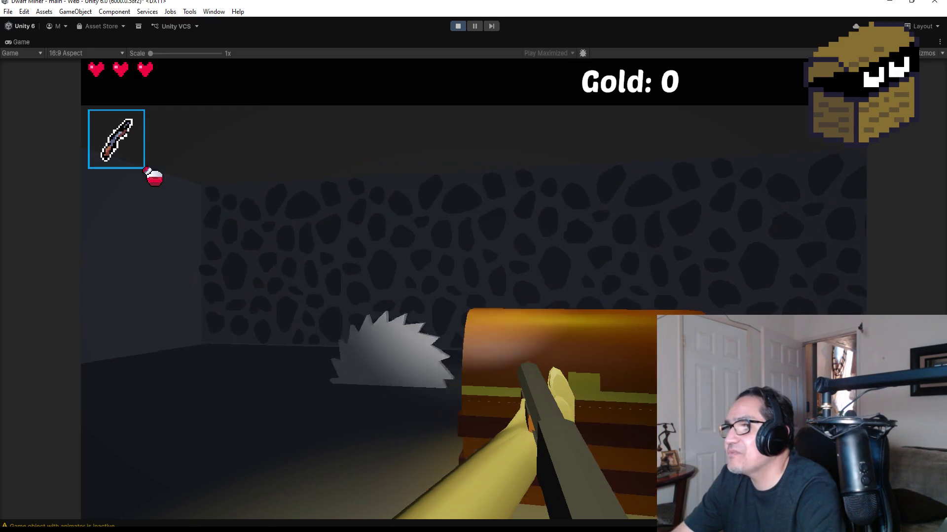
pyautogui.press('a')
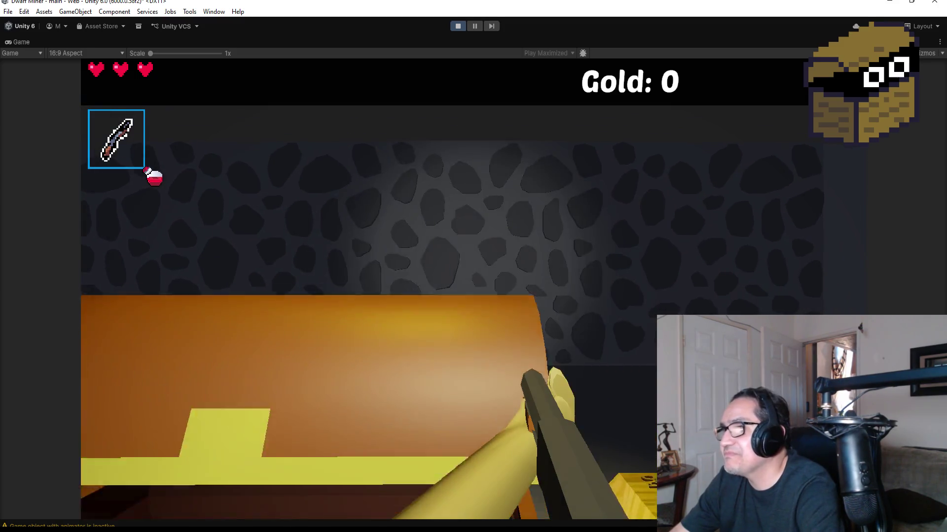
# Open the chest and mine the rock wall with the pickaxe until Gold reads 11.
pyautogui.press('e')
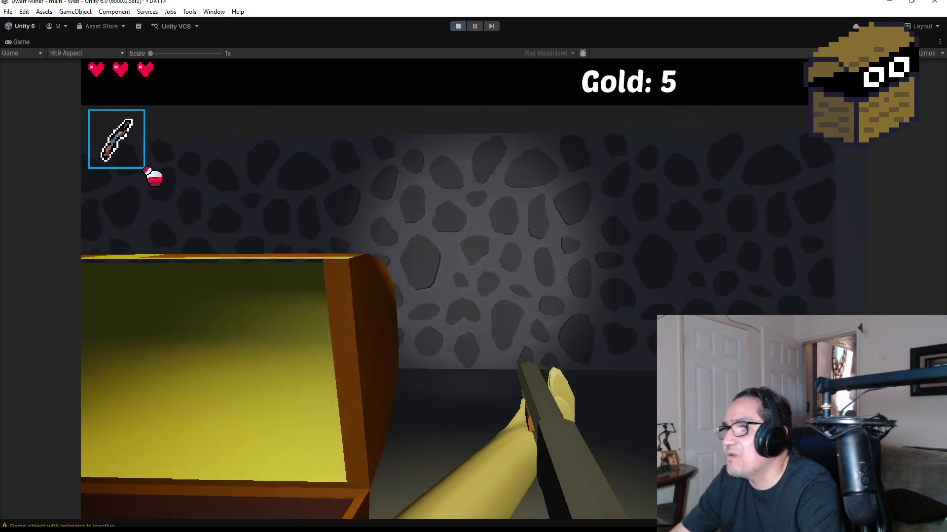
pyautogui.click(474, 290)
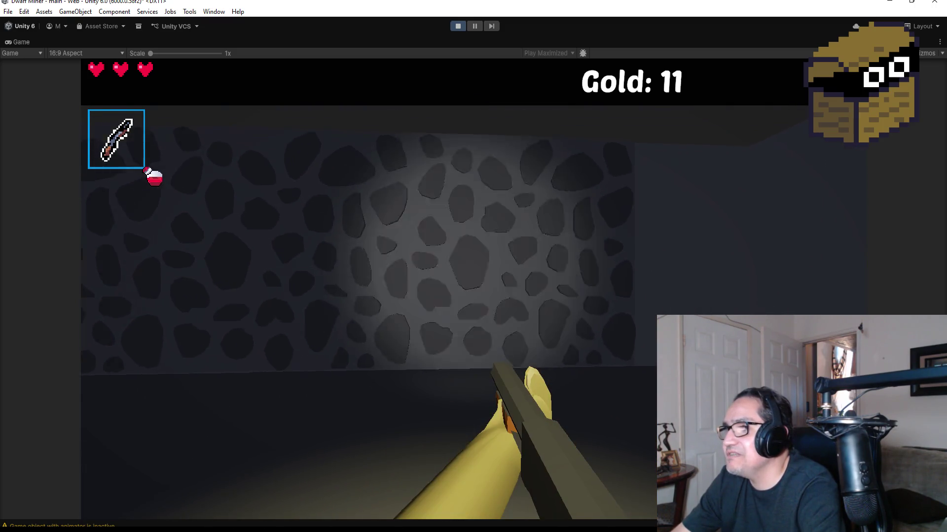
pyautogui.click(474, 289)
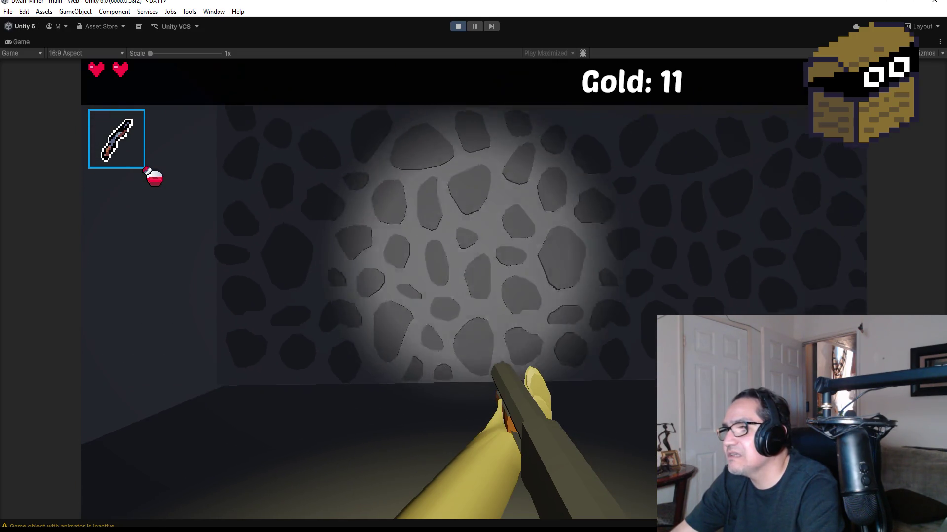
pyautogui.press('w')
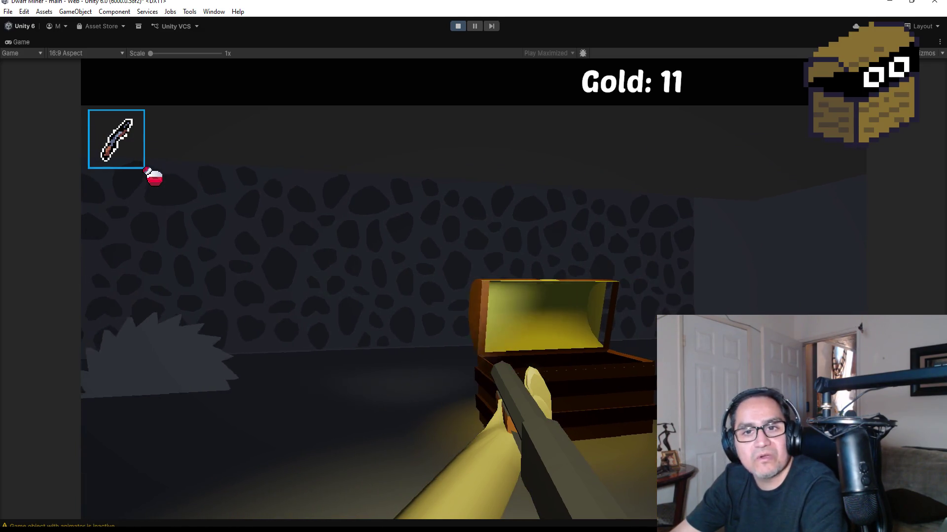
# Pause the game, stop Play mode with Ctrl+P, and select the cobblestone tile in the Scene.
pyautogui.press('Escape')
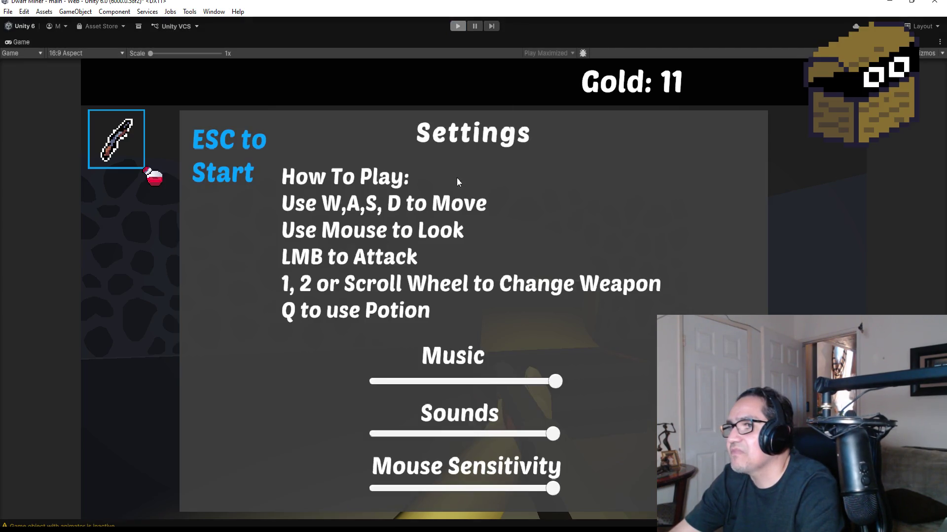
pyautogui.hotkey('ctrl', 'p')
pyautogui.click(411, 205)
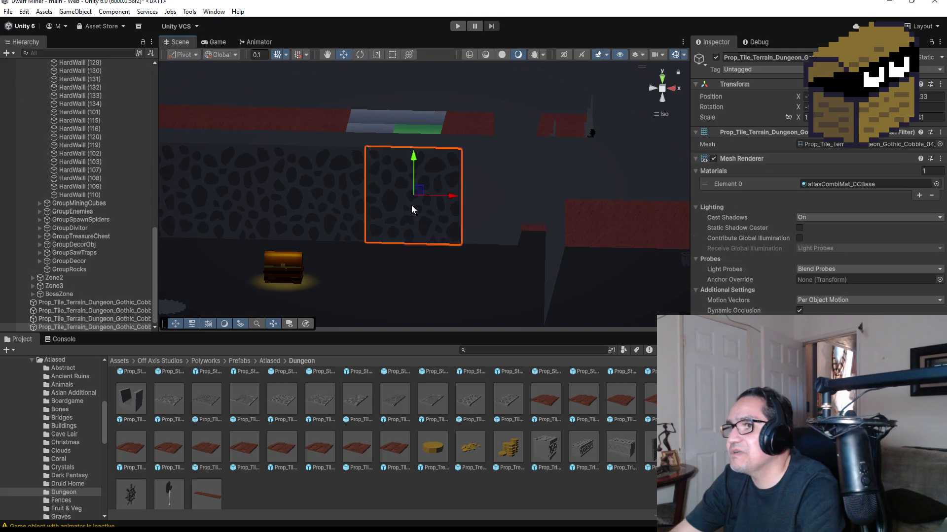
# Frame the tile, then select the four Prop_Tile objects in the Hierarchy and delete them.
pyautogui.scroll(-2, 411, 205)
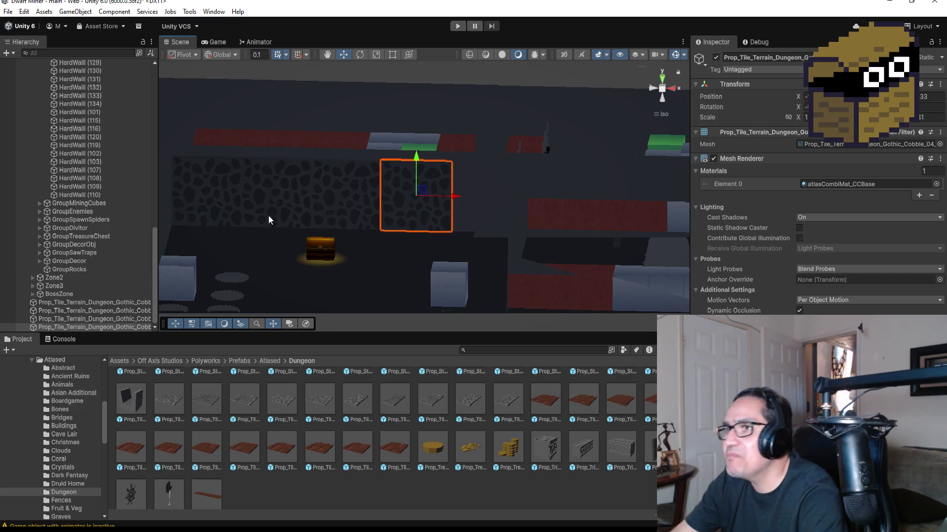
pyautogui.press('f')
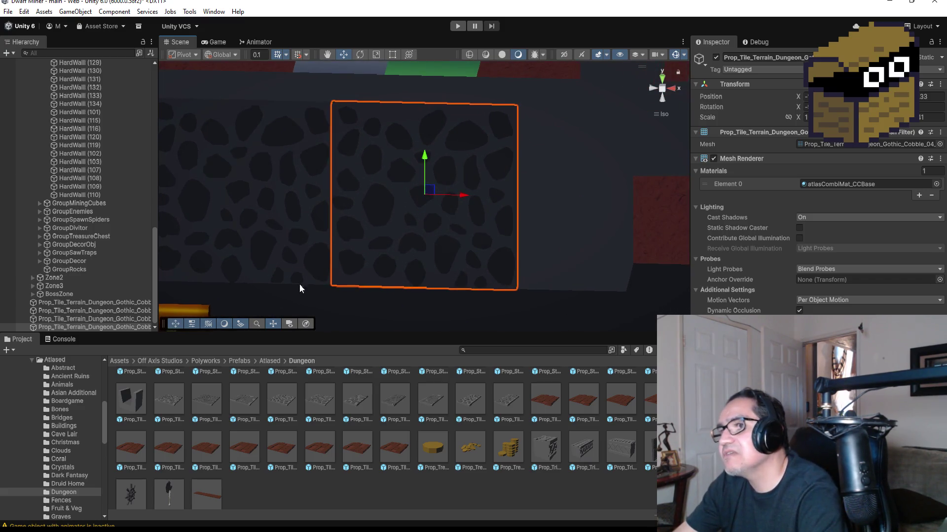
pyautogui.click(111, 302)
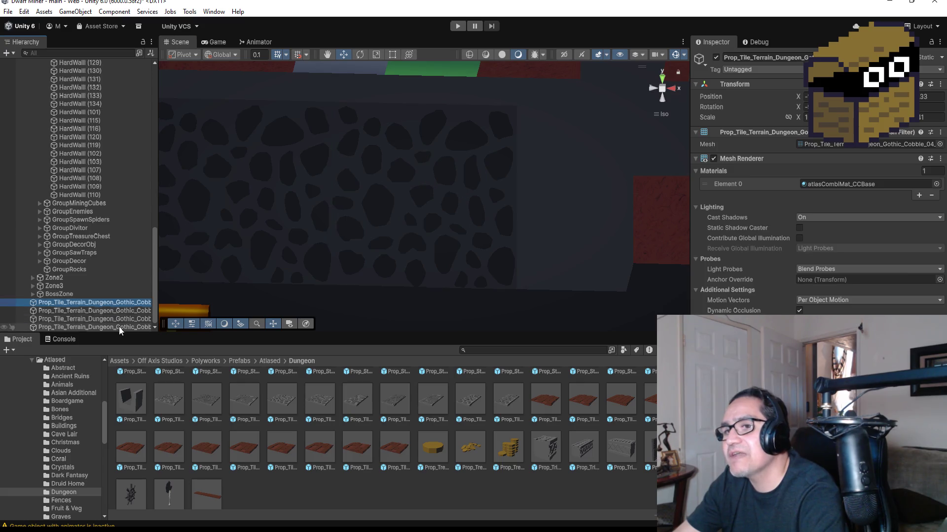
pyautogui.keyDown('shift'); pyautogui.click(120, 327); pyautogui.keyUp('shift')
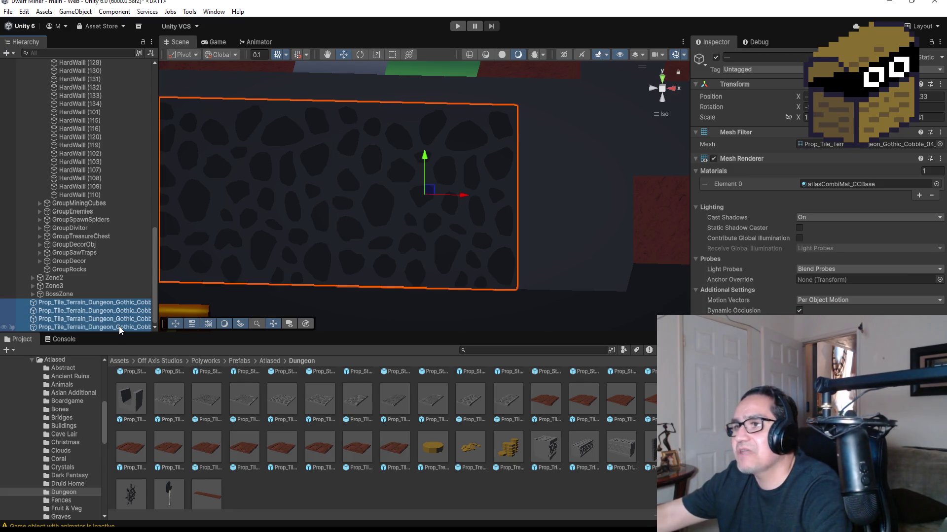
pyautogui.press('Delete')
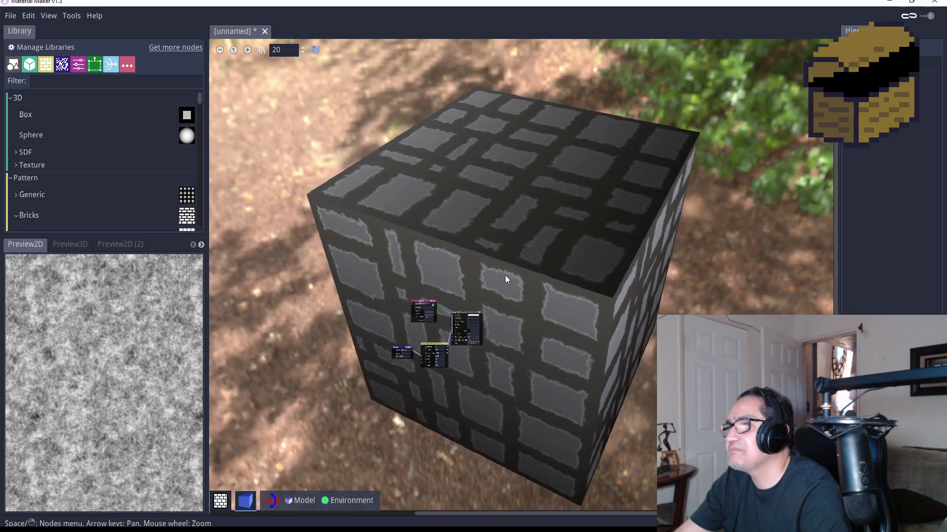
pyautogui.scroll(3, 463, 344)
pyautogui.scroll(3, 463, 344)
pyautogui.scroll(-1, 422, 343)
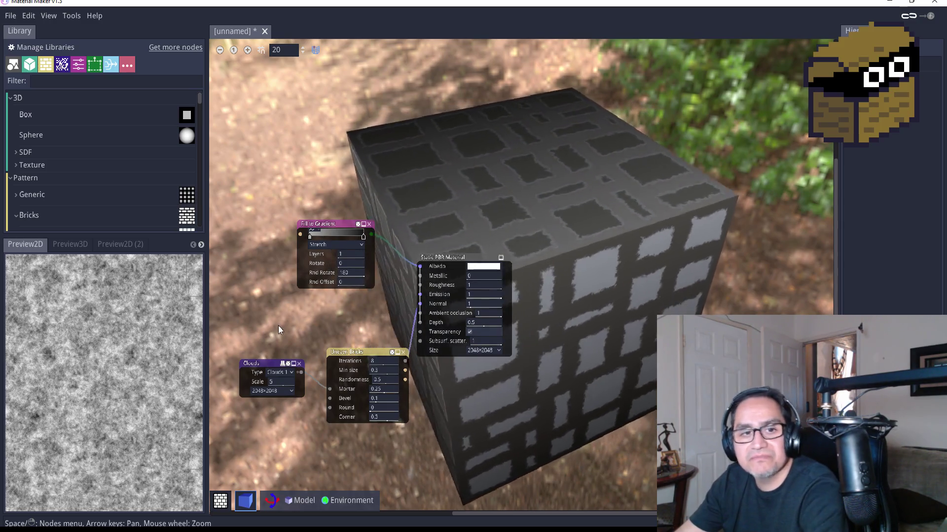
pyautogui.scroll(3, 276, 372)
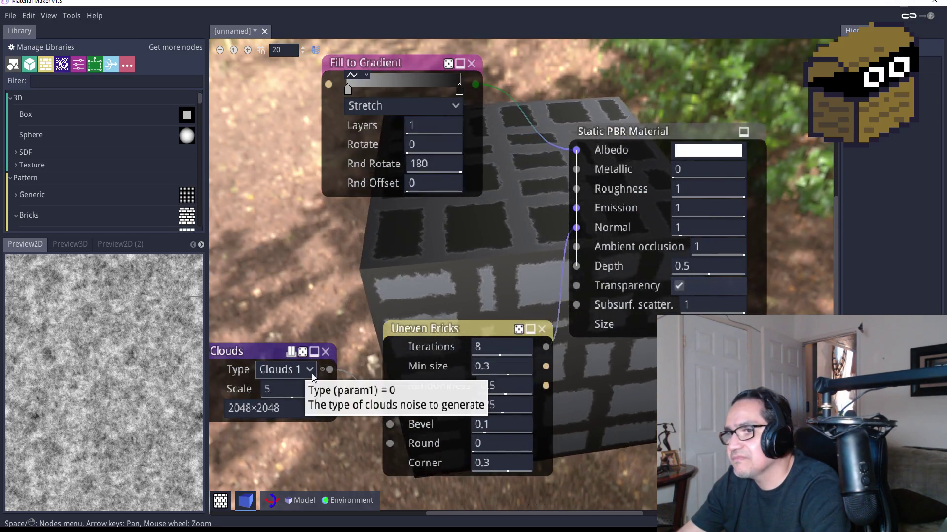
pyautogui.click(310, 371)
pyautogui.click(298, 410)
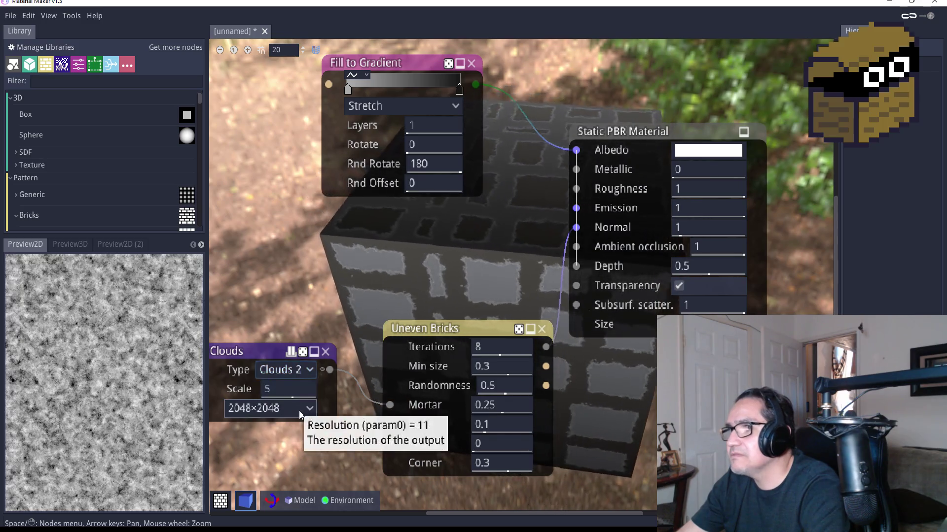
pyautogui.click(302, 369)
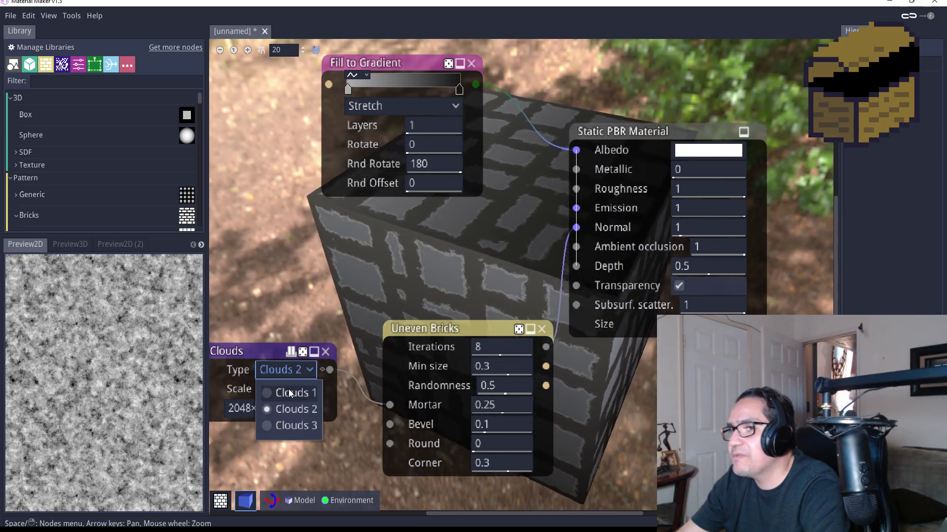
pyautogui.click(300, 389)
pyautogui.scroll(-2, 386, 266)
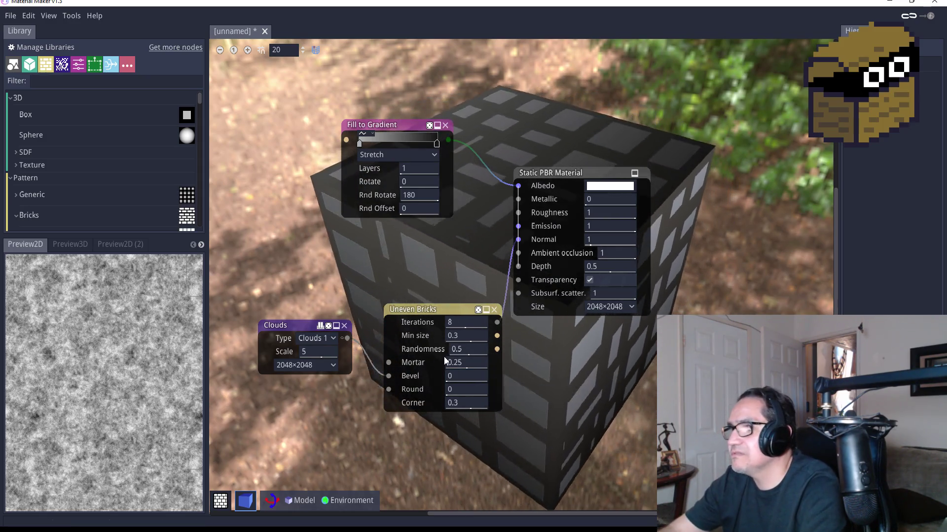
# Rewire the Clouds output from Bevel into Uneven Bricks' Round input and set Round to 0.5.
pyautogui.moveTo(388, 376); pyautogui.dragTo(389, 362)
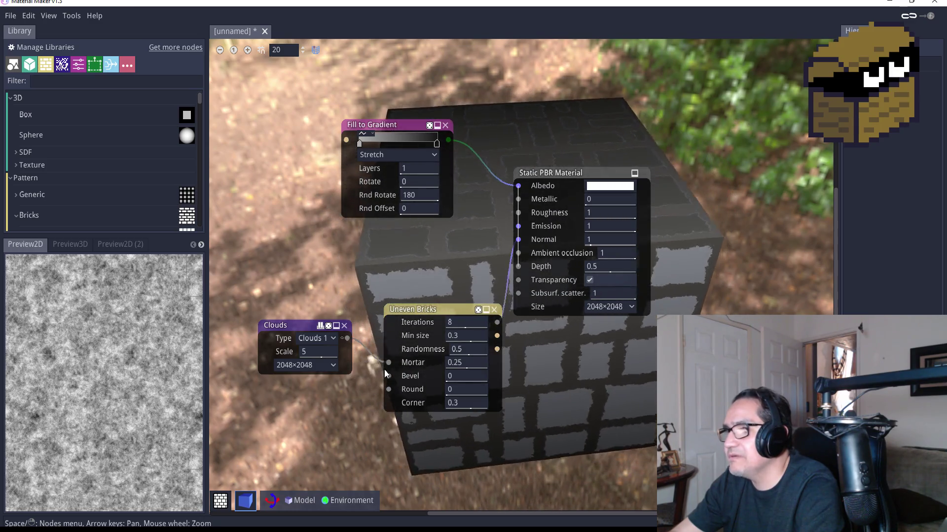
pyautogui.moveTo(389, 363); pyautogui.dragTo(388, 390)
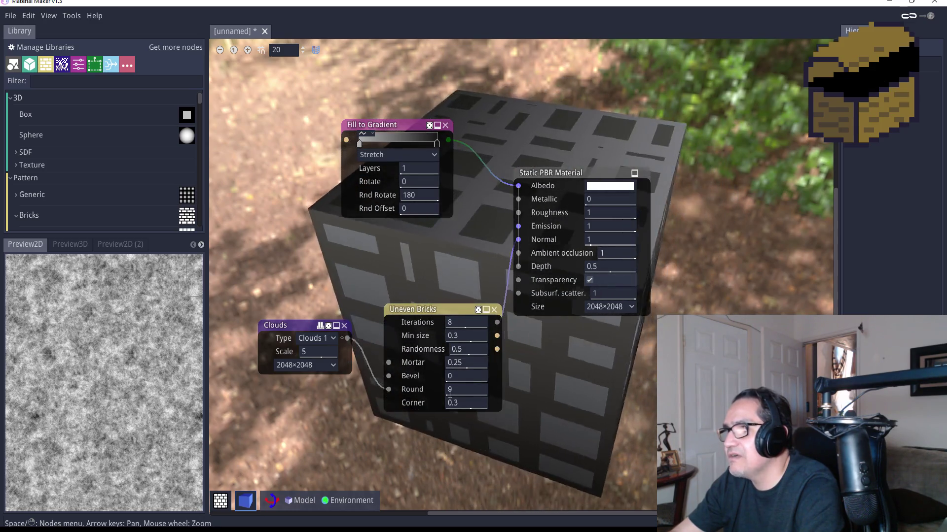
pyautogui.click(466, 388)
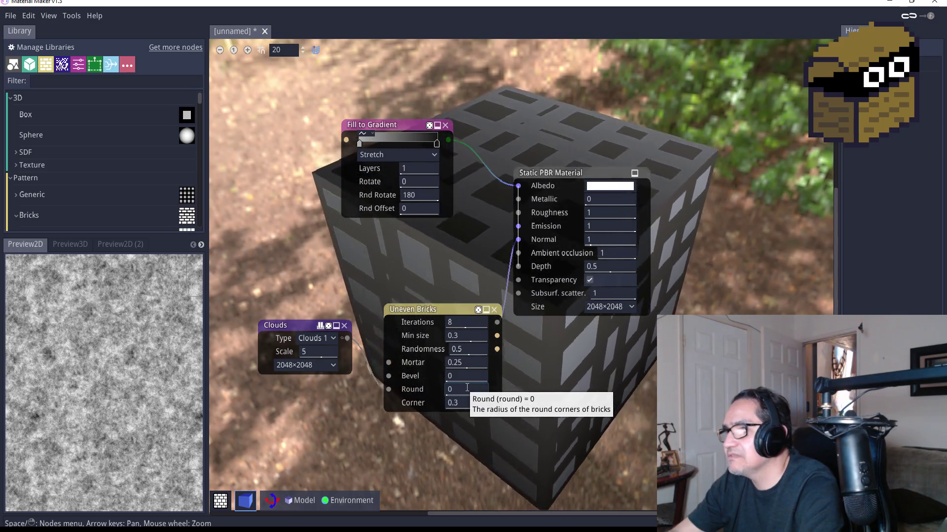
pyautogui.write('3')
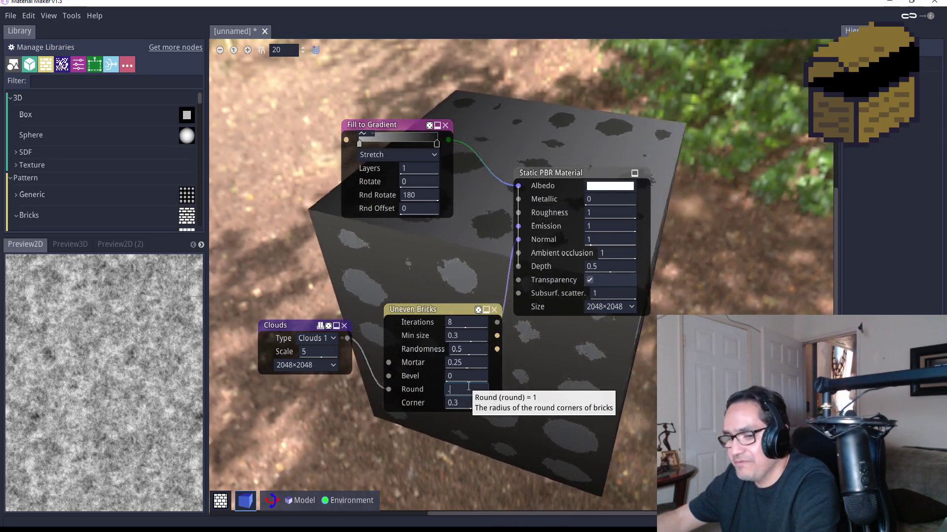
pyautogui.write('0.5')
pyautogui.press('Return')
pyautogui.scroll(-5, 627, 343)
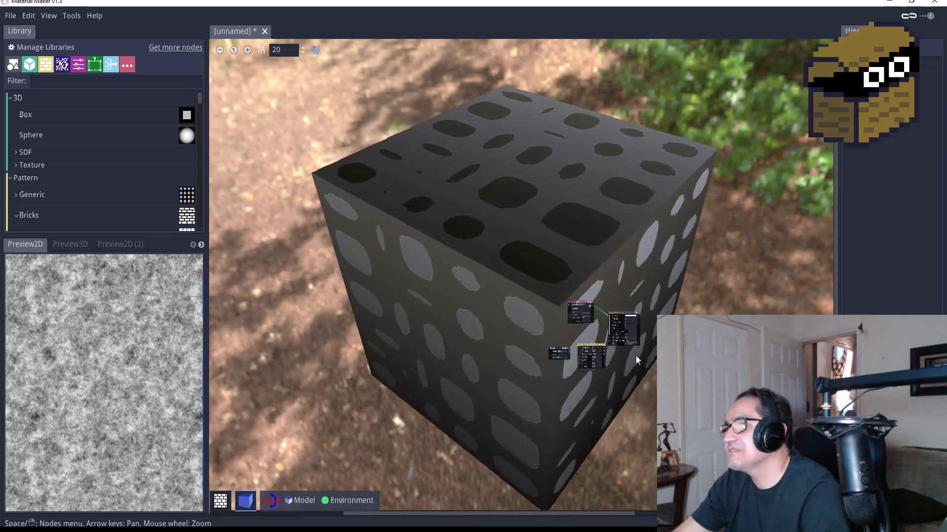
pyautogui.scroll(3, 513, 217)
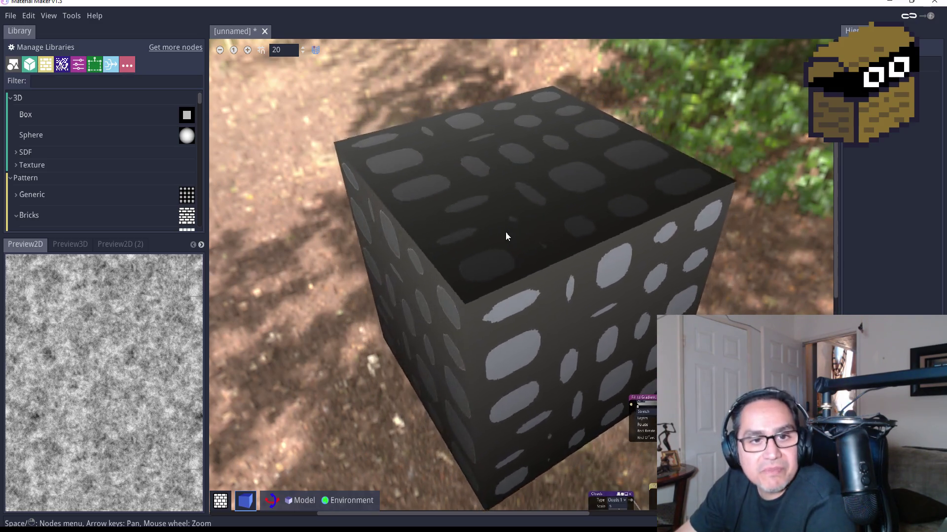
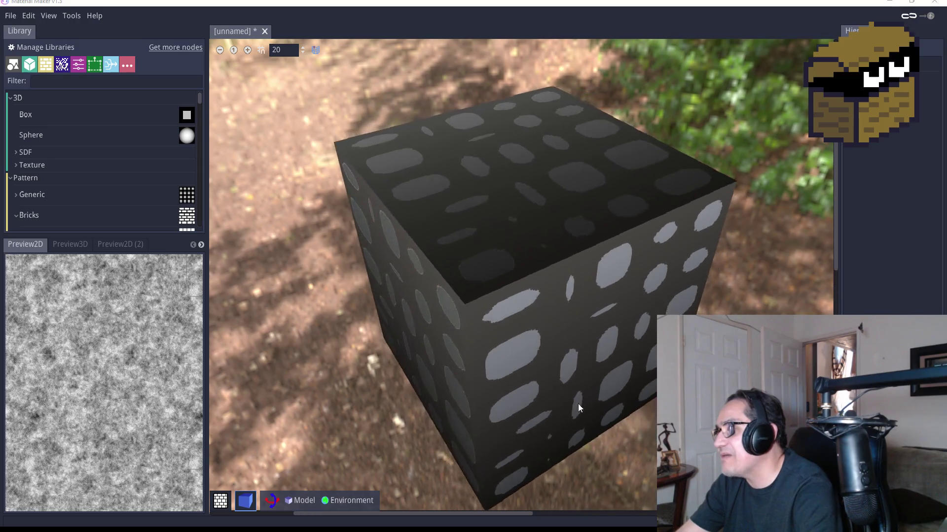
# Disconnect the Clouds link from the Uneven Bricks node's Round input.
pyautogui.scroll(4, 573, 301)
pyautogui.moveTo(543, 225); pyautogui.dragTo(474, 198)
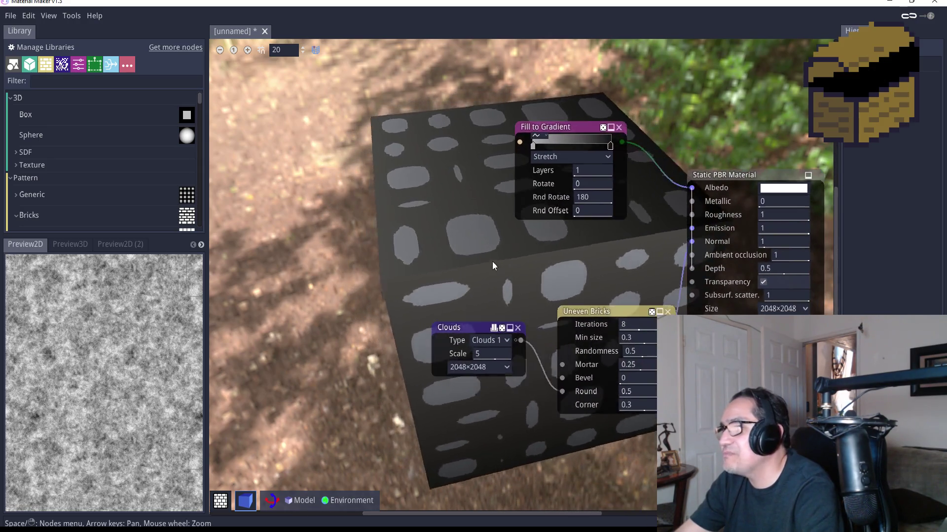
pyautogui.moveTo(562, 391); pyautogui.dragTo(563, 392)
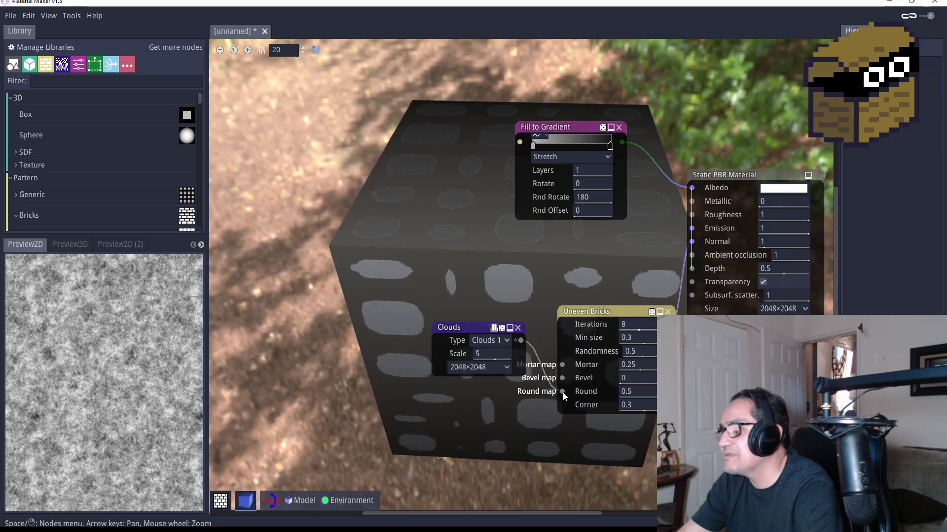
pyautogui.moveTo(560, 359); pyautogui.dragTo(516, 340)
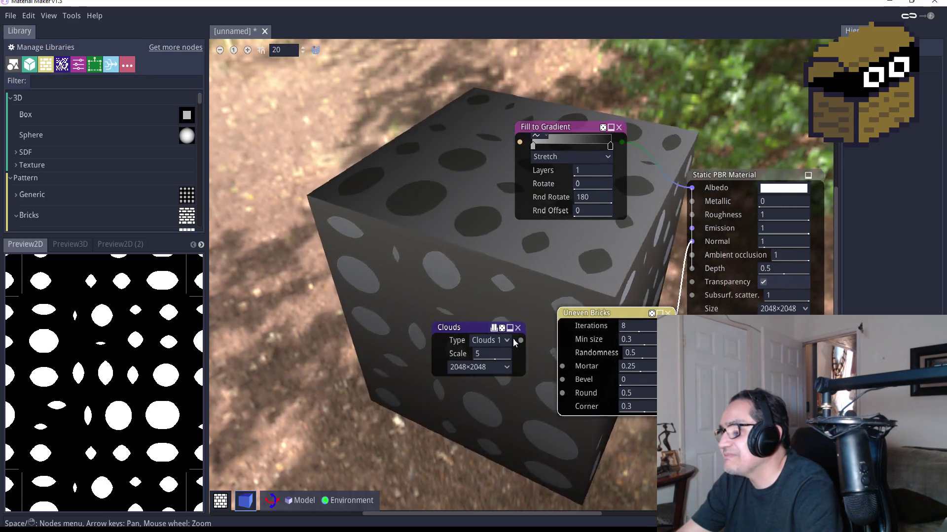
# Set the Uneven Bricks Round to 0 and Corner to 0.5 for rectangular bricks.
pyautogui.click(642, 392)
pyautogui.press('BackSpace')
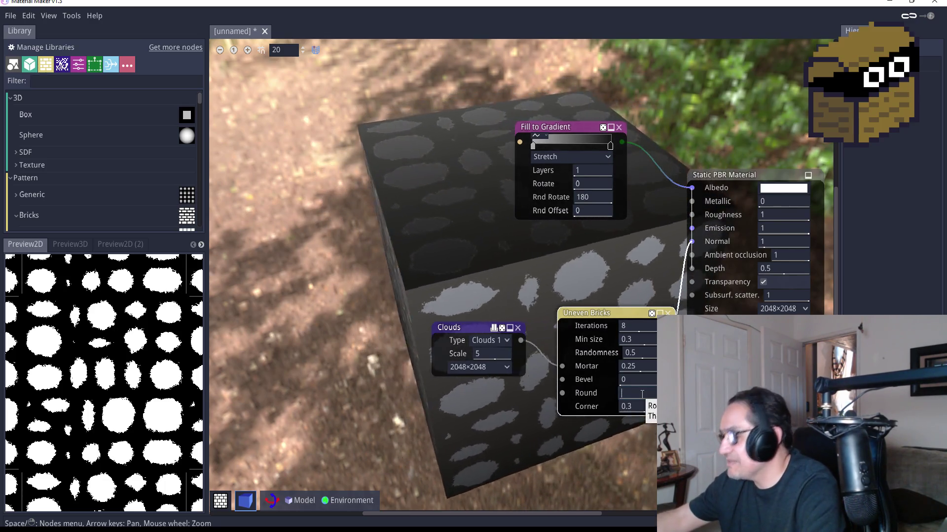
pyautogui.write('0')
pyautogui.press('Return')
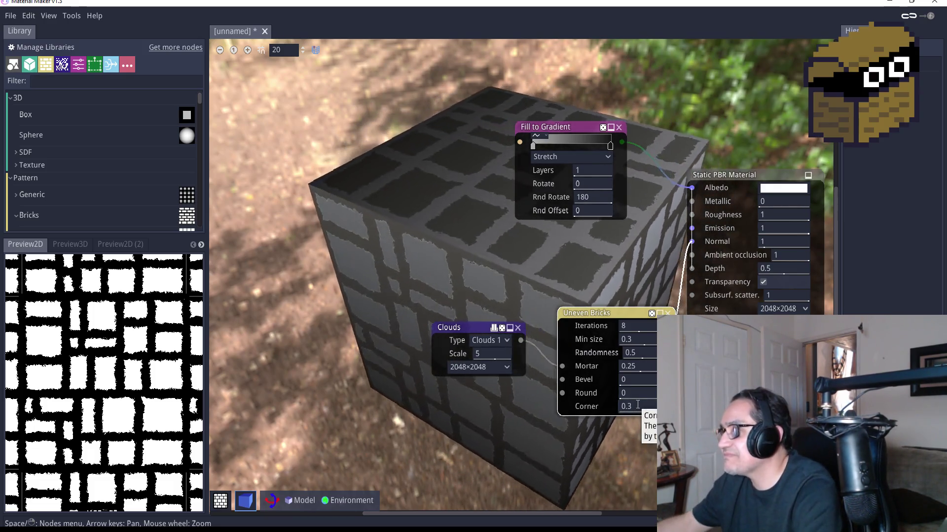
pyautogui.press('BackSpace')
pyautogui.write('5')
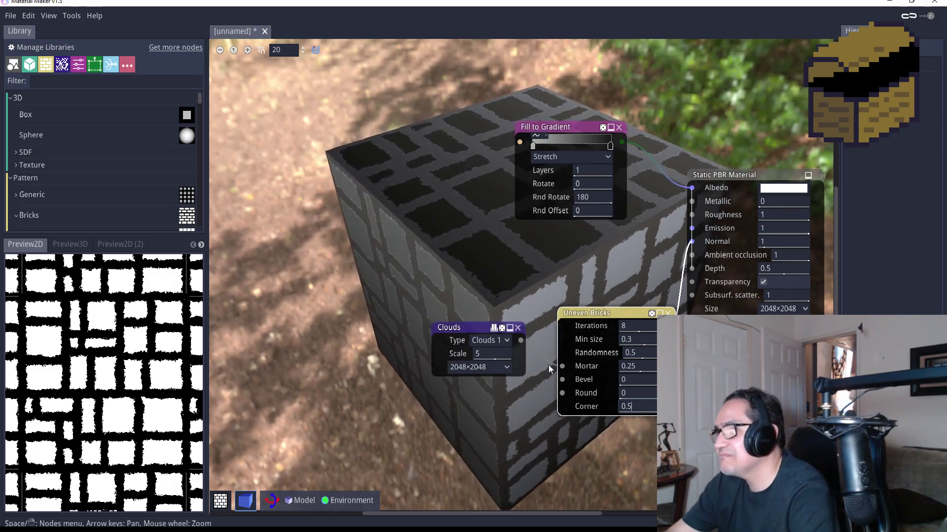
pyautogui.moveTo(633, 236)
pyautogui.mouseDown()
pyautogui.moveTo(570, 241)
pyautogui.moveTo(522, 225)
pyautogui.mouseUp()
# Give the Fill to Gradient node Rnd Rotate 90, 1 layer and Rnd Offset 0.2.
pyautogui.moveTo(465, 115)
pyautogui.mouseDown()
pyautogui.moveTo(409, 147)
pyautogui.moveTo(396, 170)
pyautogui.moveTo(436, 107)
pyautogui.moveTo(452, 106)
pyautogui.mouseUp()
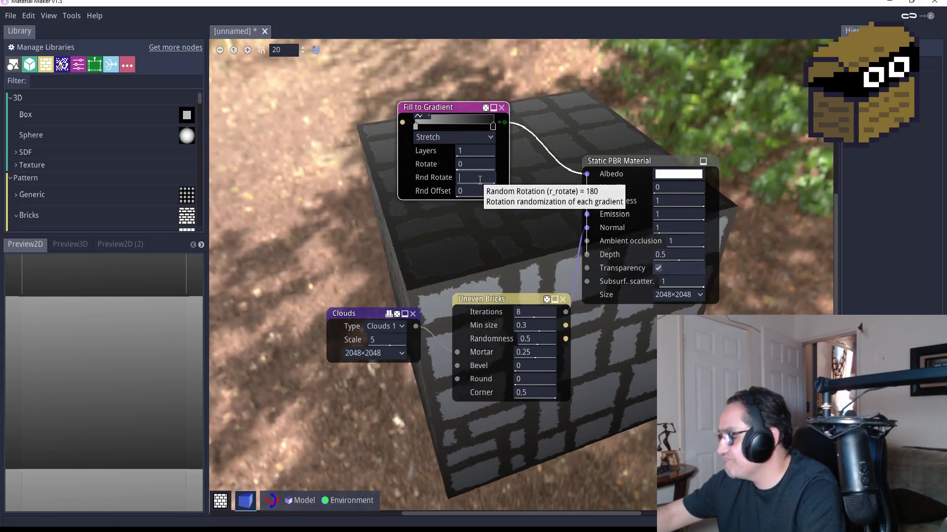
pyautogui.click(476, 177)
pyautogui.write('90')
pyautogui.press('Return')
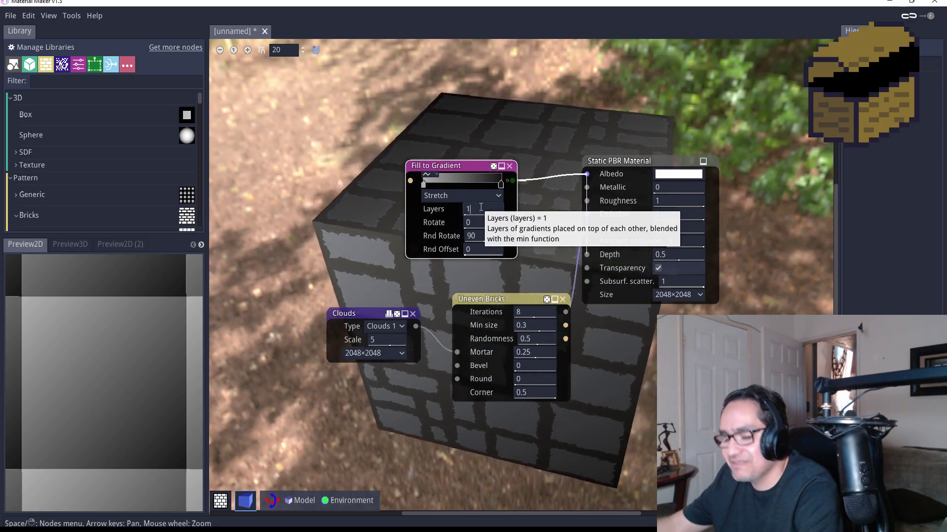
pyautogui.write('3')
pyautogui.press('Return')
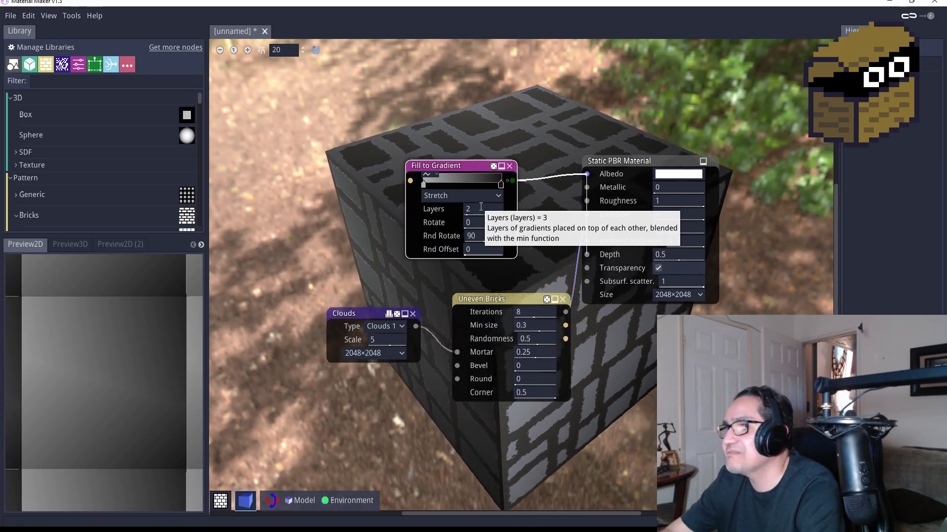
pyautogui.click(479, 197)
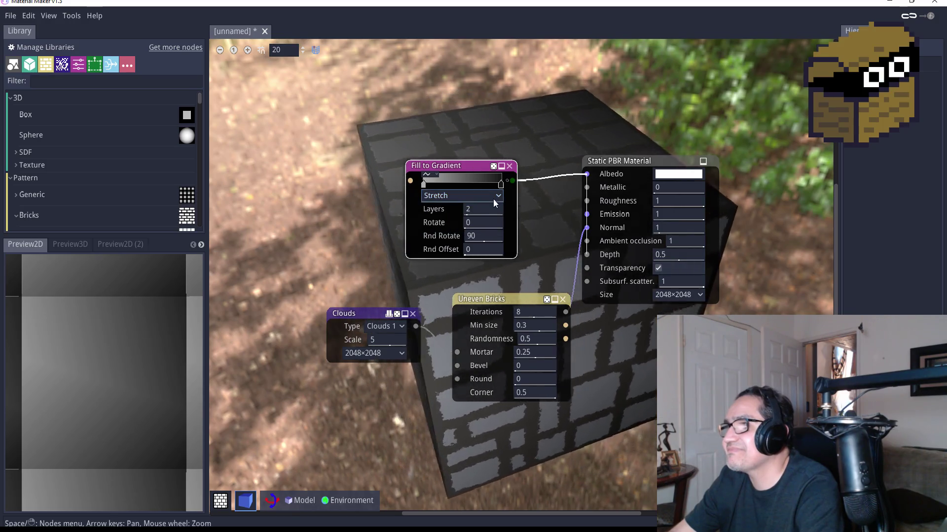
pyautogui.click(490, 210)
pyautogui.write('1')
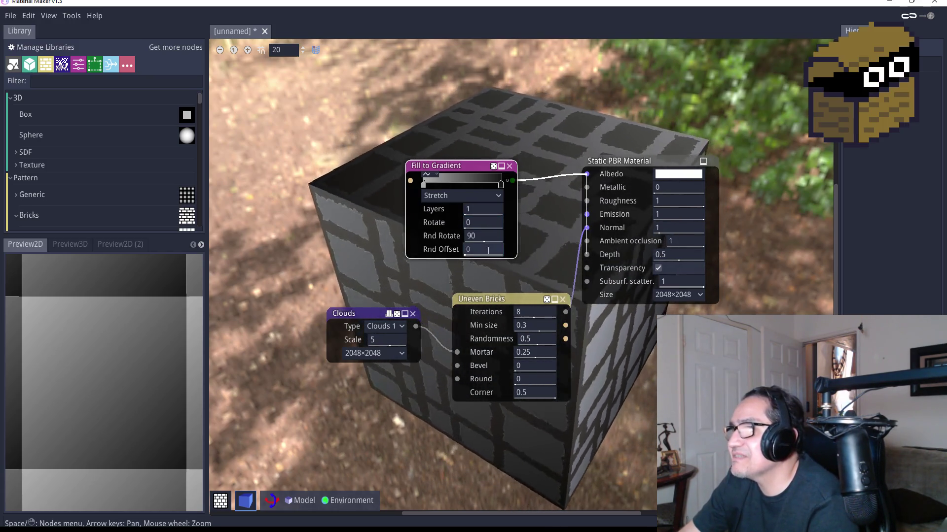
pyautogui.write('1')
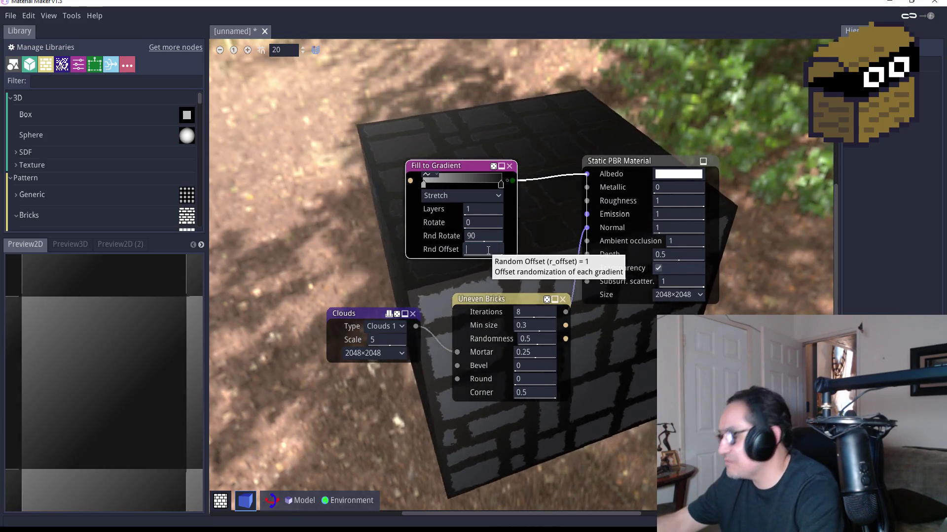
pyautogui.press('Return')
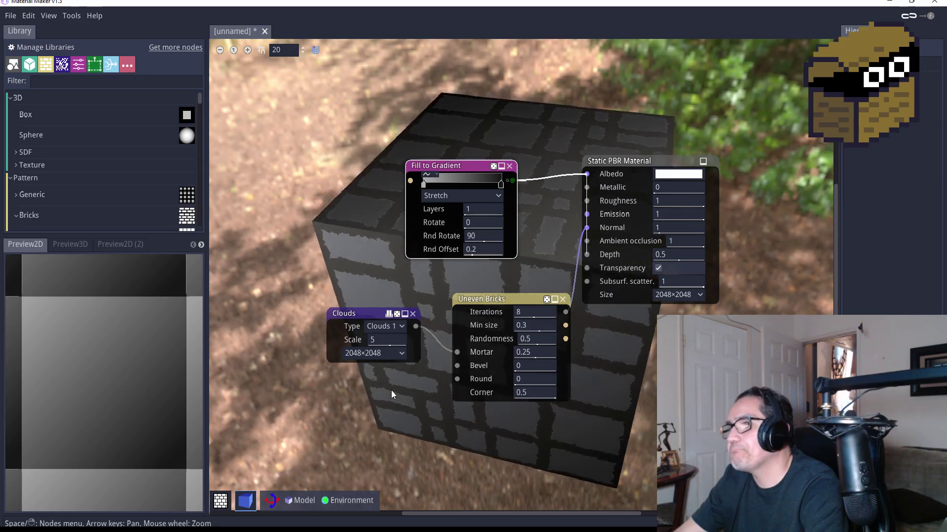
pyautogui.scroll(-6, 501, 290)
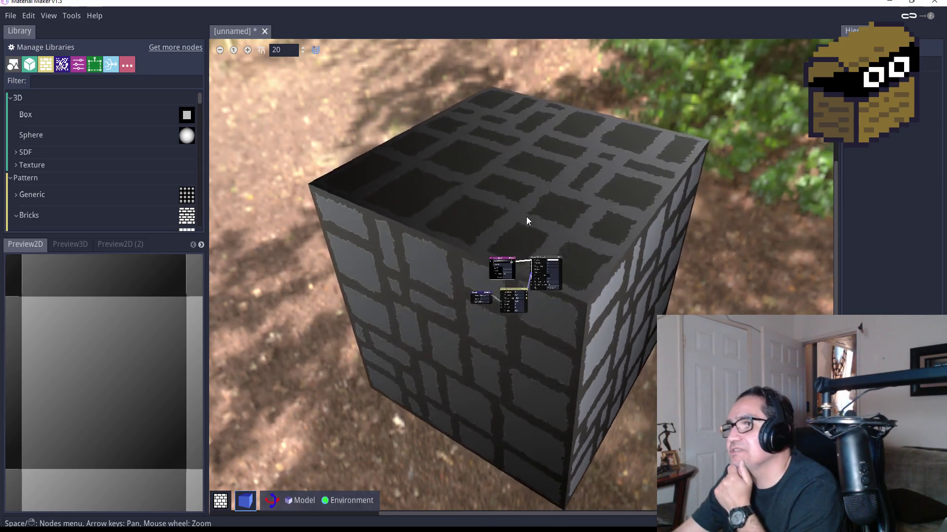
pyautogui.scroll(4, 520, 209)
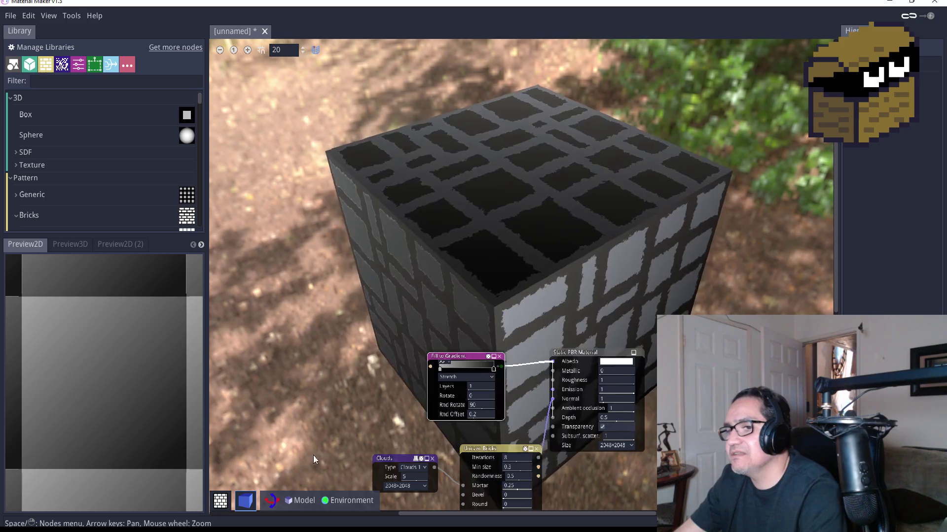
pyautogui.click(222, 501)
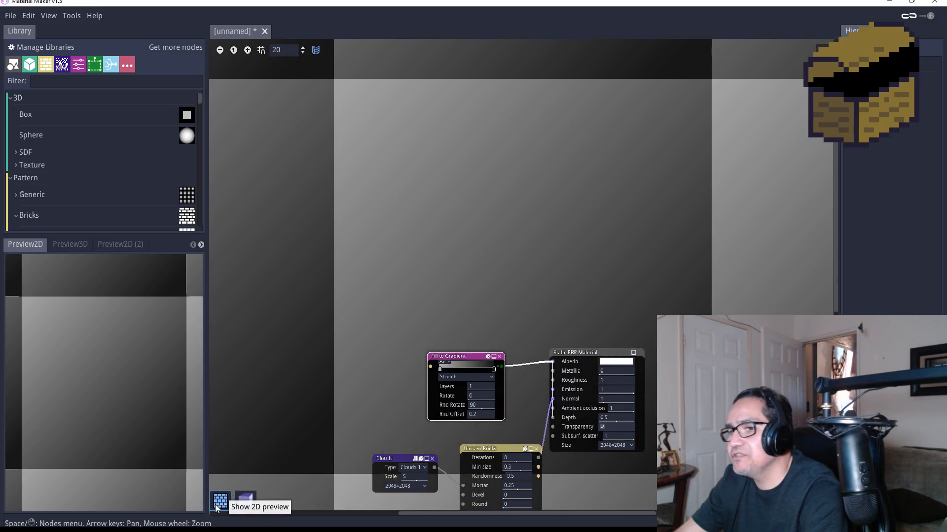
pyautogui.click(248, 506)
pyautogui.click(223, 505)
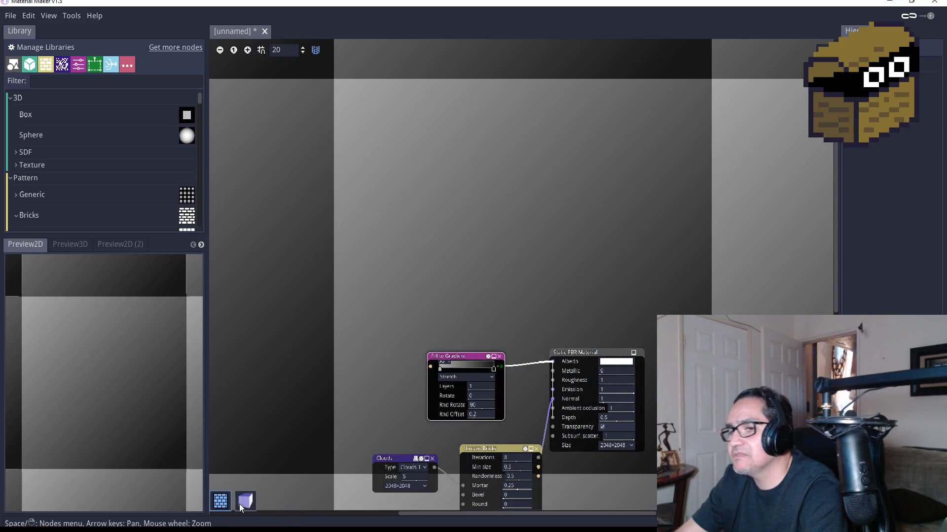
pyautogui.click(242, 506)
pyautogui.click(246, 503)
pyautogui.click(246, 503)
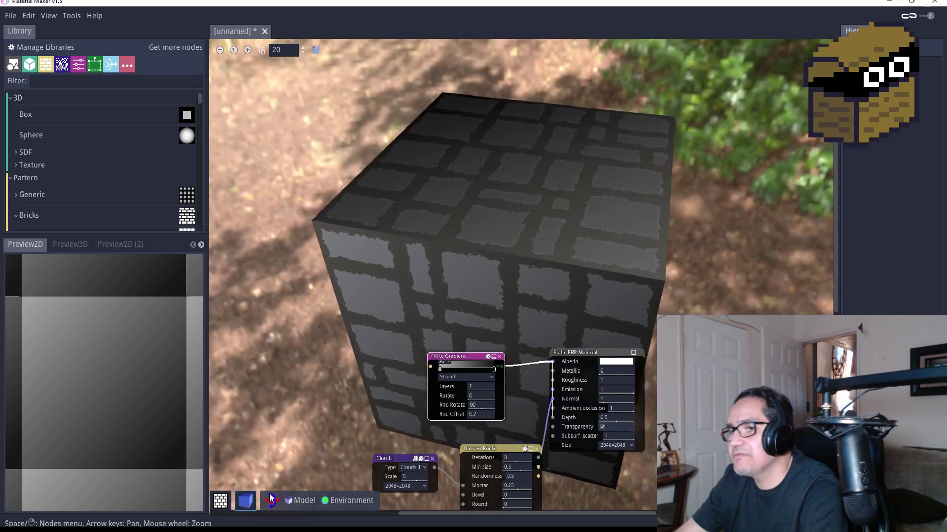
pyautogui.click(303, 501)
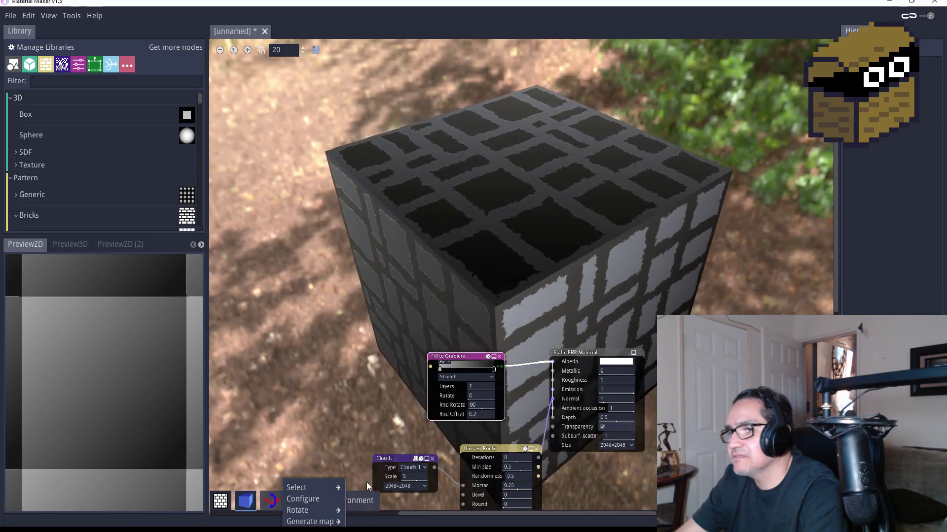
pyautogui.moveTo(327, 488)
pyautogui.click(370, 320)
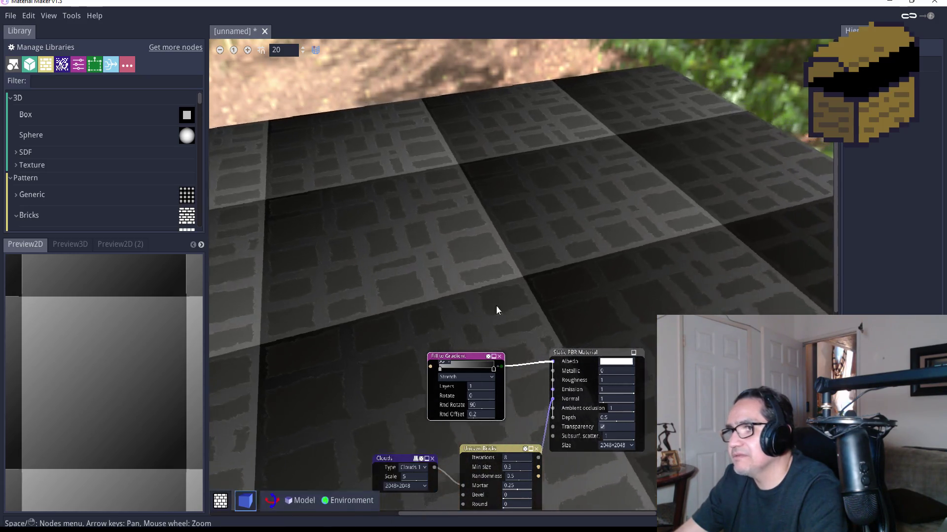
pyautogui.scroll(-7, 505, 251)
pyautogui.scroll(5, 510, 251)
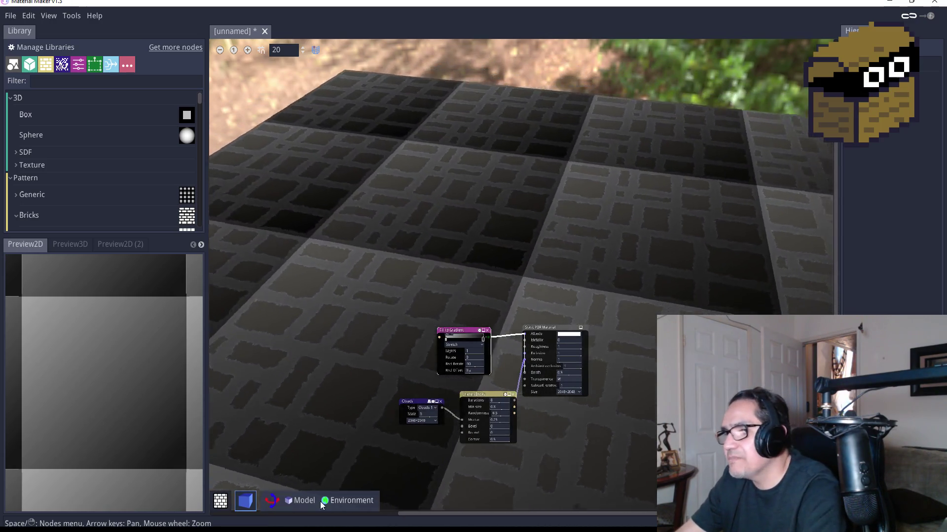
pyautogui.click(302, 500)
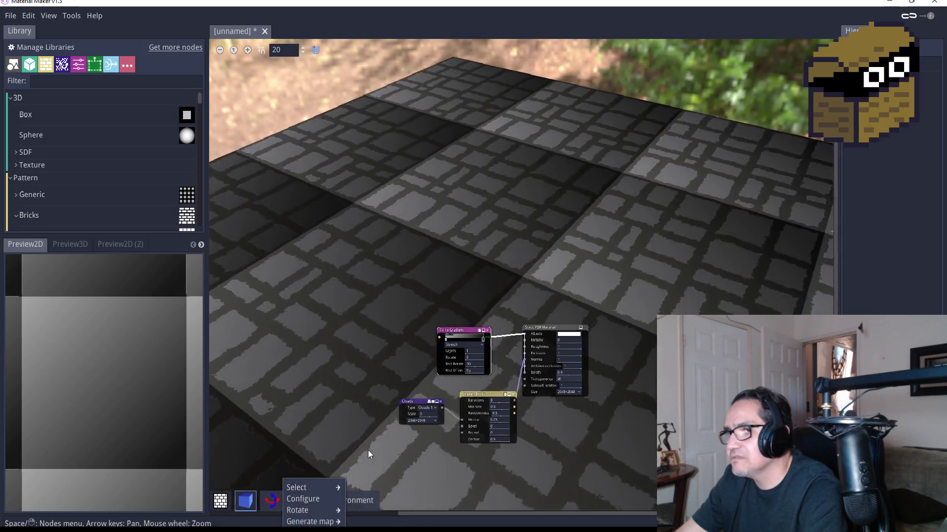
pyautogui.moveTo(324, 485)
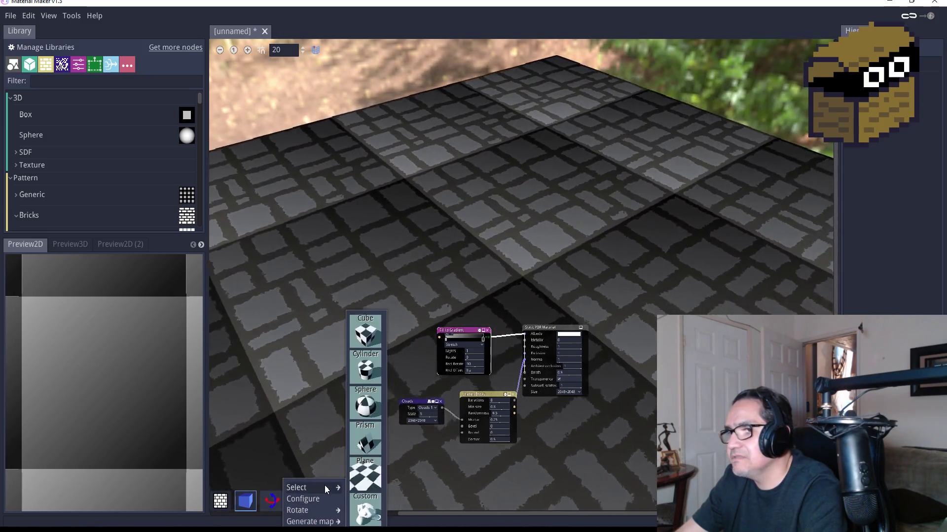
pyautogui.click(366, 335)
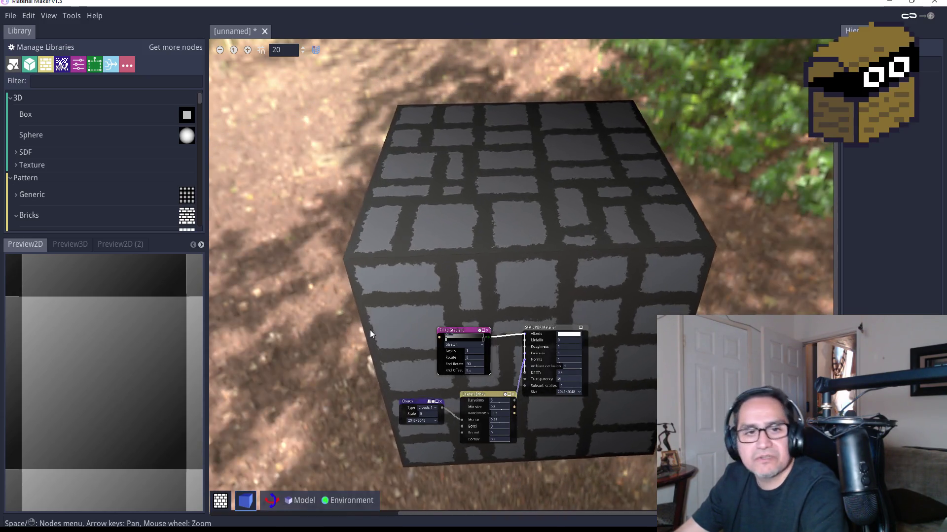
pyautogui.scroll(2, 482, 332)
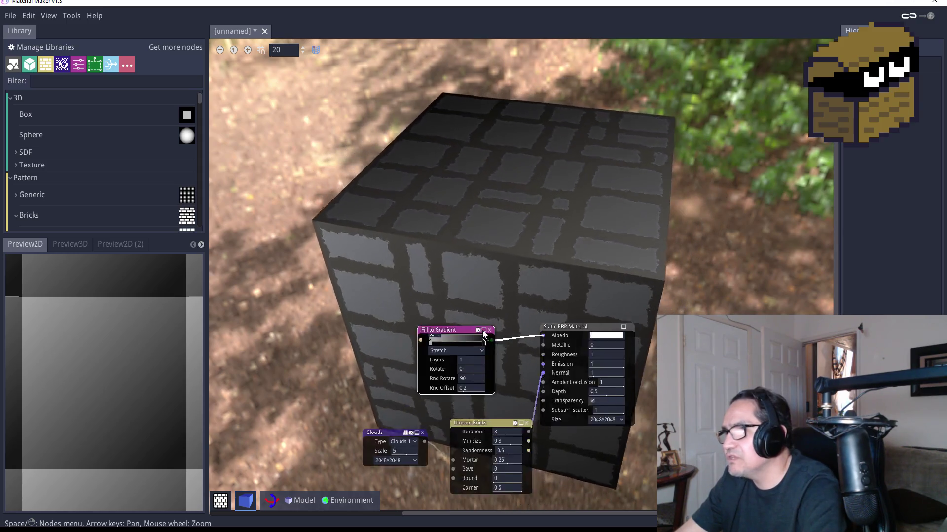
pyautogui.scroll(2, 482, 332)
# Add a Directional Blur node between Fill to Gradient and the material's Albedo.
pyautogui.moveTo(536, 379); pyautogui.dragTo(539, 269)
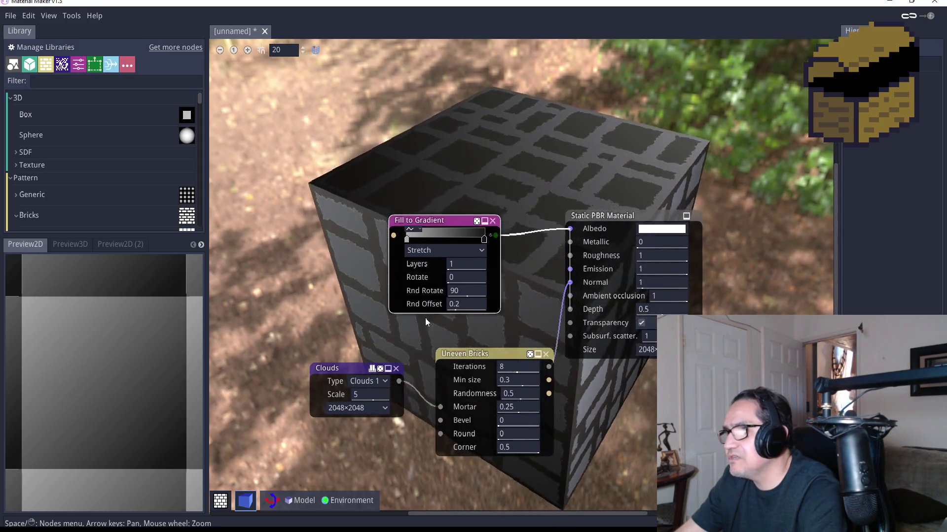
pyautogui.moveTo(347, 366); pyautogui.dragTo(336, 389)
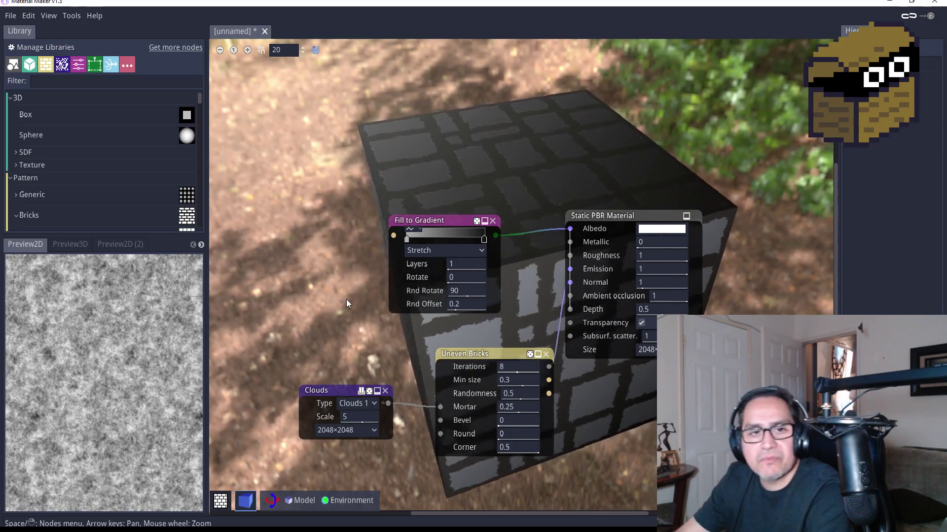
pyautogui.rightClick(325, 303)
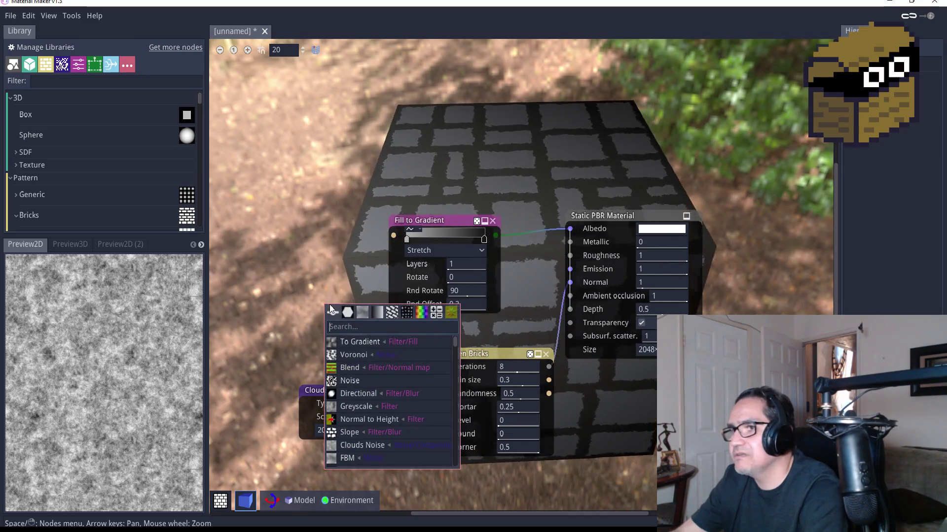
pyautogui.write('blu')
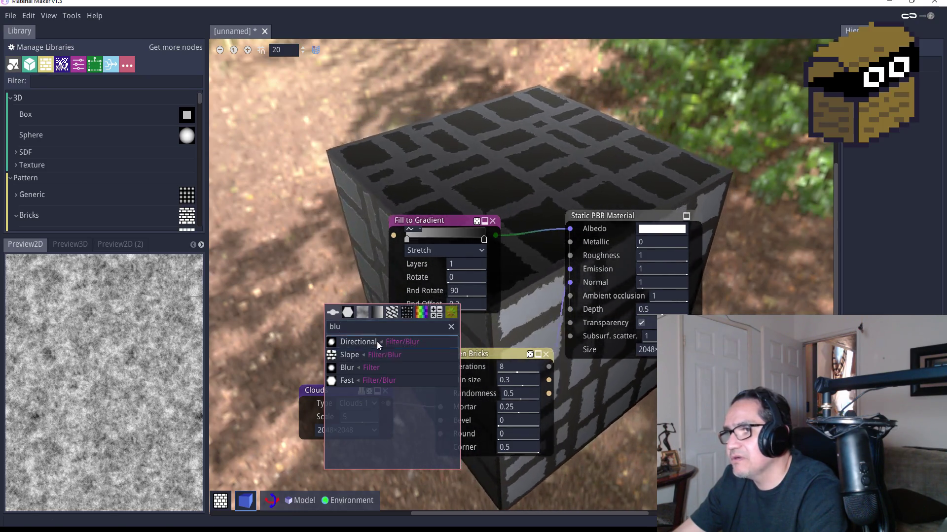
pyautogui.click(376, 342)
pyautogui.moveTo(342, 310); pyautogui.dragTo(284, 276)
pyautogui.moveTo(351, 287); pyautogui.dragTo(390, 237)
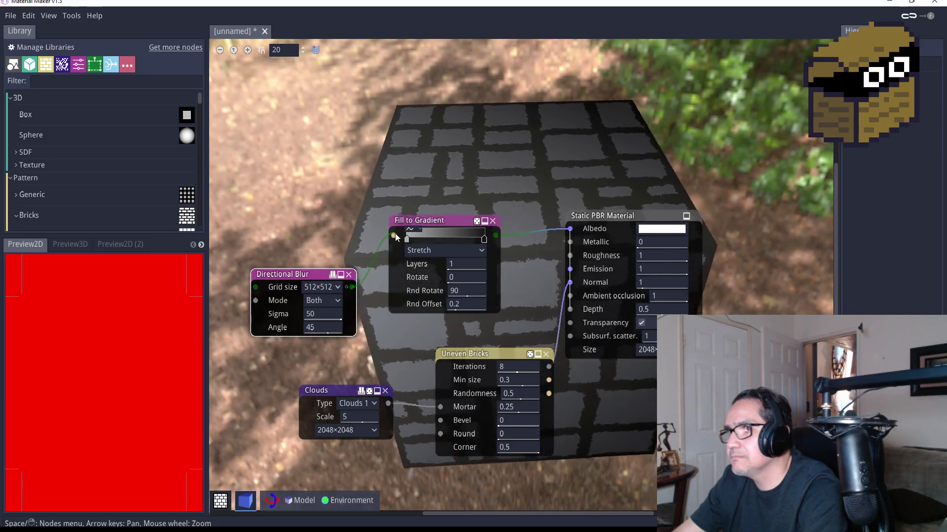
pyautogui.moveTo(293, 279); pyautogui.dragTo(432, 151)
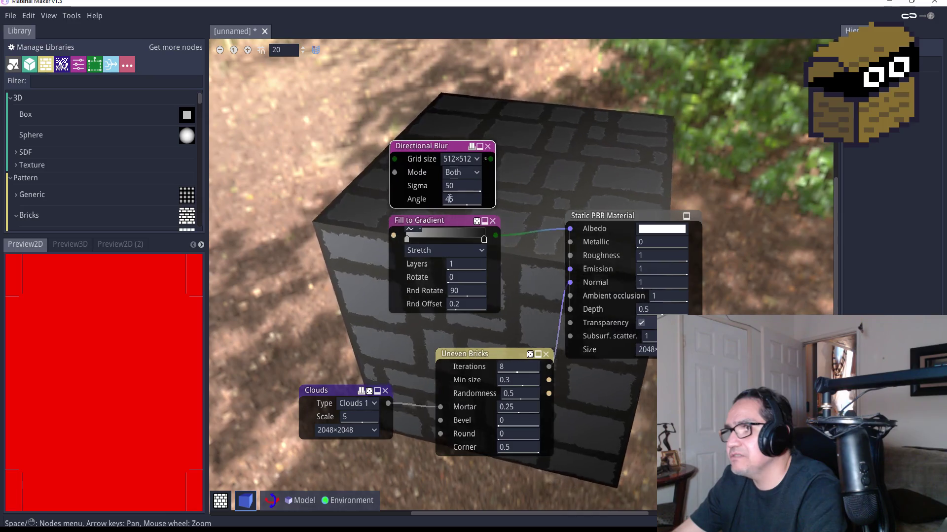
pyautogui.moveTo(439, 224); pyautogui.dragTo(313, 237)
pyautogui.moveTo(372, 244)
pyautogui.mouseDown()
pyautogui.moveTo(379, 176)
pyautogui.moveTo(395, 159)
pyautogui.mouseUp()
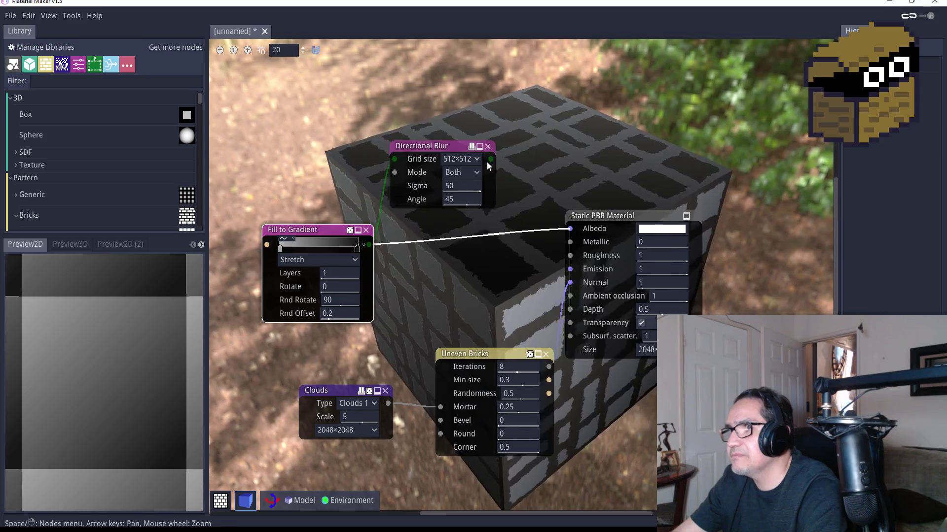
pyautogui.moveTo(490, 159); pyautogui.dragTo(570, 229)
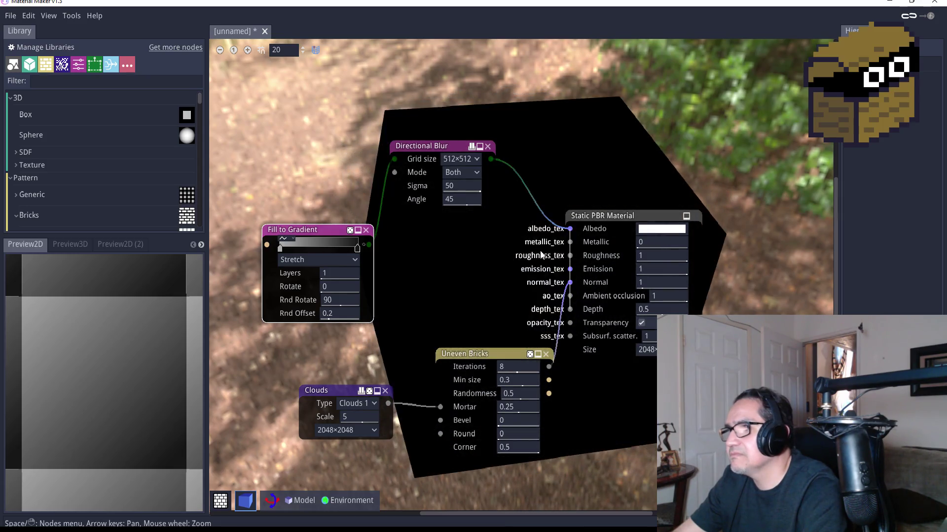
pyautogui.moveTo(445, 144); pyautogui.dragTo(466, 221)
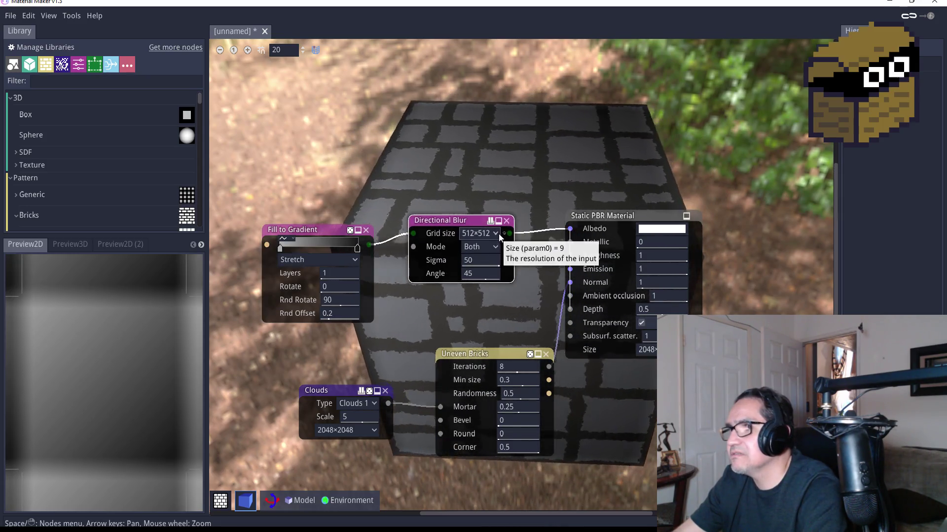
# Test blur grid sizes 1024 and 512 and modes Single and Both, then delete the blur.
pyautogui.click(477, 233)
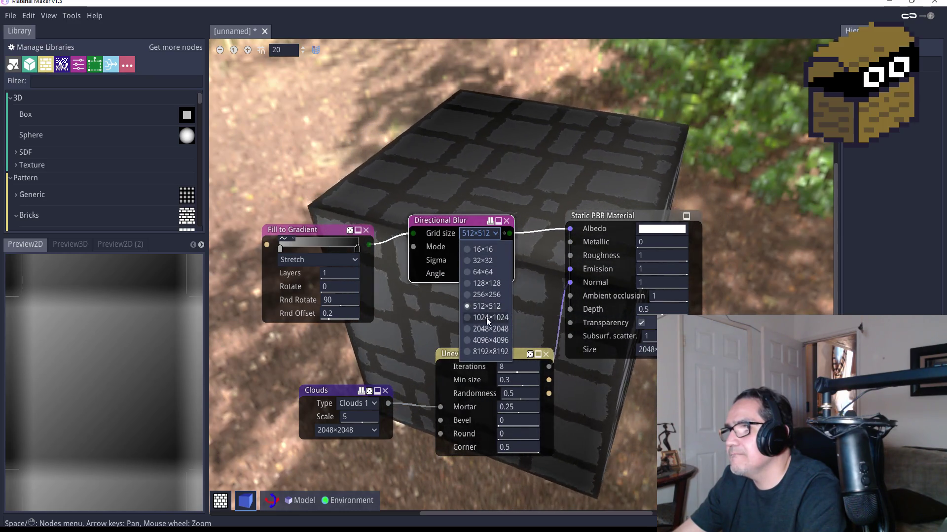
pyautogui.click(486, 317)
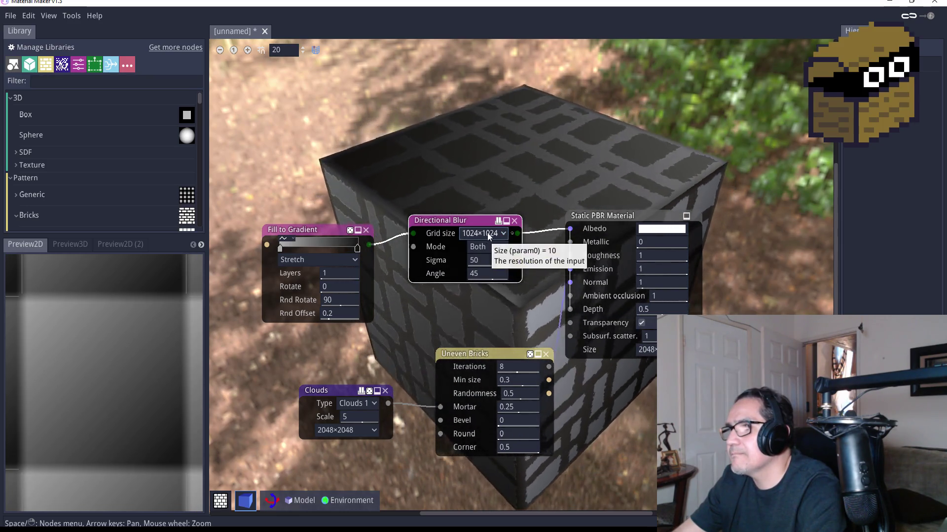
pyautogui.click(488, 233)
pyautogui.click(485, 306)
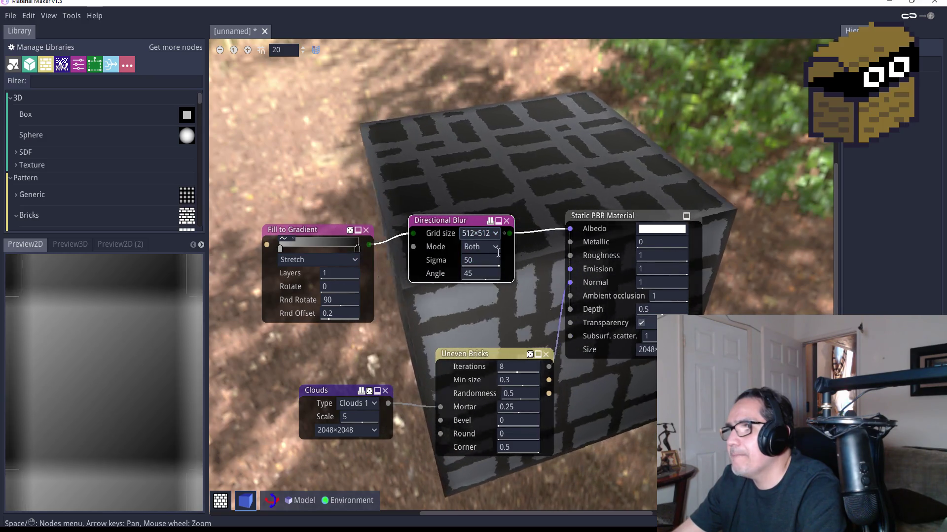
pyautogui.click(494, 247)
pyautogui.click(485, 279)
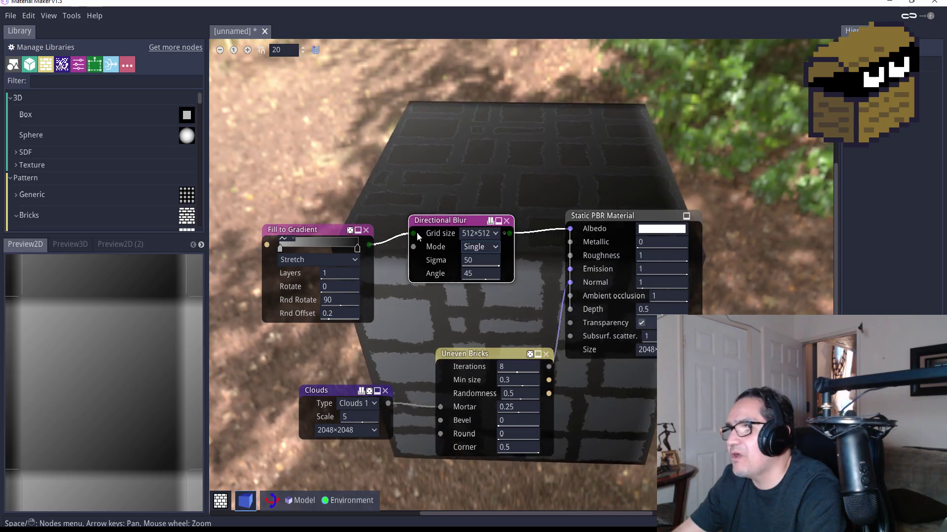
pyautogui.moveTo(415, 233)
pyautogui.mouseDown()
pyautogui.moveTo(417, 245)
pyautogui.moveTo(412, 232)
pyautogui.mouseUp()
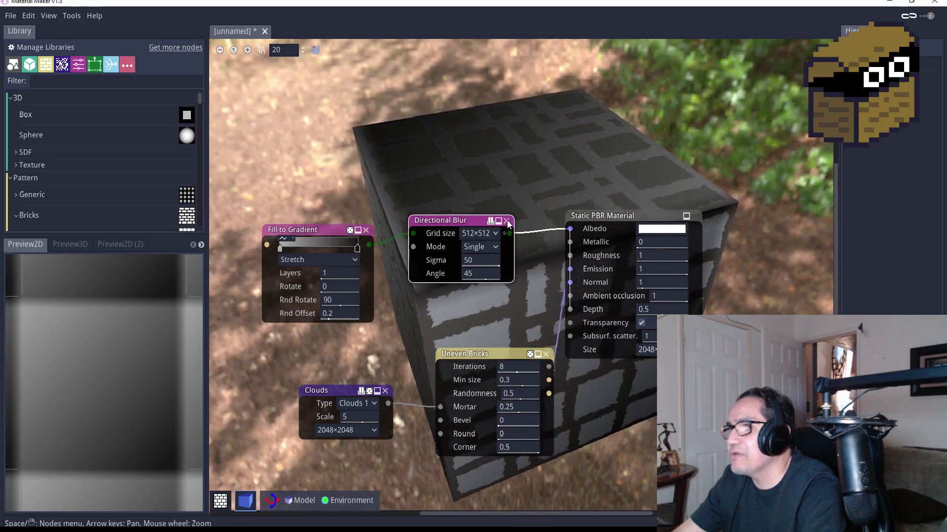
pyautogui.click(486, 250)
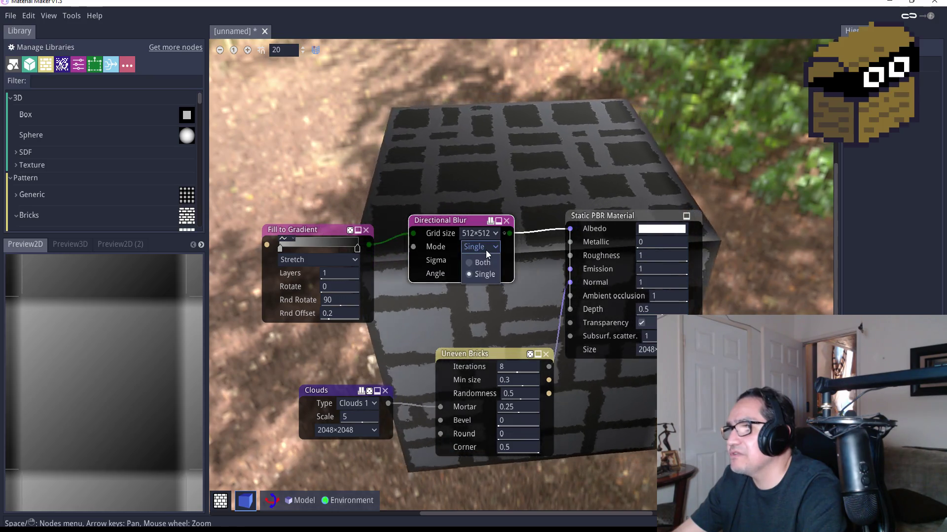
pyautogui.click(482, 262)
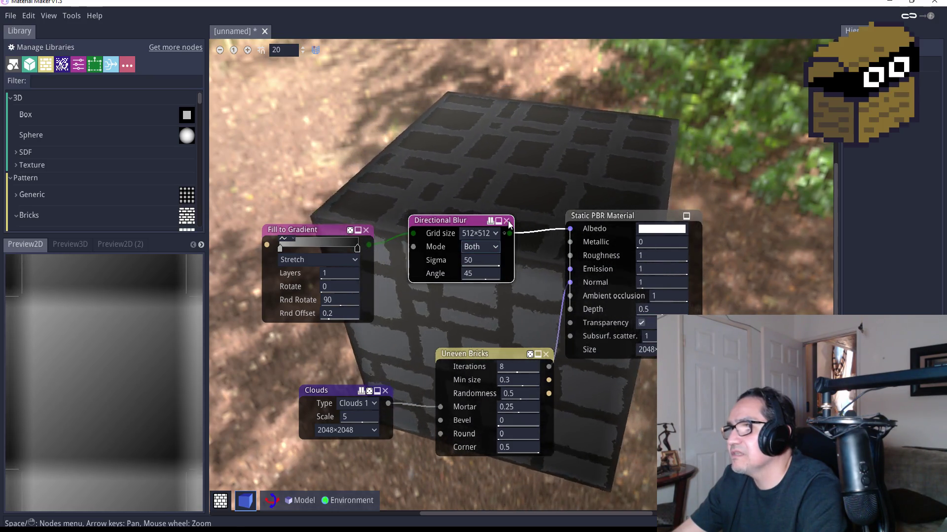
pyautogui.click(507, 222)
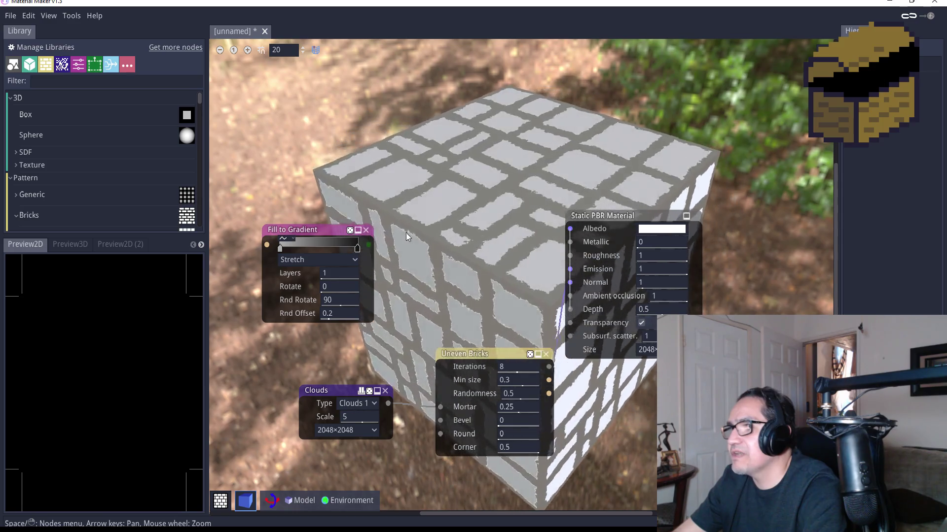
pyautogui.moveTo(369, 245)
pyautogui.mouseDown()
pyautogui.moveTo(422, 244)
pyautogui.moveTo(567, 212)
pyautogui.moveTo(571, 229)
pyautogui.mouseUp()
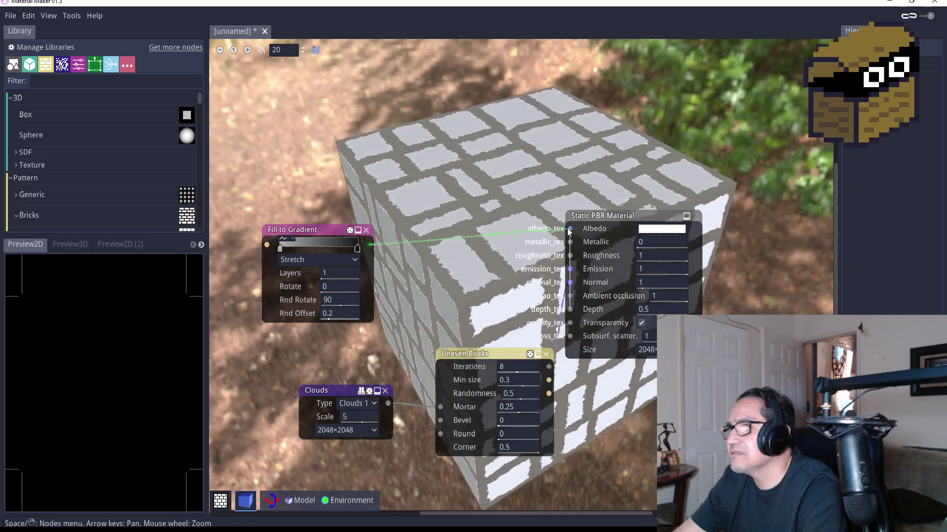
# Reposition Fill to Gradient and enter 11.5 as the material's Normal strength.
pyautogui.moveTo(325, 230); pyautogui.dragTo(418, 218)
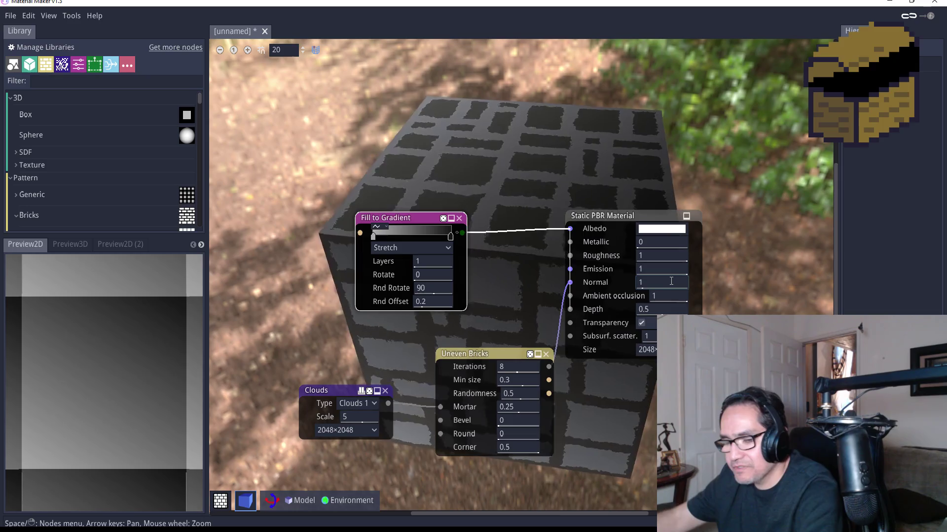
pyautogui.click(671, 281)
pyautogui.write('1.5')
pyautogui.press('Return')
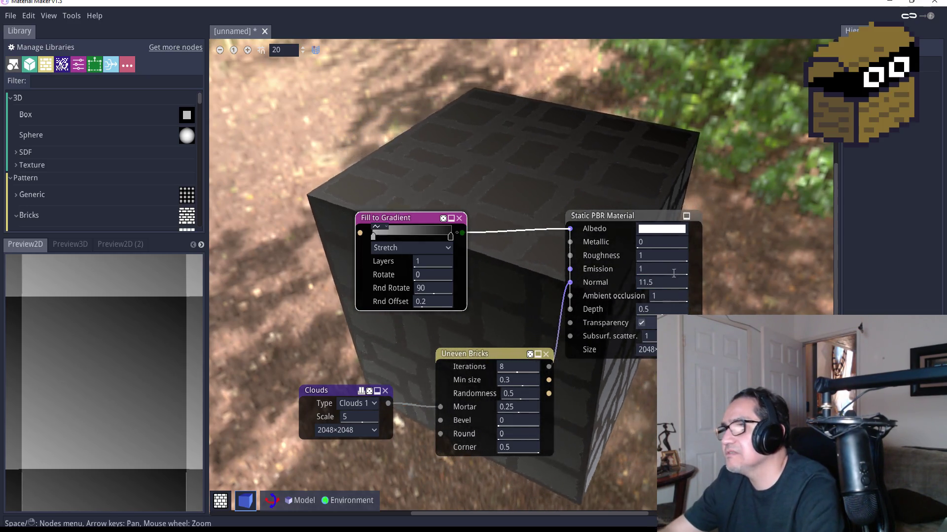
pyautogui.click(671, 283)
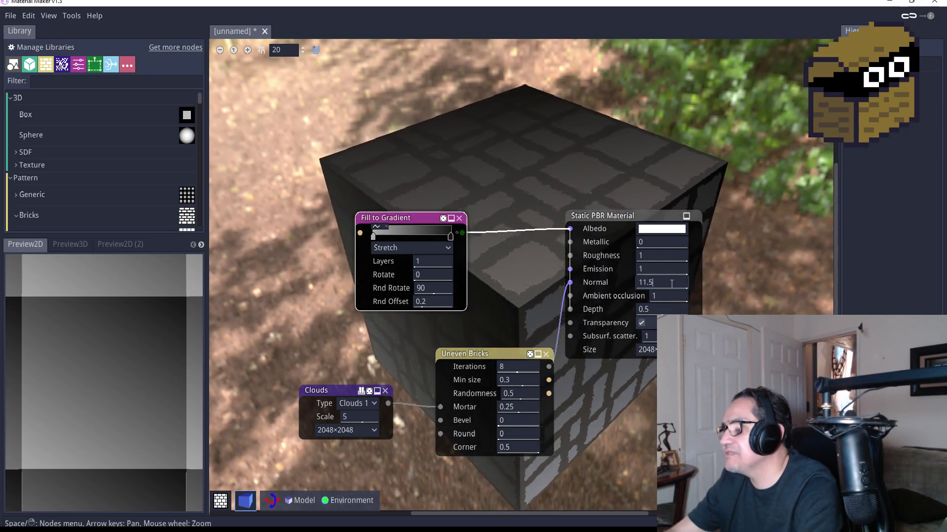
# Return the material's Normal to 1 and set its Depth to 1.
pyautogui.write('1.5')
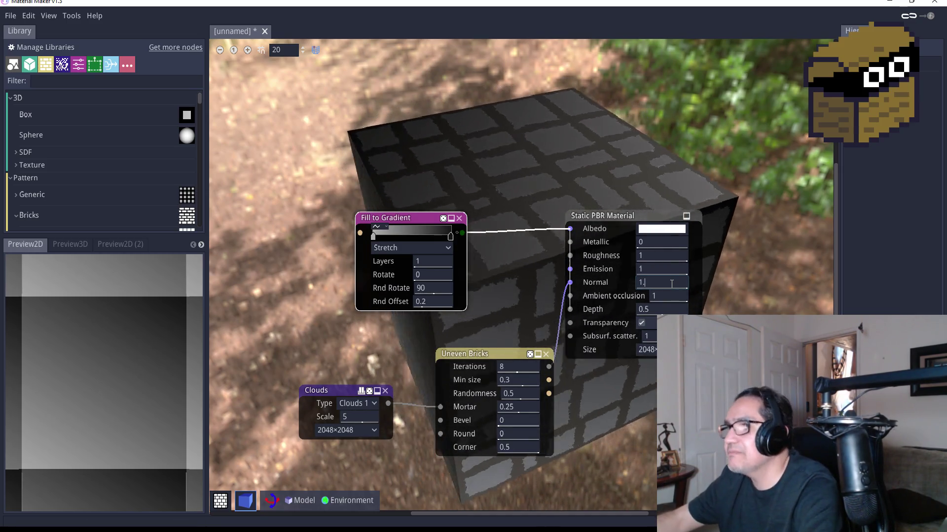
pyautogui.press('Return')
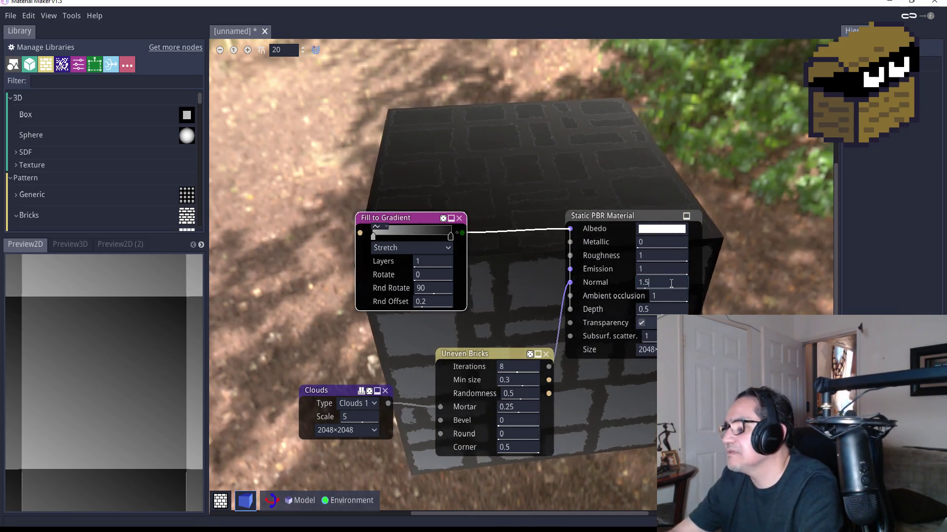
pyautogui.press('Return')
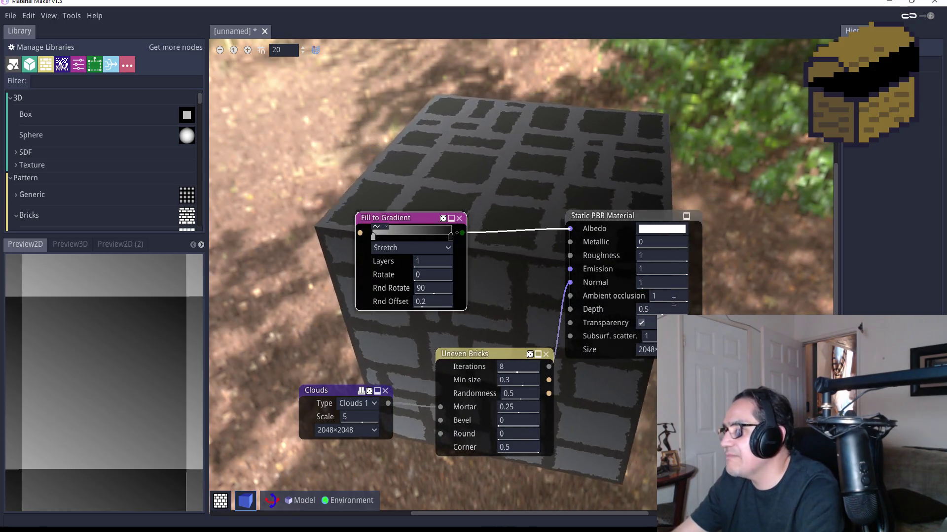
pyautogui.click(667, 309)
pyautogui.write('0.')
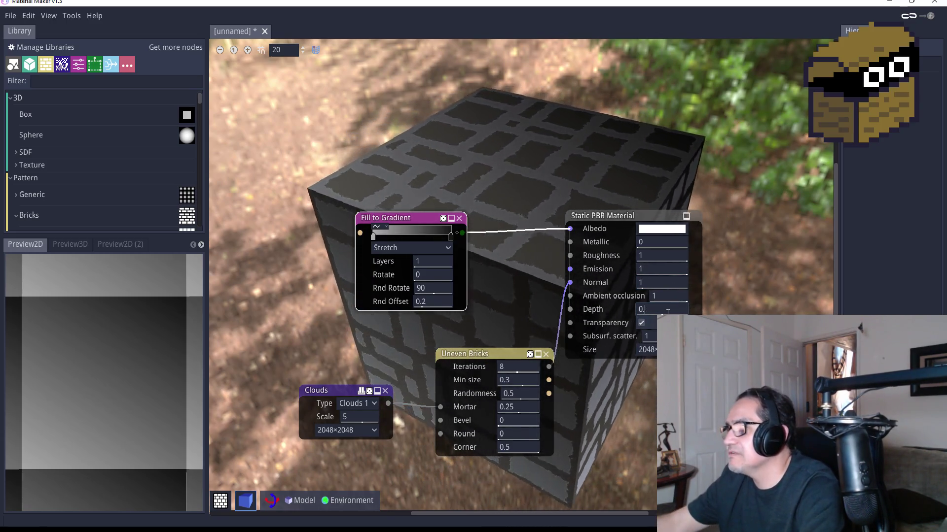
pyautogui.press('BackSpace')
pyautogui.press('BackSpace')
pyautogui.press('Return')
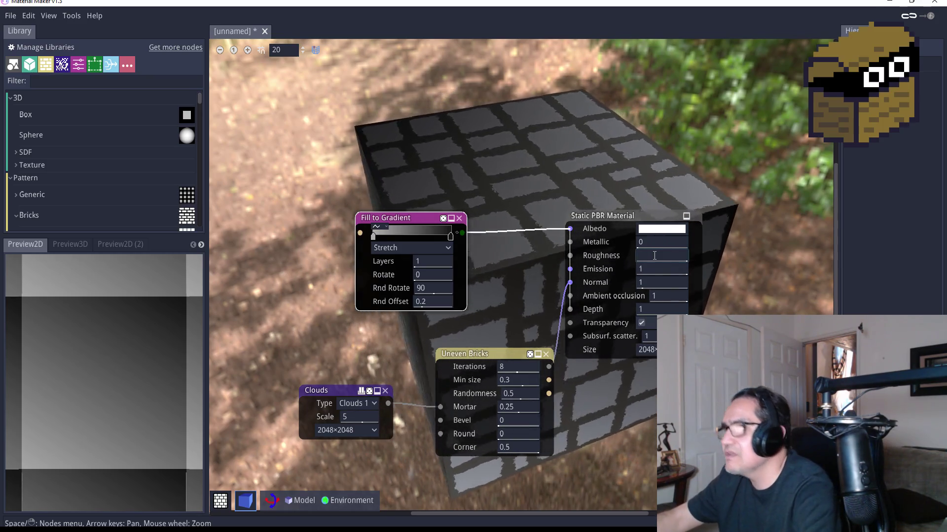
# Check the material's texture Size options, keep 2048, and switch to Discord.
pyautogui.click(654, 256)
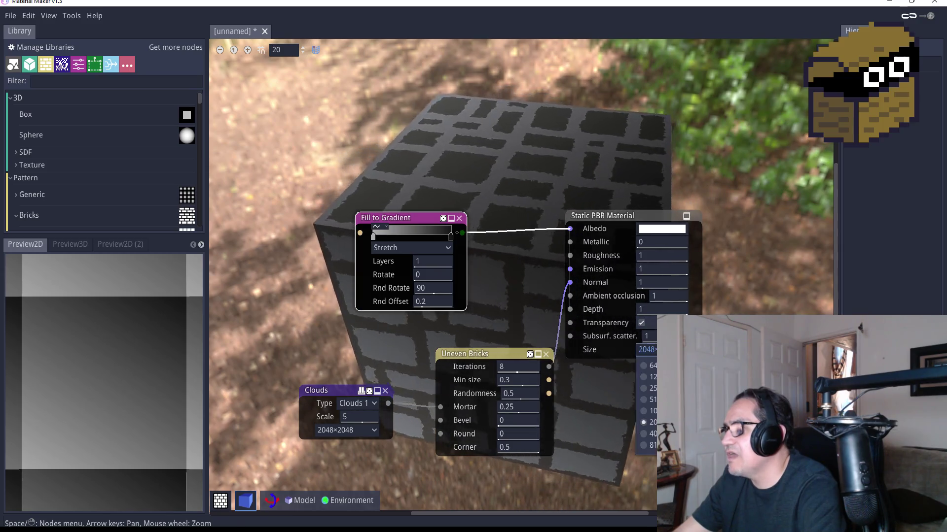
pyautogui.click(647, 350)
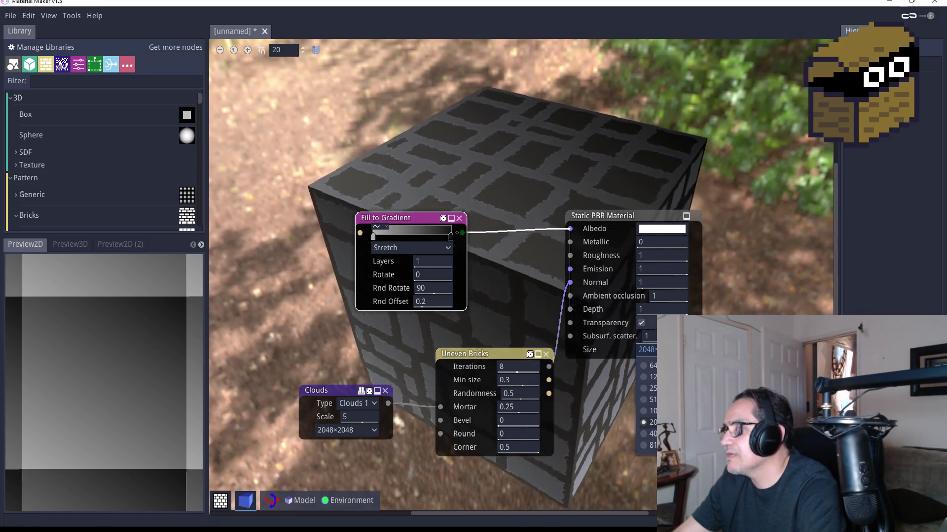
pyautogui.click(768, 305)
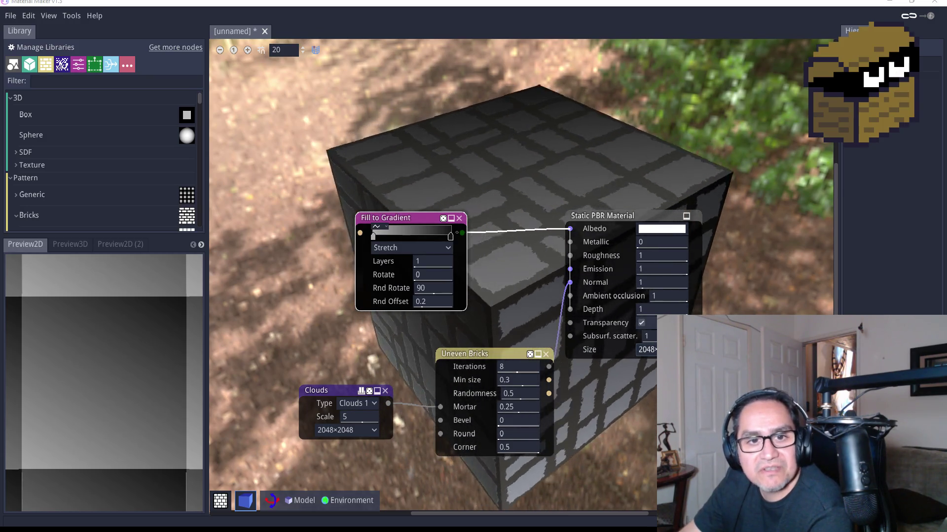
pyautogui.hotkey('alt', 'Tab')
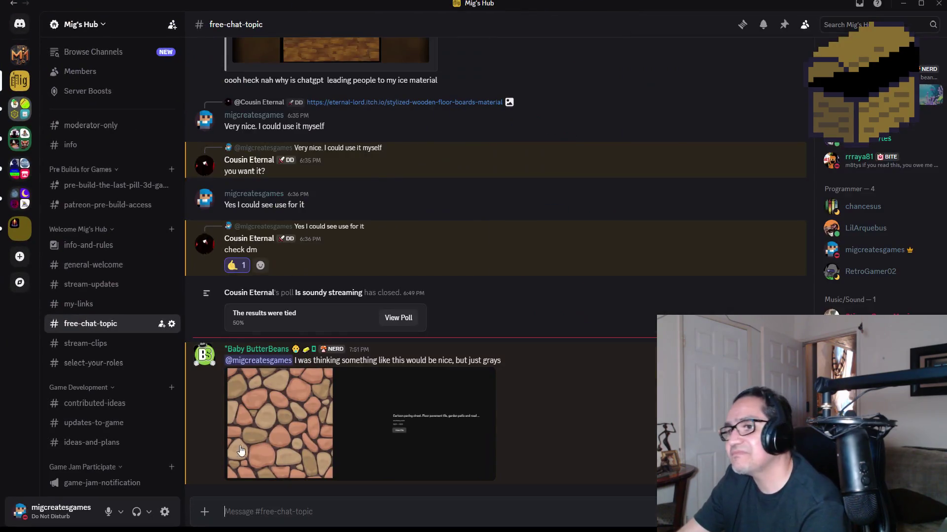
pyautogui.click(251, 444)
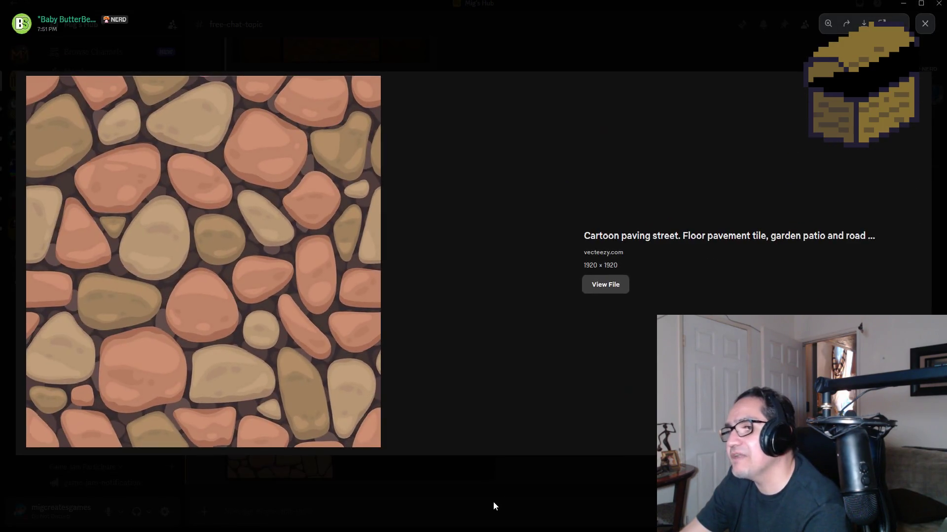
pyautogui.click(493, 502)
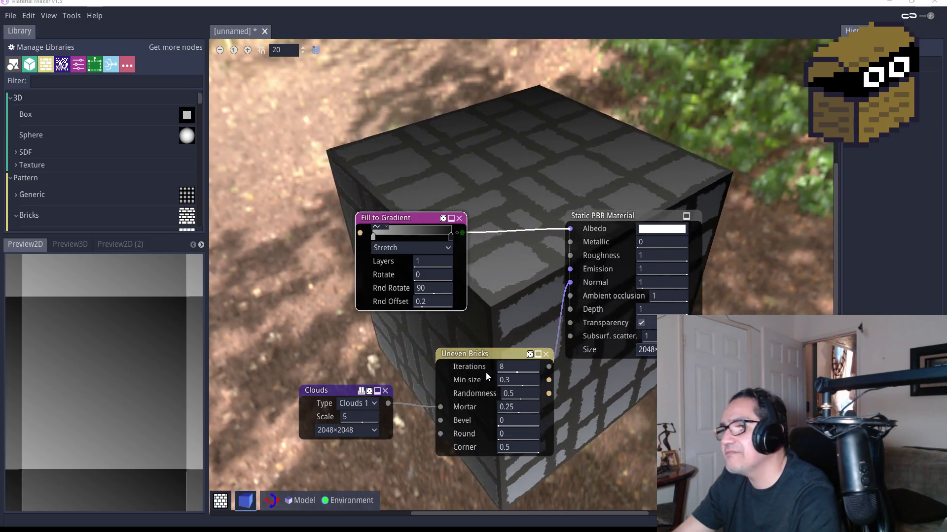
pyautogui.moveTo(491, 352); pyautogui.dragTo(463, 363)
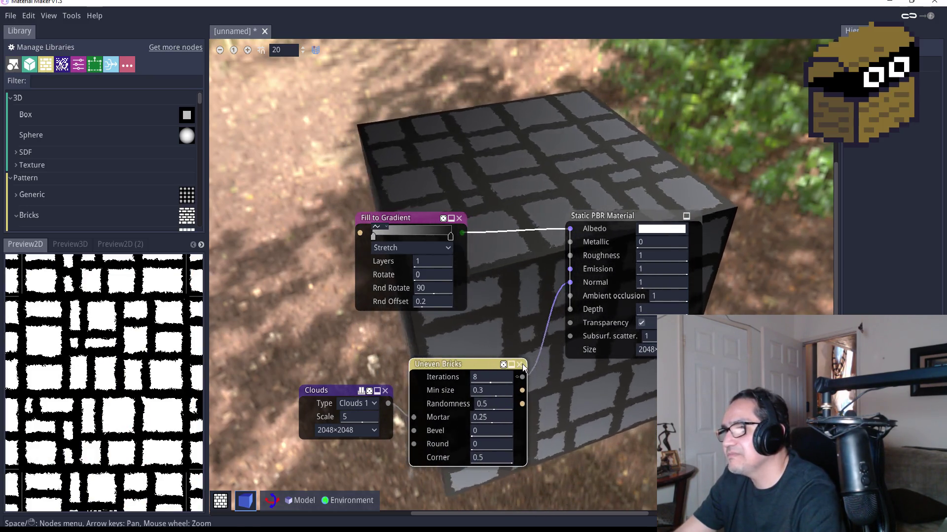
pyautogui.click(519, 365)
pyautogui.rightClick(452, 393)
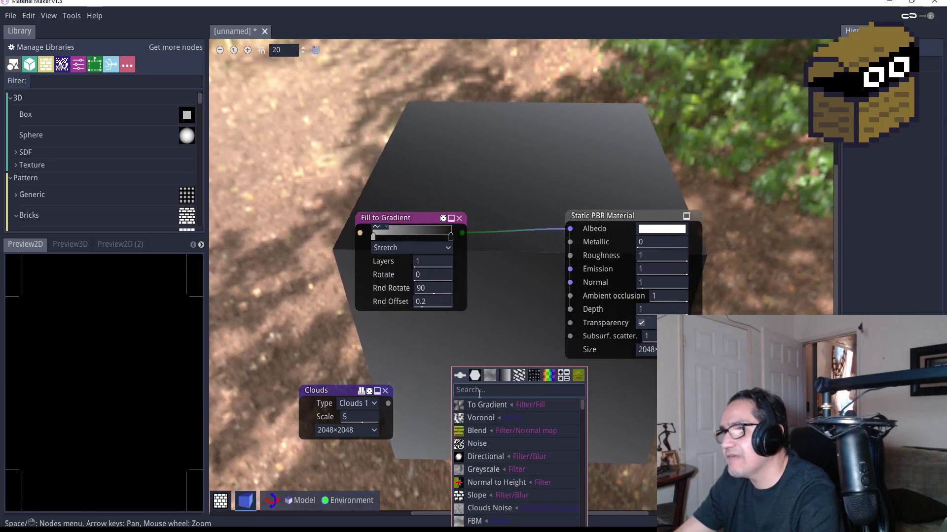
pyautogui.scroll(-5, 499, 454)
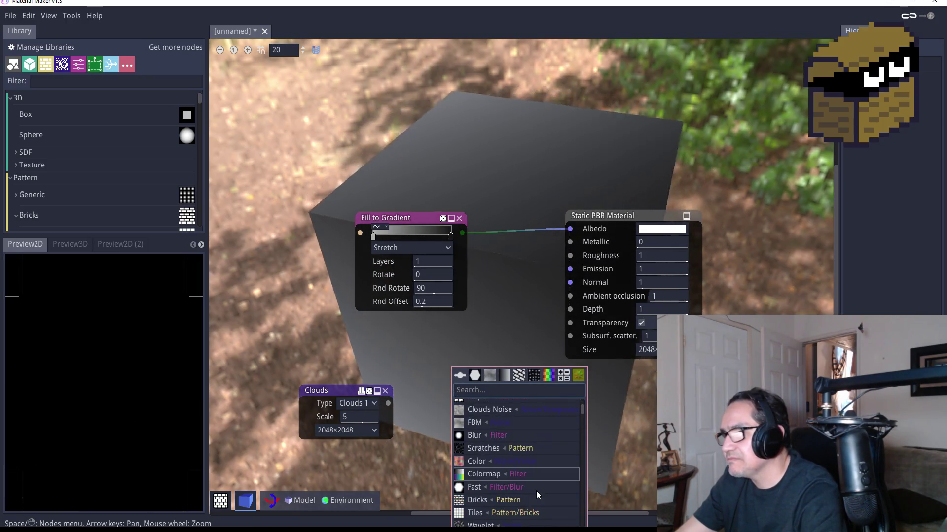
pyautogui.scroll(3, 532, 474)
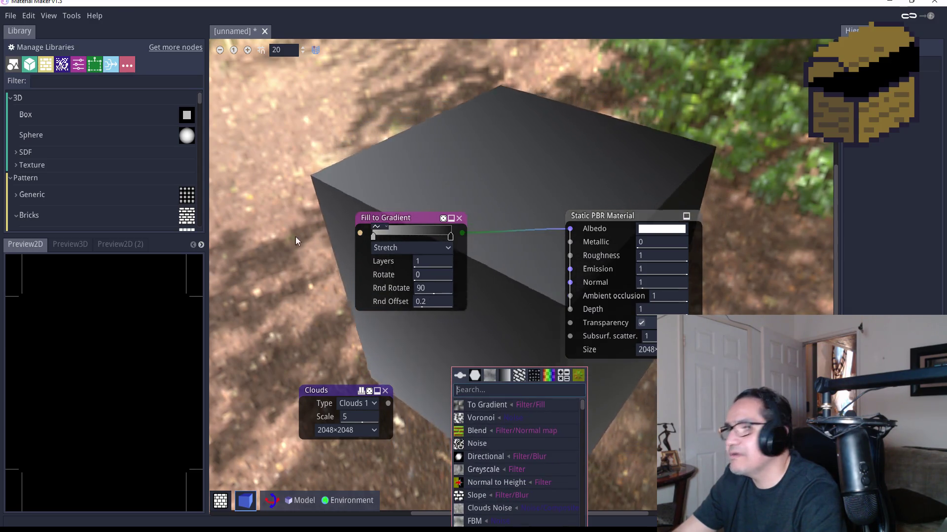
pyautogui.click(35, 170)
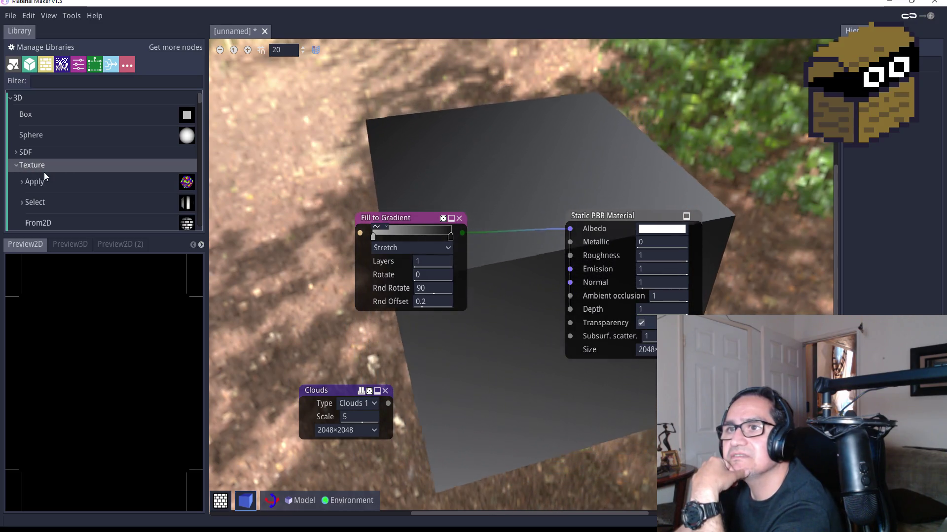
pyautogui.scroll(-1, 58, 196)
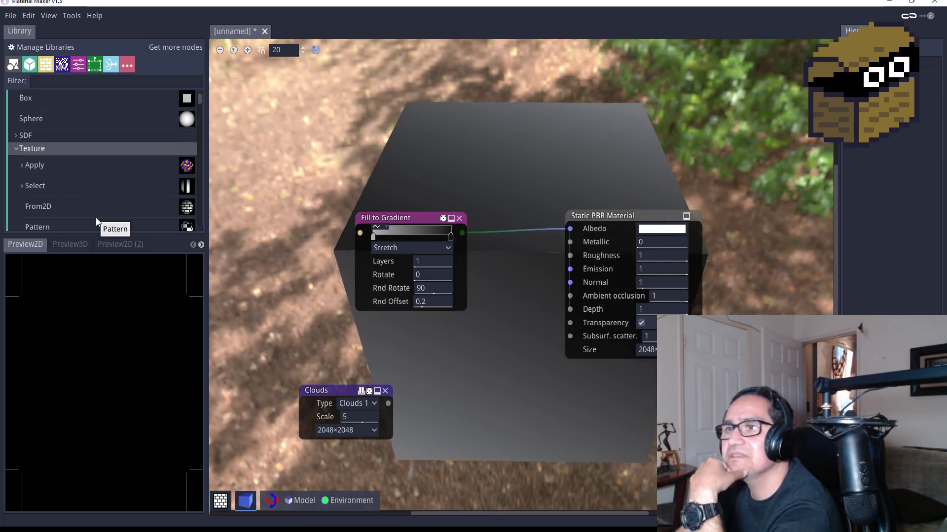
pyautogui.scroll(-2, 82, 212)
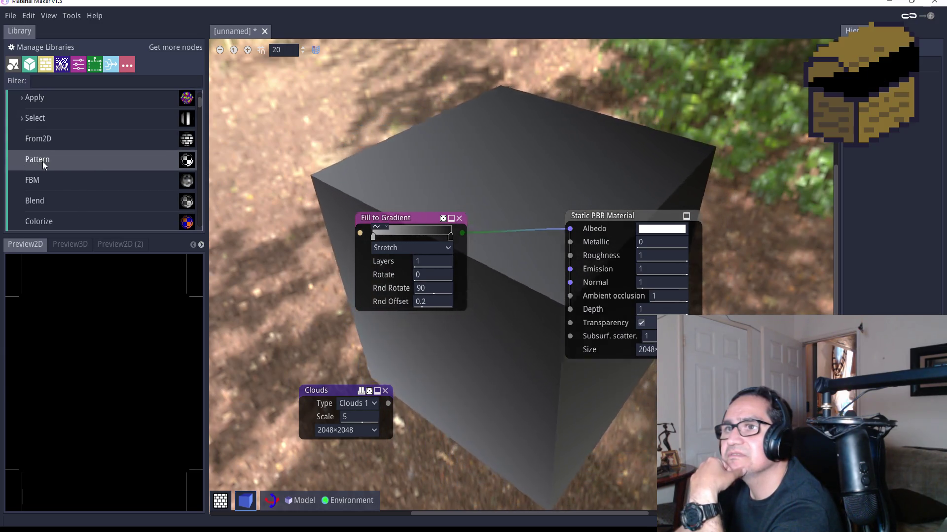
pyautogui.moveTo(462, 340)
pyautogui.mouseDown()
pyautogui.moveTo(486, 387)
pyautogui.moveTo(443, 375)
pyautogui.mouseUp()
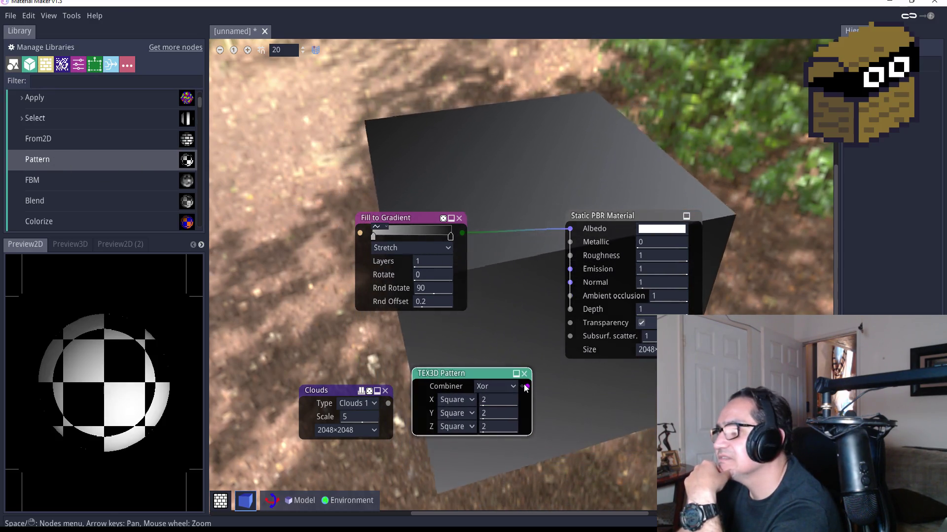
pyautogui.moveTo(526, 388)
pyautogui.mouseDown()
pyautogui.moveTo(562, 296)
pyautogui.moveTo(508, 362)
pyautogui.mouseUp()
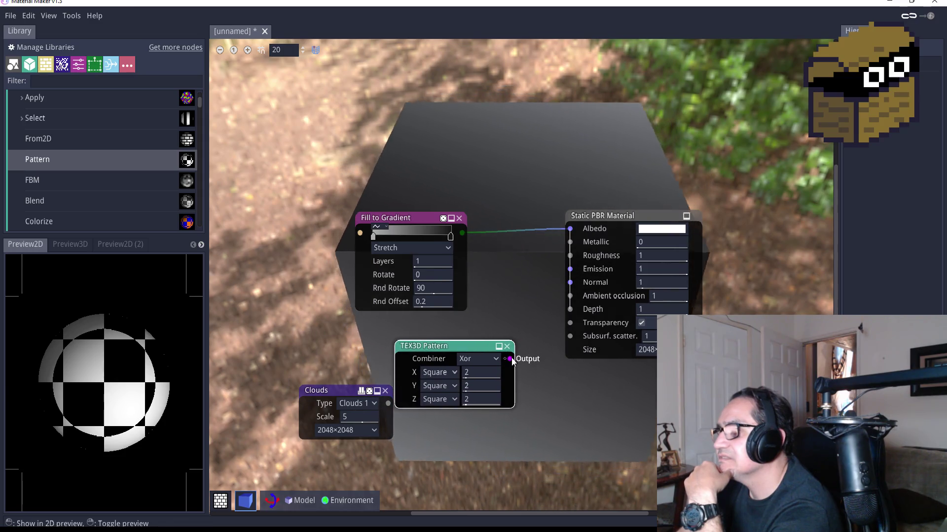
pyautogui.moveTo(571, 285); pyautogui.dragTo(572, 286)
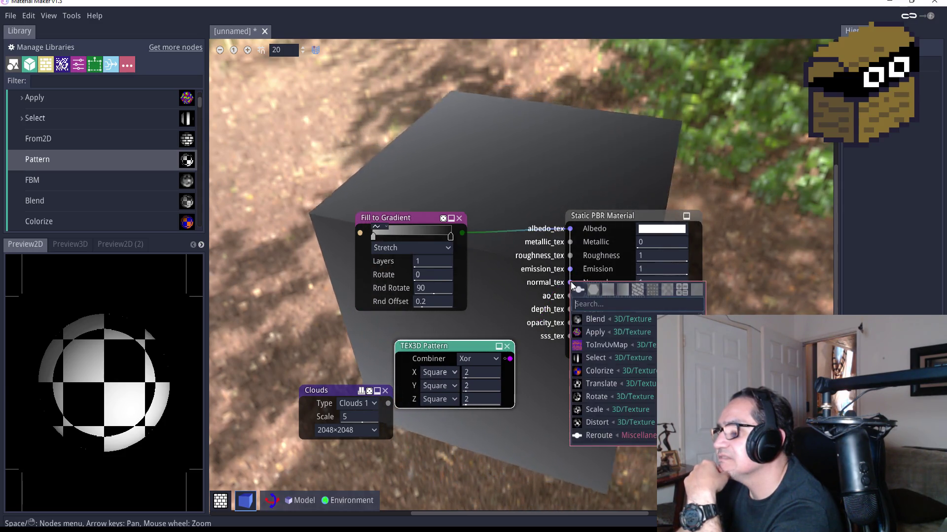
pyautogui.moveTo(452, 350); pyautogui.dragTo(463, 355)
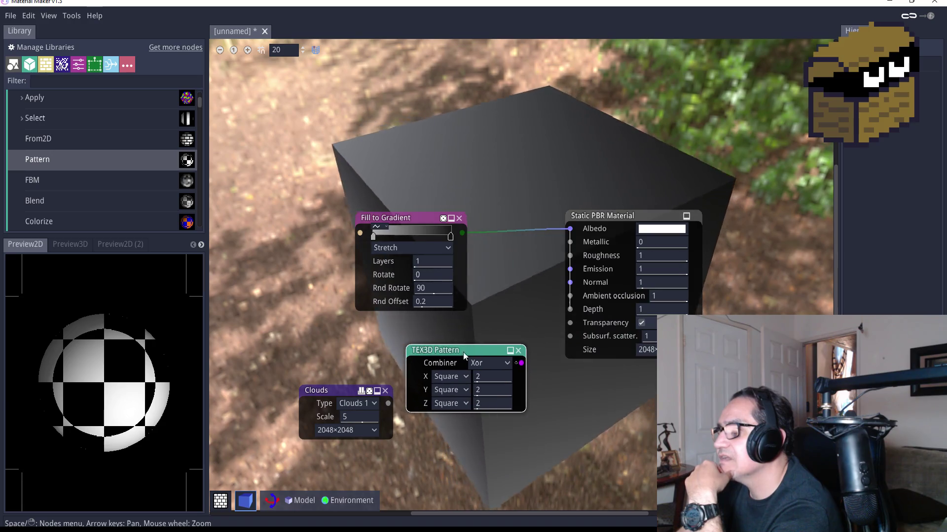
pyautogui.click(519, 351)
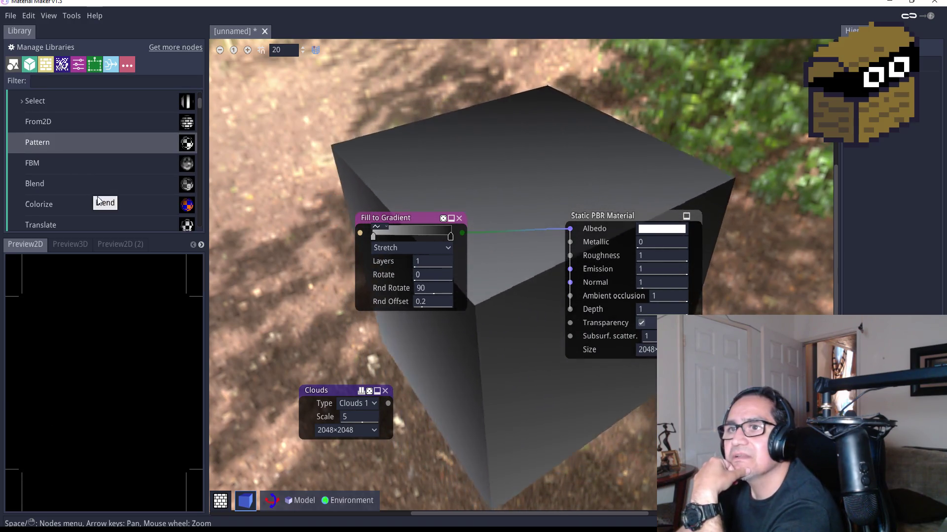
# Collapse the Texture and Bricks library categories and scroll through the Pattern nodes.
pyautogui.scroll(-2, 89, 220)
pyautogui.scroll(5, 88, 207)
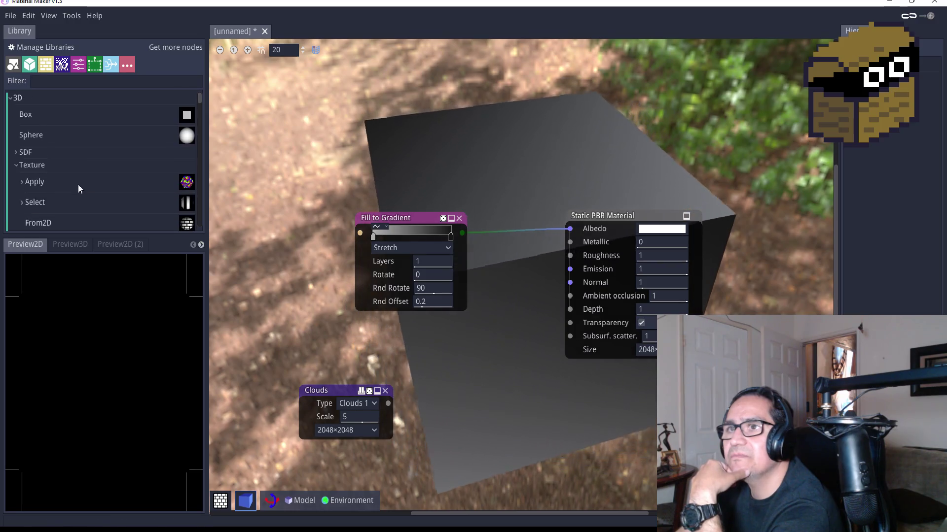
pyautogui.click(16, 166)
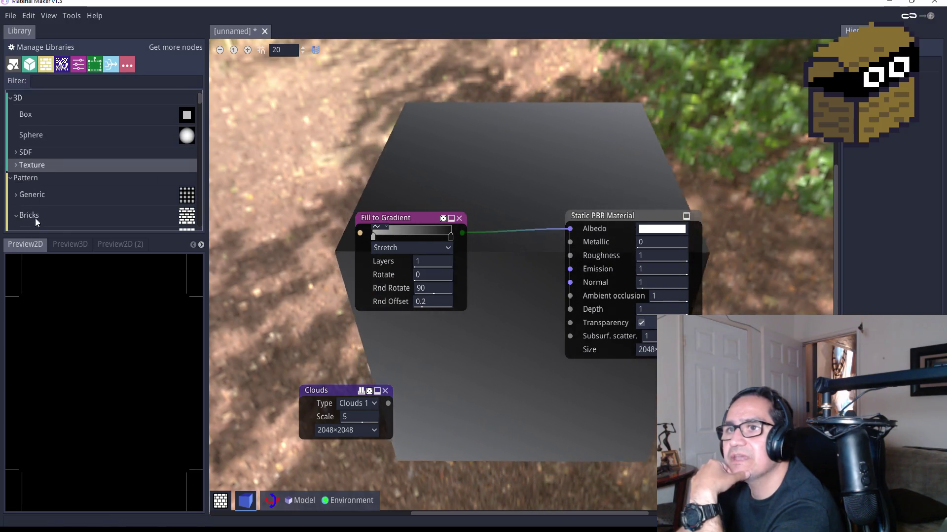
pyautogui.click(16, 215)
pyautogui.scroll(-1, 104, 205)
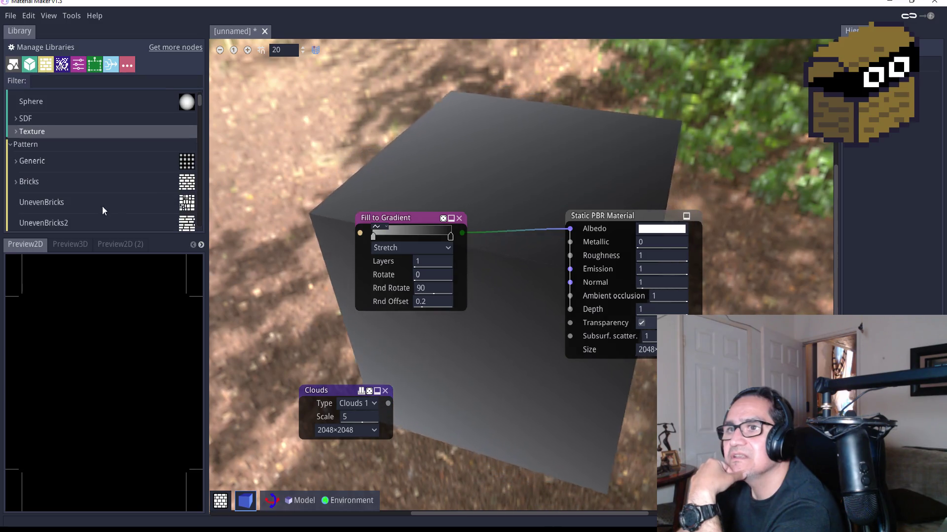
pyautogui.scroll(-1, 99, 207)
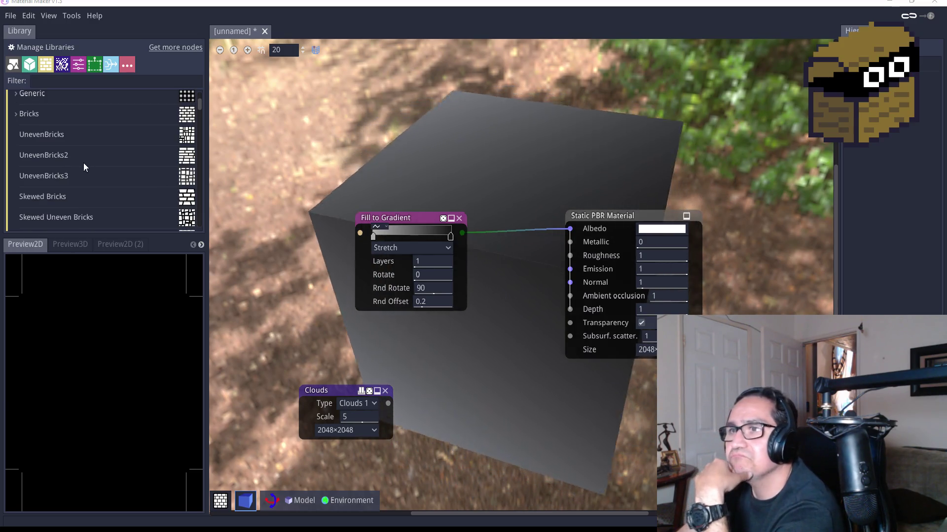
pyautogui.scroll(-1, 89, 170)
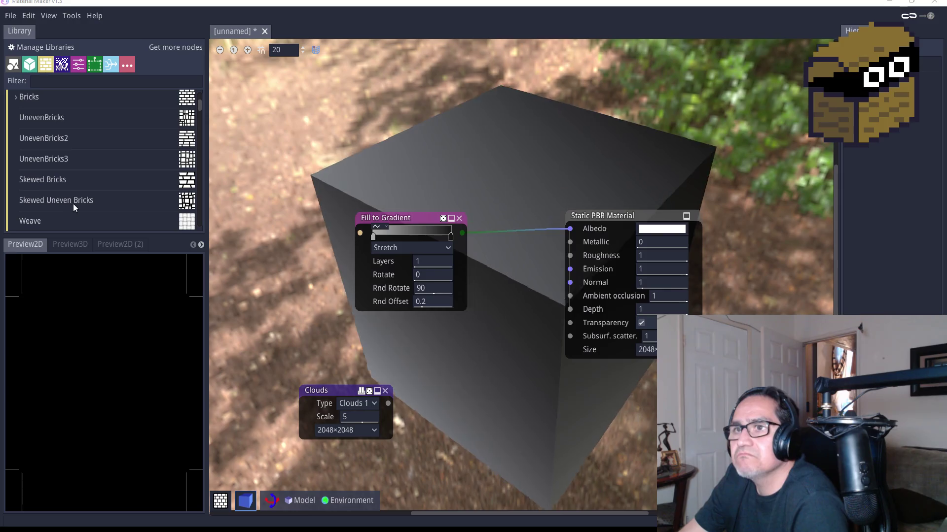
pyautogui.scroll(-1, 74, 202)
pyautogui.scroll(-1, 72, 206)
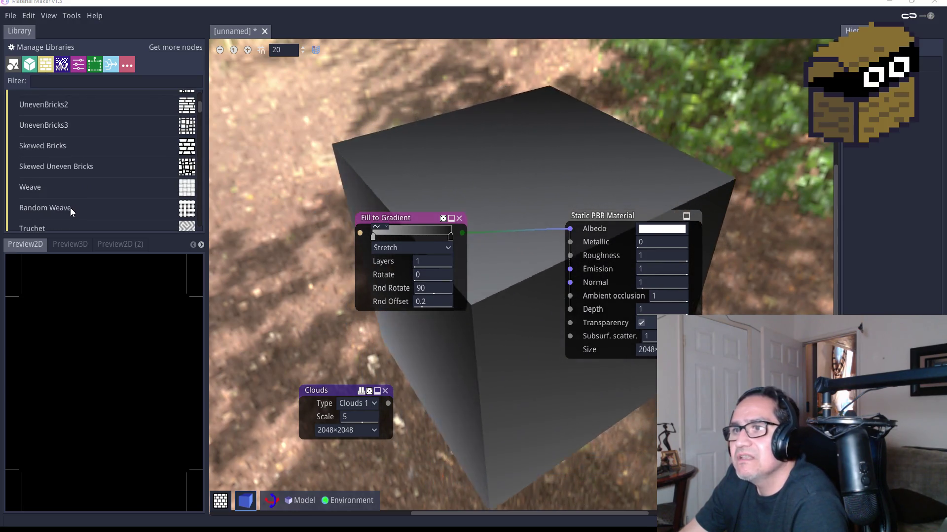
pyautogui.scroll(-1, 71, 202)
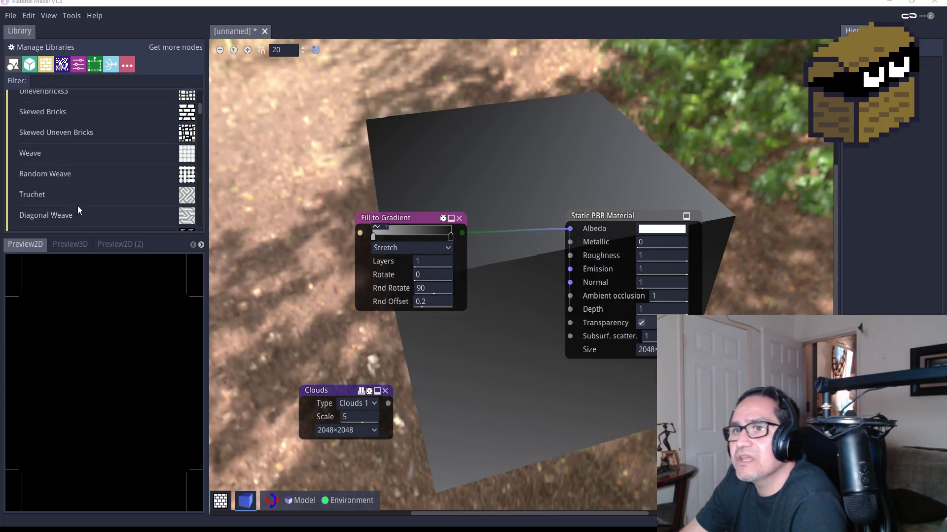
pyautogui.scroll(-1, 86, 207)
pyautogui.scroll(-1, 88, 208)
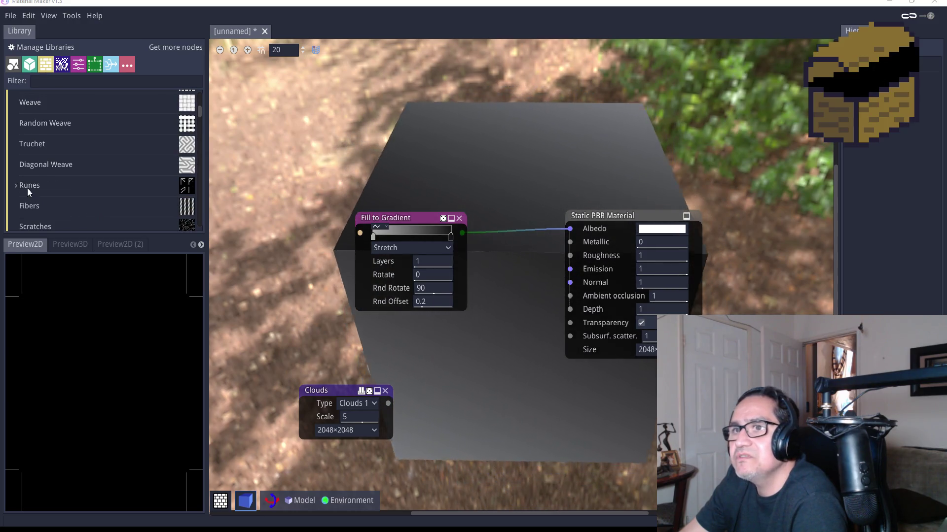
# Look through Runes, scroll down to Cairo and drag it onto the graph.
pyautogui.click(17, 183)
pyautogui.scroll(-1, 45, 184)
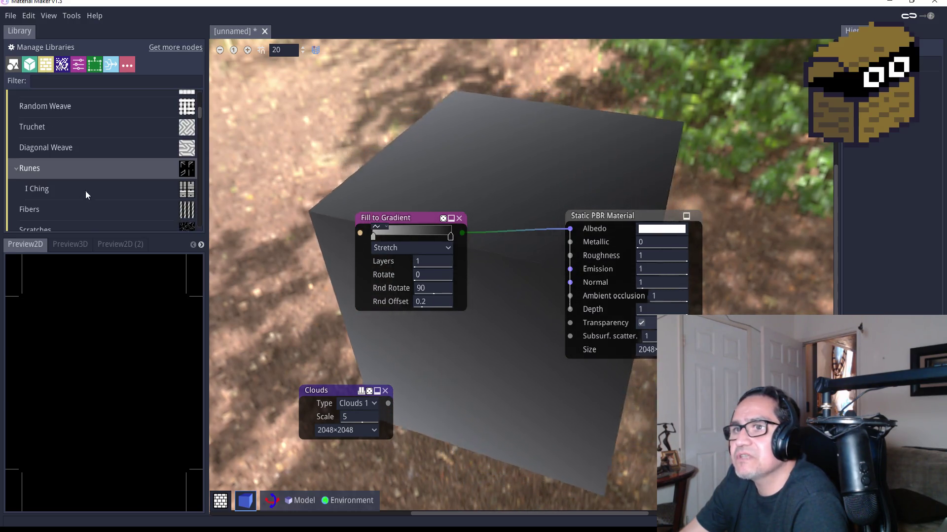
pyautogui.scroll(-1, 52, 197)
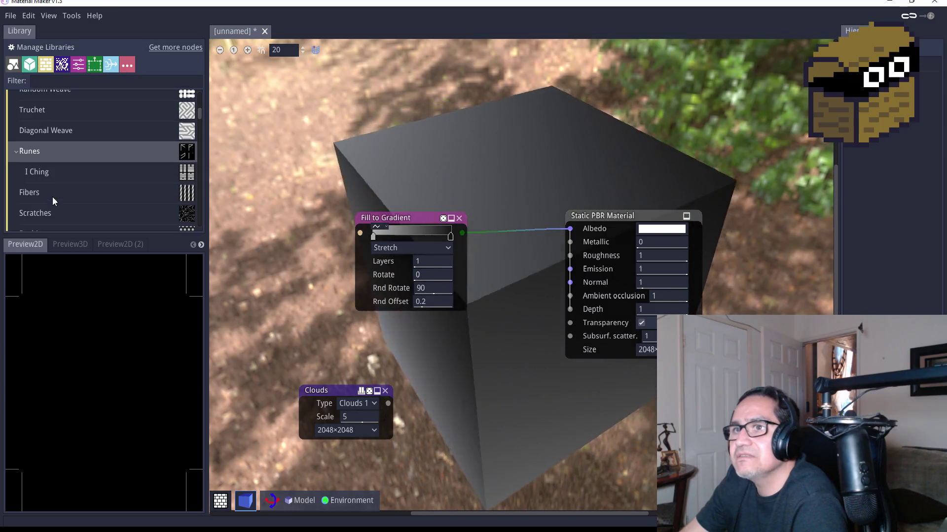
pyautogui.click(15, 151)
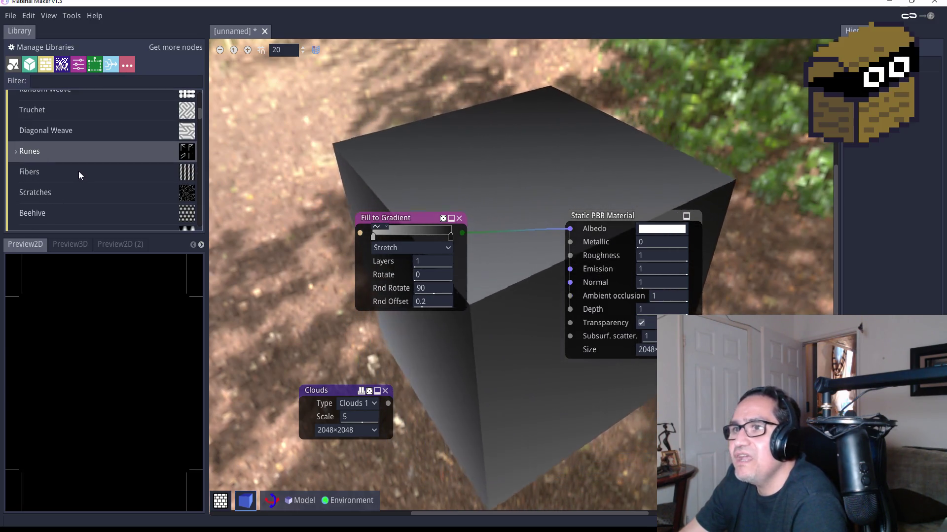
pyautogui.scroll(-1, 82, 188)
pyautogui.scroll(-1, 81, 204)
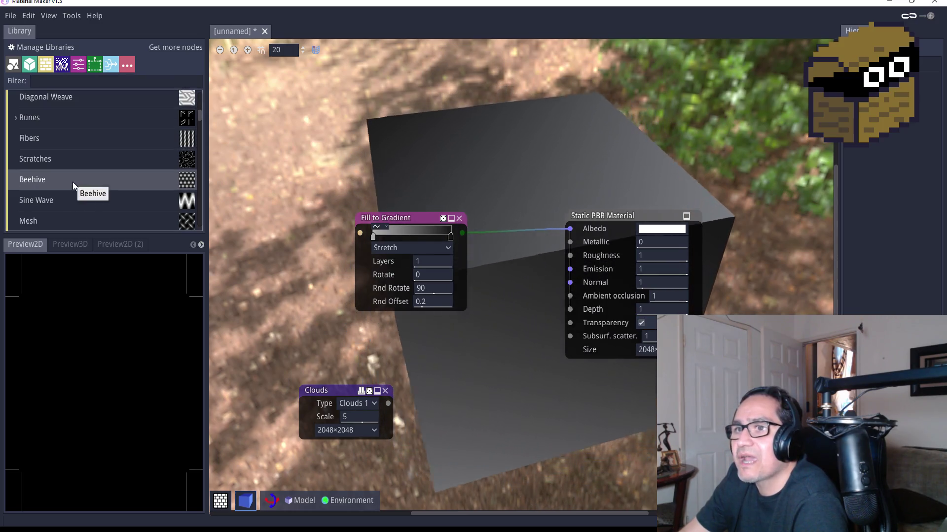
pyautogui.scroll(-1, 79, 203)
pyautogui.scroll(-1, 88, 215)
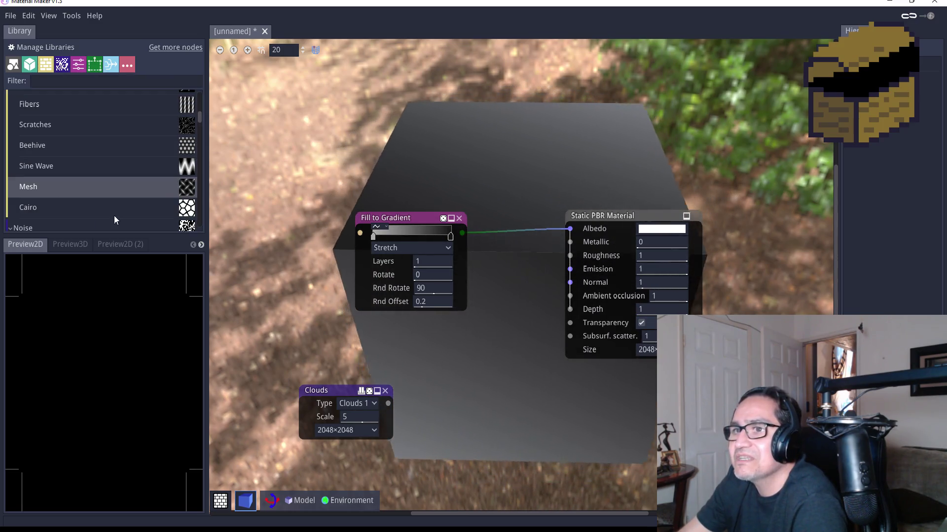
pyautogui.scroll(-1, 99, 209)
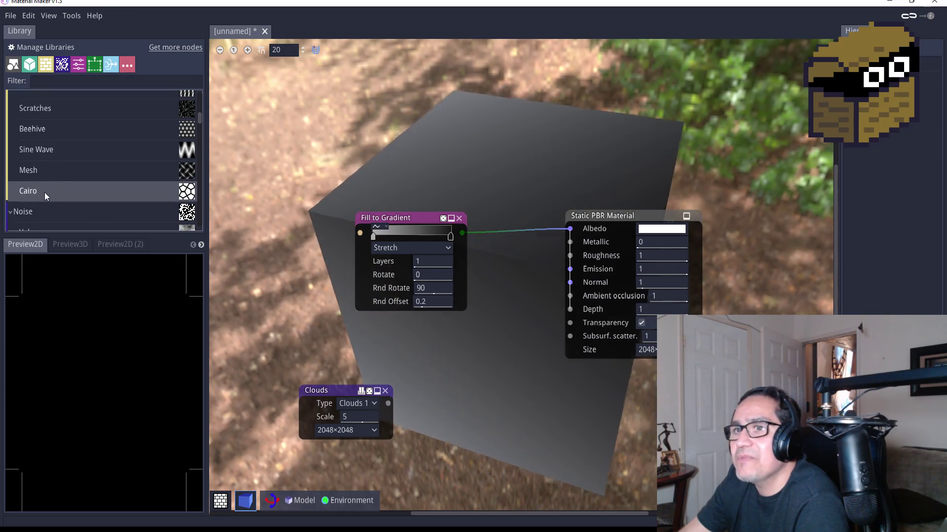
pyautogui.moveTo(51, 191); pyautogui.dragTo(438, 375)
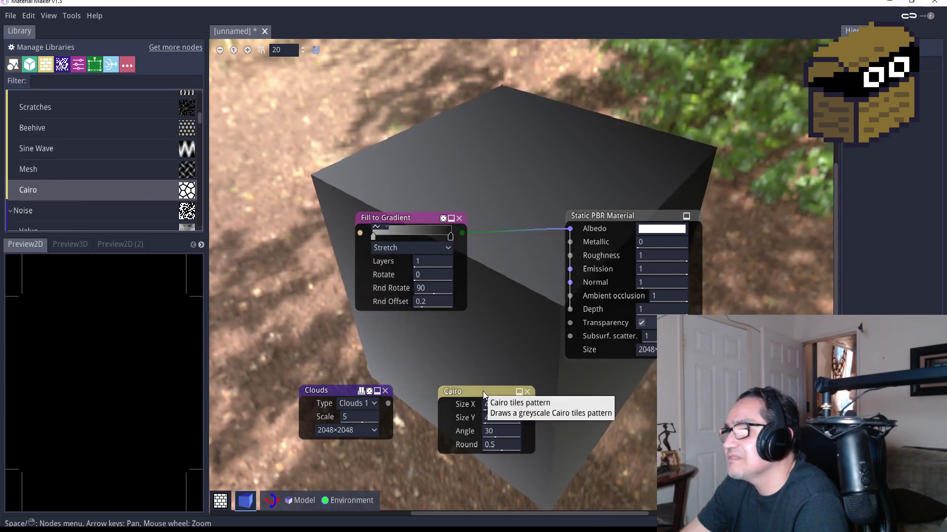
# Place the Cairo node beside Clouds and connect it to the material's Normal.
pyautogui.moveTo(486, 392); pyautogui.dragTo(447, 375)
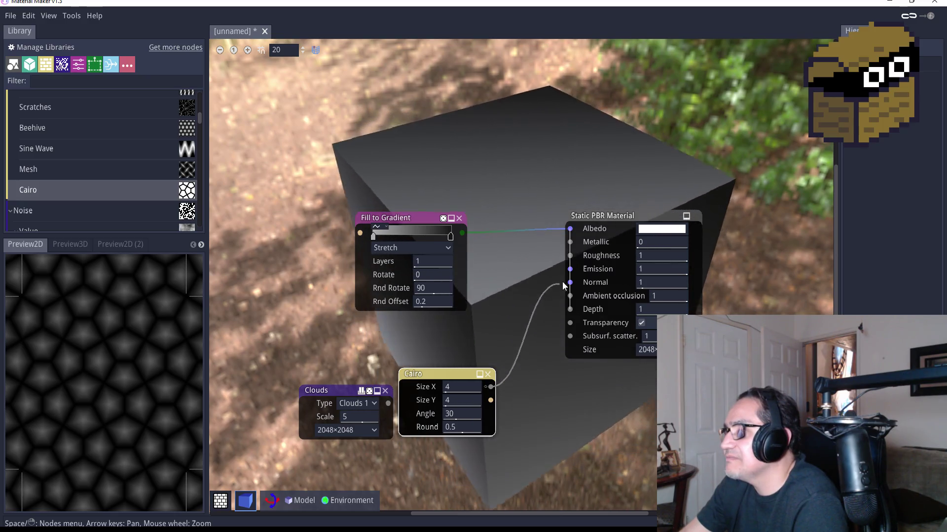
pyautogui.moveTo(570, 285); pyautogui.dragTo(570, 282)
pyautogui.moveTo(362, 393)
pyautogui.mouseDown()
pyautogui.moveTo(327, 378)
pyautogui.moveTo(386, 389)
pyautogui.moveTo(418, 411)
pyautogui.mouseUp()
pyautogui.moveTo(383, 385); pyautogui.dragTo(387, 368)
pyautogui.click(314, 377)
pyautogui.moveTo(310, 376); pyautogui.dragTo(330, 347)
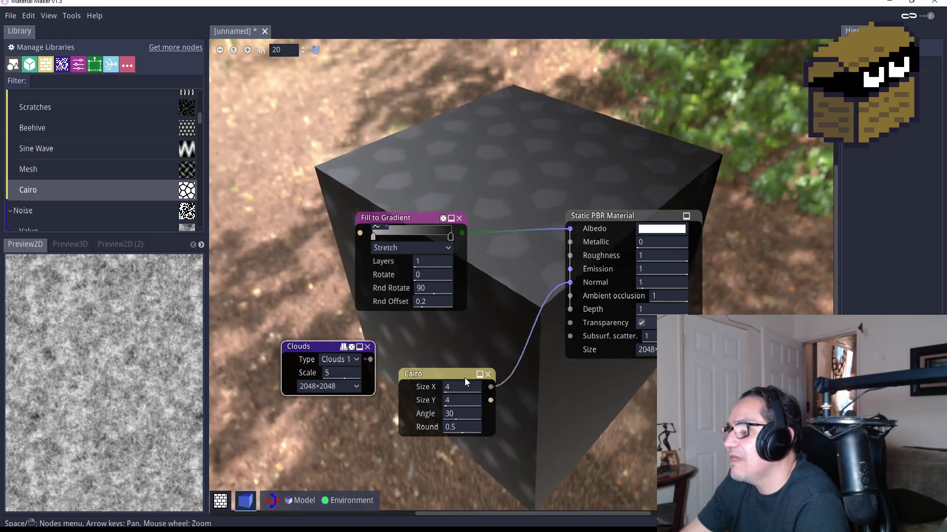
pyautogui.moveTo(464, 377); pyautogui.dragTo(436, 374)
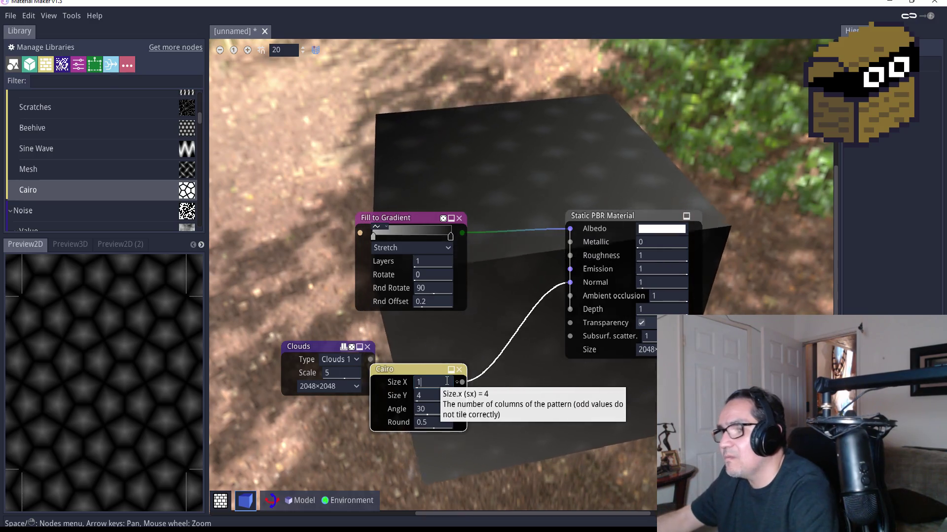
# Set Cairo Size X and Size Y to 6, then wire Clouds into Fill to Gradient.
pyautogui.press('Tab')
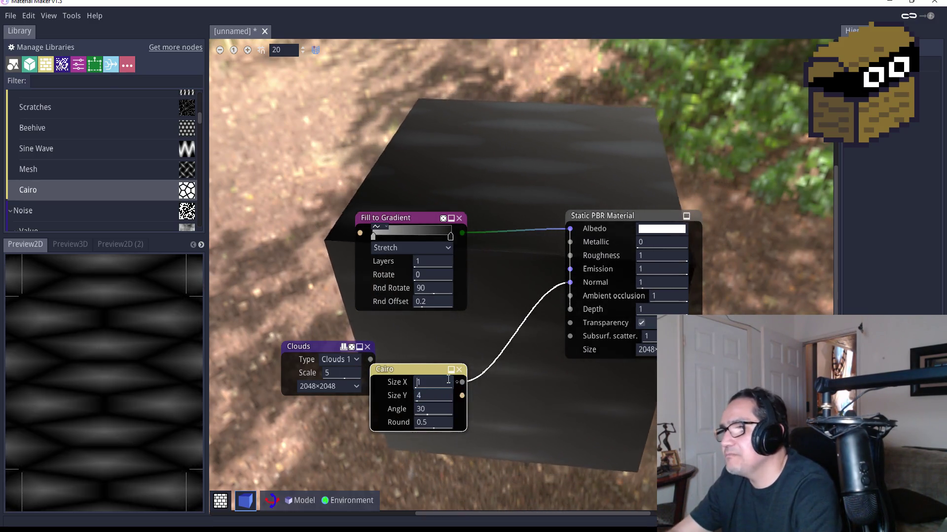
pyautogui.press('BackSpace')
pyautogui.write('6')
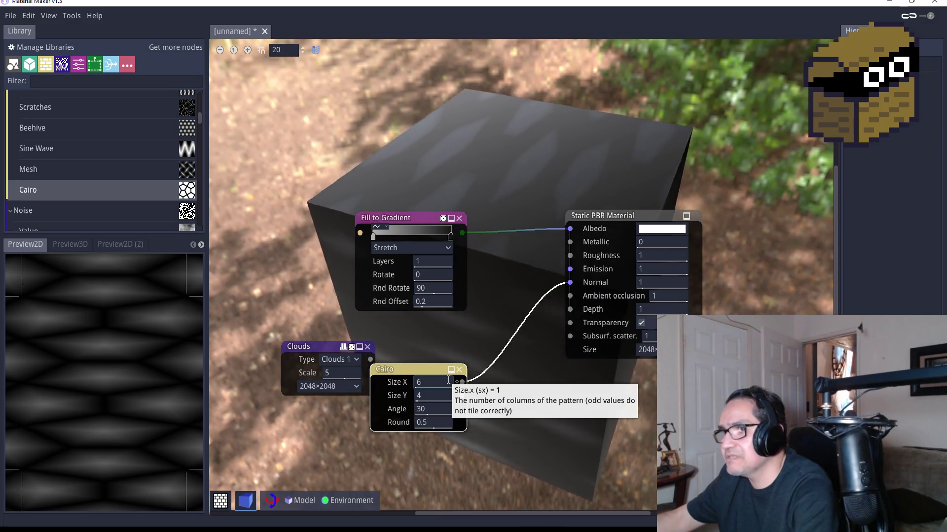
pyautogui.click(440, 394)
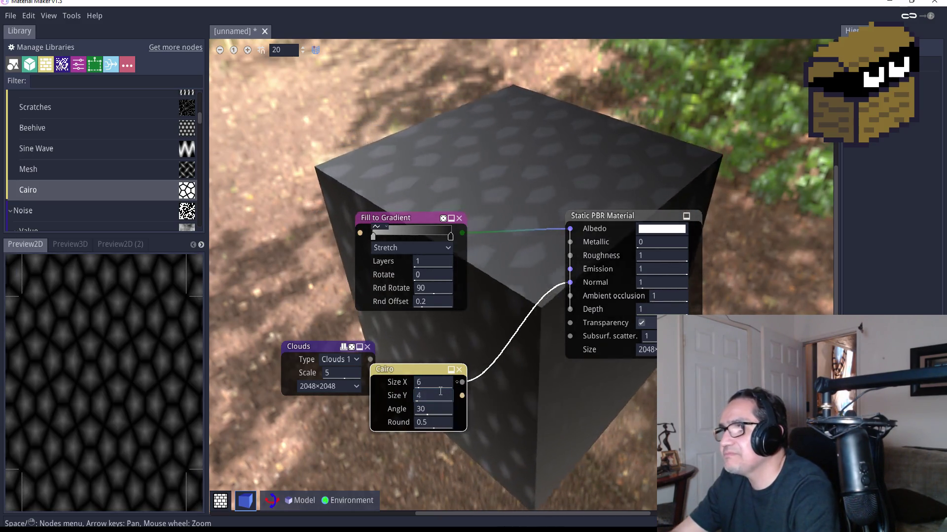
pyautogui.write('6')
pyautogui.press('Return')
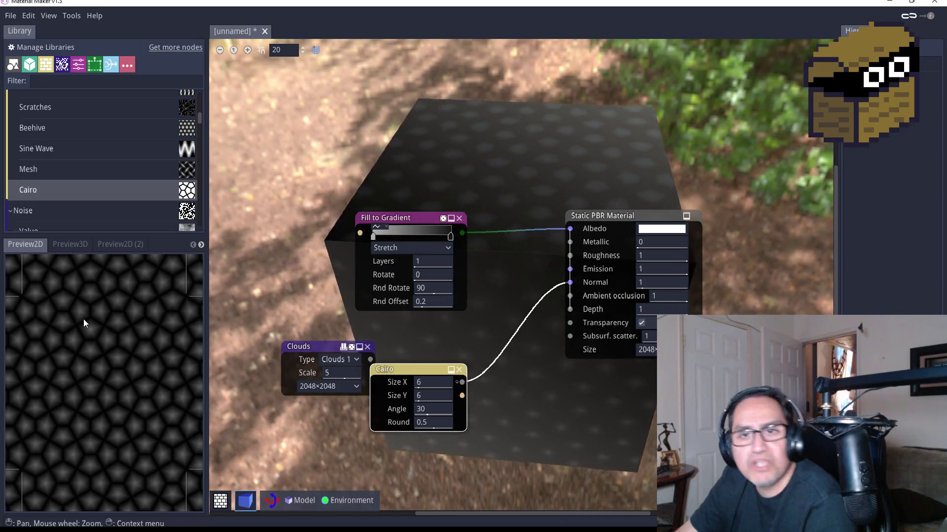
pyautogui.moveTo(324, 348); pyautogui.dragTo(268, 280)
pyautogui.moveTo(316, 298); pyautogui.dragTo(361, 236)
# Rearrange the Clouds node below Fill to Gradient in the graph.
pyautogui.press('Escape')
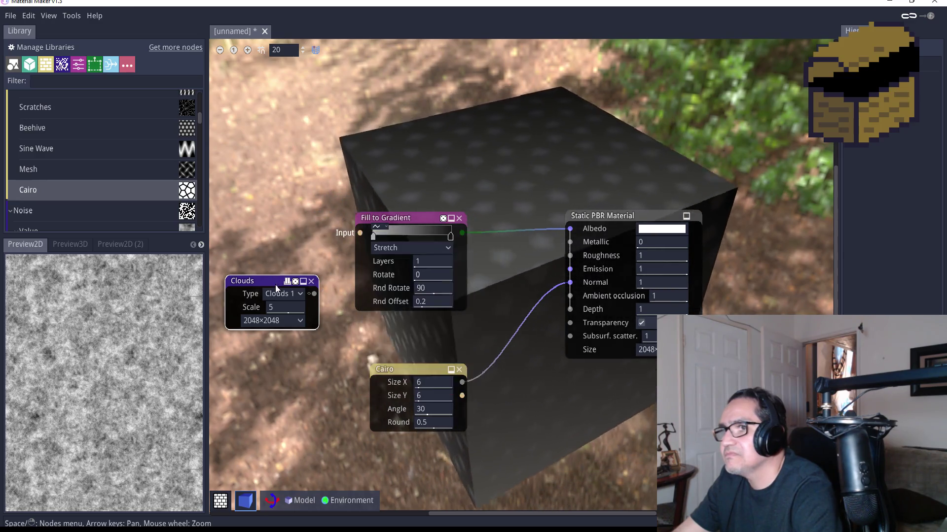
pyautogui.moveTo(308, 284); pyautogui.dragTo(526, 265)
pyautogui.moveTo(432, 223); pyautogui.dragTo(370, 163)
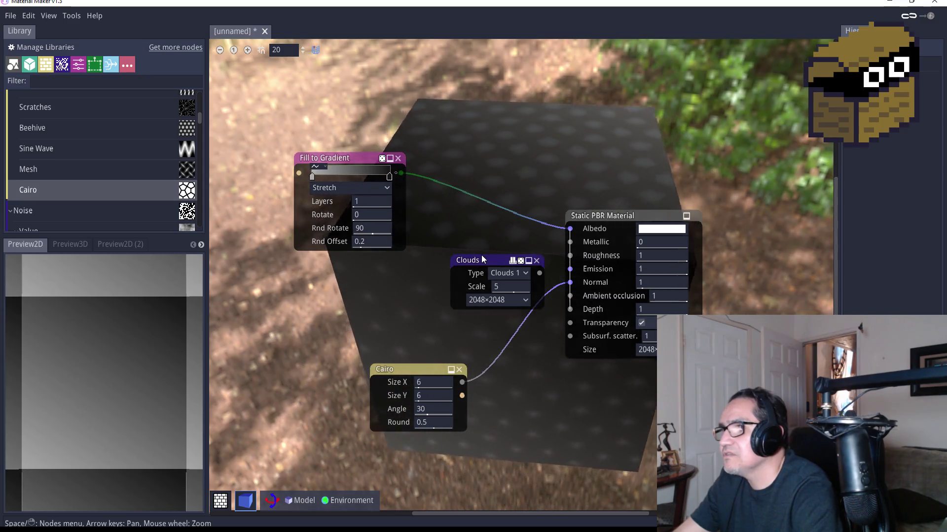
pyautogui.moveTo(481, 255); pyautogui.dragTo(418, 214)
pyautogui.moveTo(401, 173)
pyautogui.mouseDown()
pyautogui.moveTo(472, 214)
pyautogui.moveTo(420, 186)
pyautogui.moveTo(457, 228)
pyautogui.moveTo(418, 214)
pyautogui.moveTo(422, 187)
pyautogui.mouseUp()
pyautogui.press('Escape')
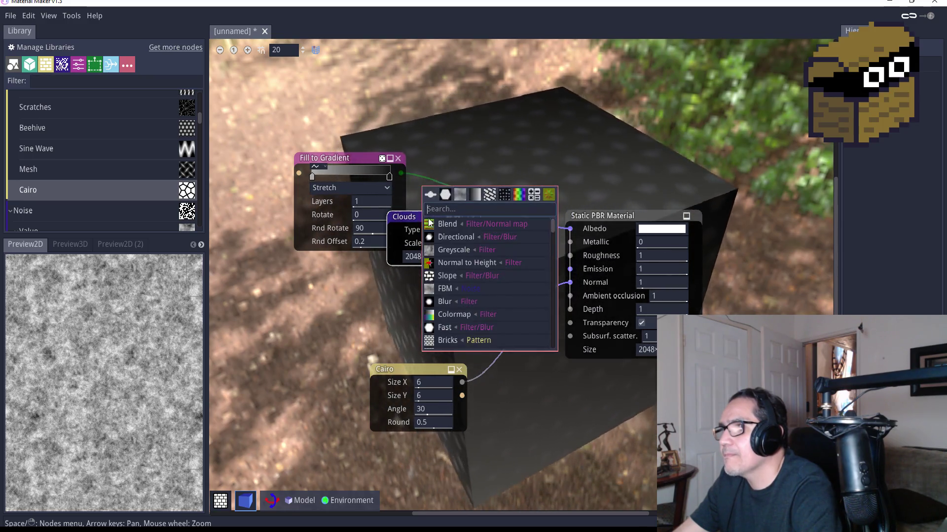
pyautogui.moveTo(413, 218)
pyautogui.mouseDown()
pyautogui.moveTo(345, 246)
pyautogui.moveTo(397, 246)
pyautogui.mouseUp()
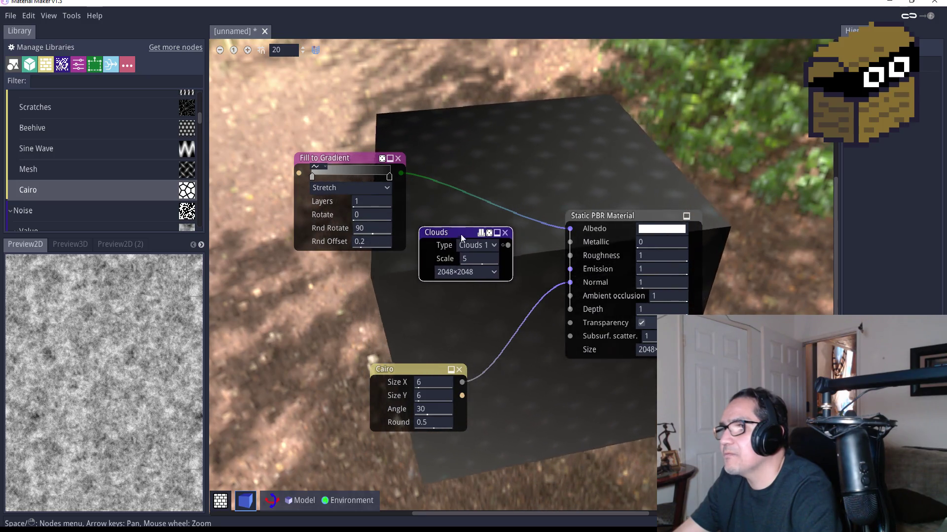
pyautogui.moveTo(469, 233)
pyautogui.mouseDown()
pyautogui.moveTo(276, 268)
pyautogui.moveTo(303, 222)
pyautogui.moveTo(297, 165)
pyautogui.moveTo(300, 172)
pyautogui.mouseUp()
pyautogui.click(262, 268)
pyautogui.moveTo(262, 268)
pyautogui.mouseDown()
pyautogui.moveTo(412, 271)
pyautogui.moveTo(451, 248)
pyautogui.mouseUp()
pyautogui.moveTo(401, 172)
pyautogui.mouseDown()
pyautogui.moveTo(510, 246)
pyautogui.moveTo(513, 228)
pyautogui.moveTo(482, 192)
pyautogui.mouseUp()
pyautogui.click(448, 217)
# Connect Clouds to the material's Normal and Cairo to its Emission.
pyautogui.moveTo(502, 258)
pyautogui.mouseDown()
pyautogui.moveTo(541, 254)
pyautogui.moveTo(570, 282)
pyautogui.mouseUp()
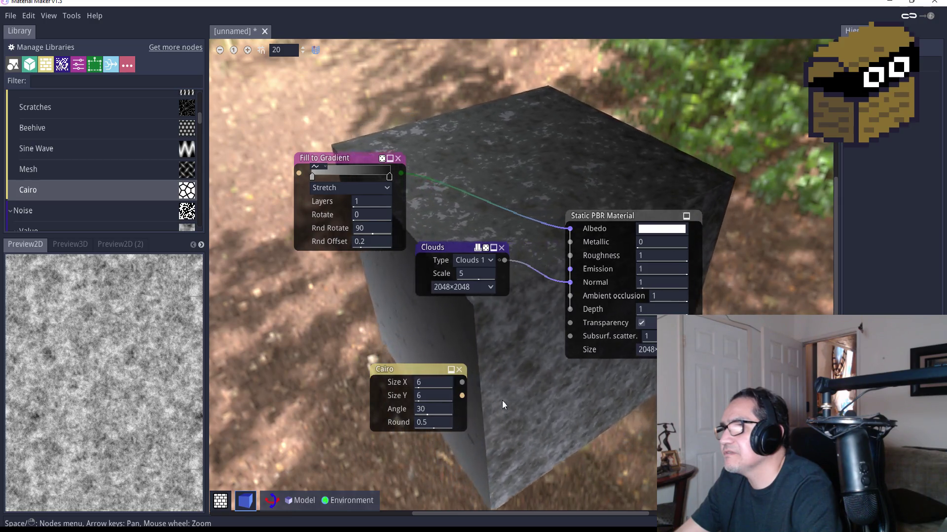
pyautogui.moveTo(463, 383)
pyautogui.mouseDown()
pyautogui.moveTo(538, 315)
pyautogui.moveTo(570, 270)
pyautogui.mouseUp()
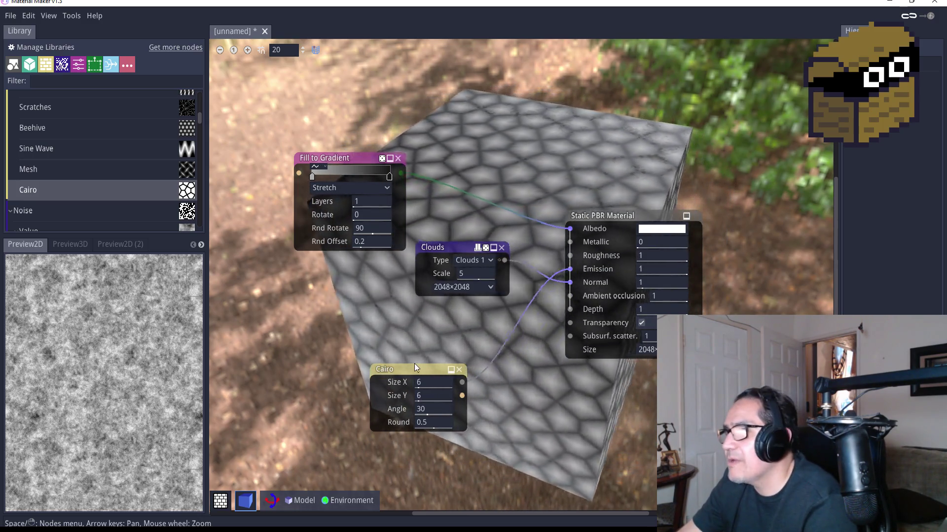
pyautogui.moveTo(416, 369)
pyautogui.mouseDown()
pyautogui.moveTo(381, 340)
pyautogui.moveTo(396, 326)
pyautogui.mouseUp()
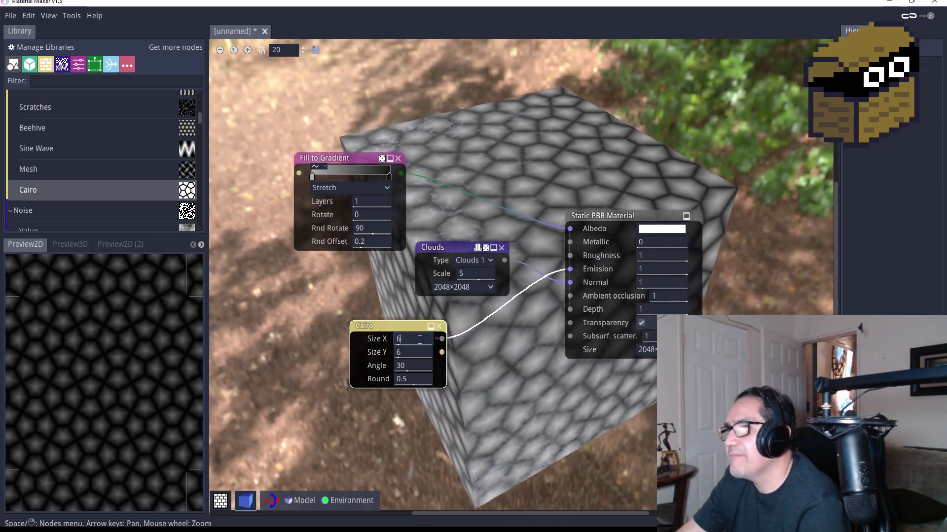
# Try an 8×8 Cairo tile grid.
pyautogui.click(429, 340)
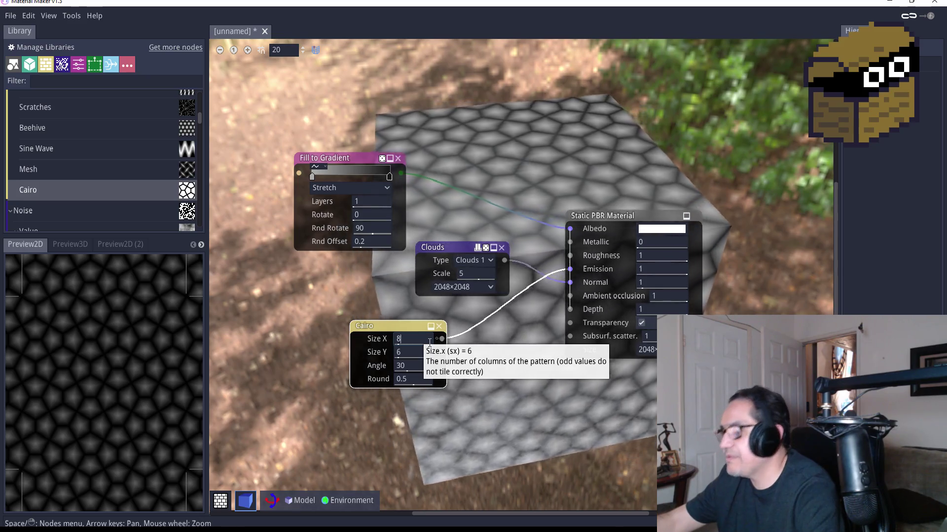
pyautogui.write('8')
pyautogui.press('Return')
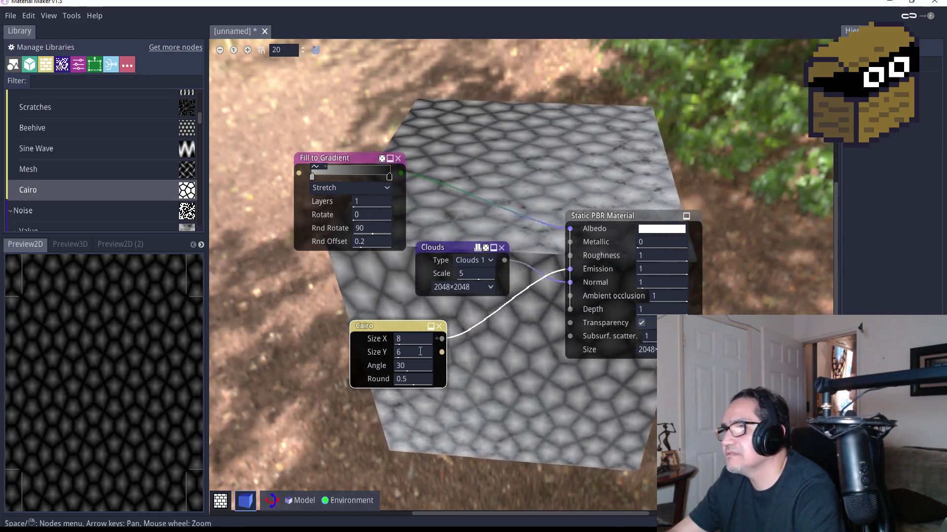
pyautogui.click(420, 351)
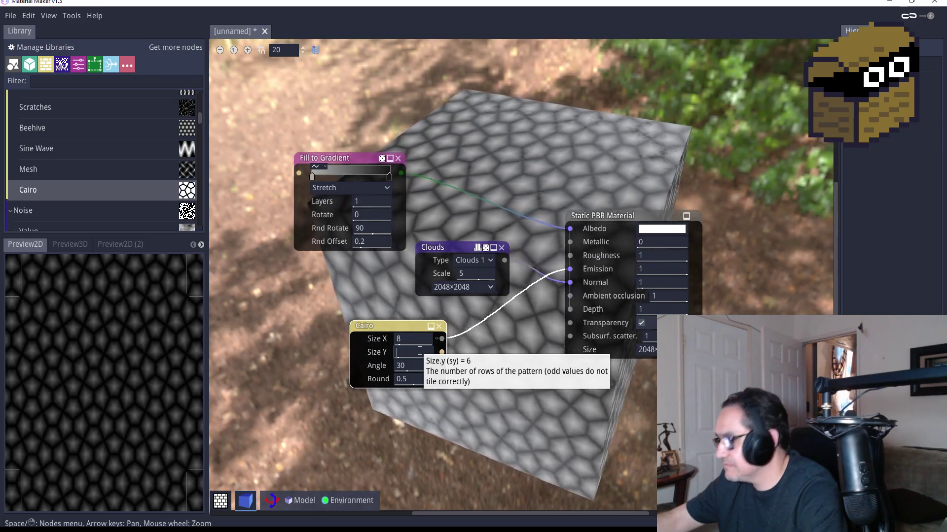
pyautogui.write('8')
pyautogui.press('Return')
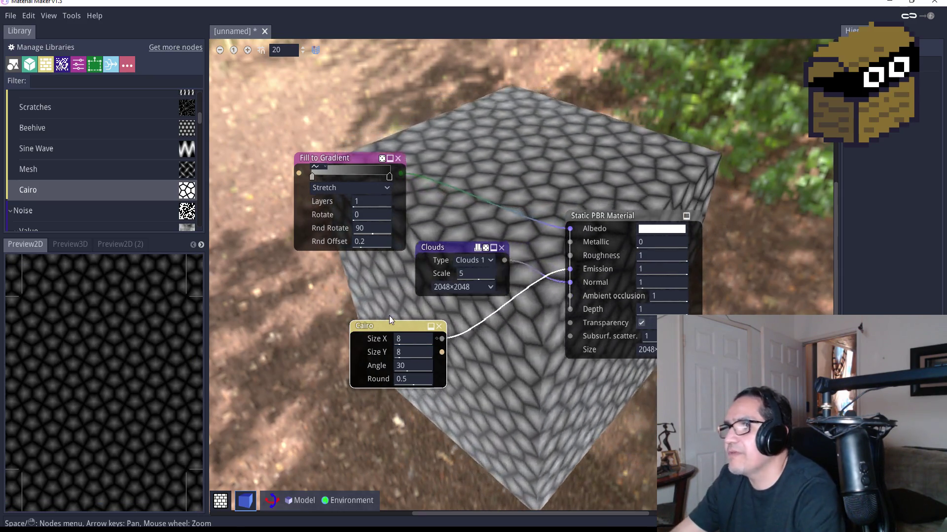
# Settle the Cairo pattern on Size X 7 and Size Y 6.
pyautogui.click(407, 352)
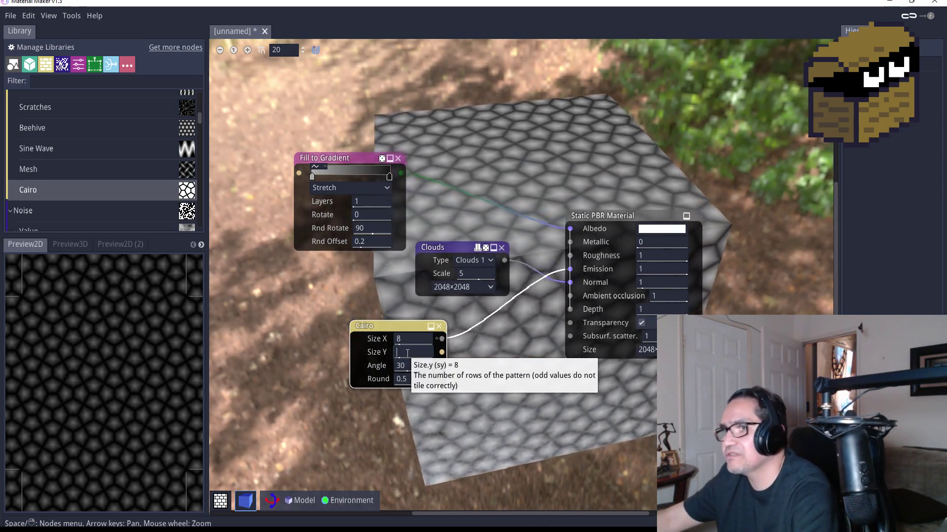
pyautogui.write('6')
pyautogui.press('Return')
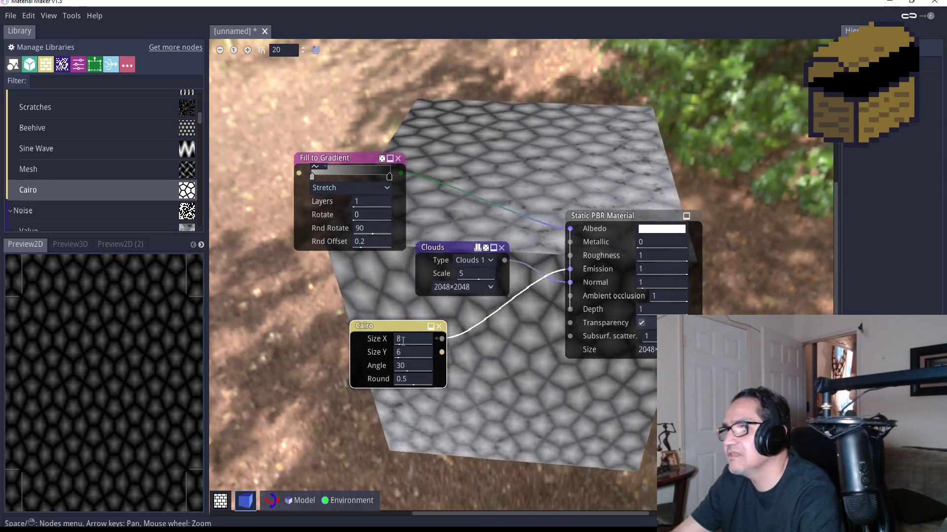
pyautogui.click(414, 339)
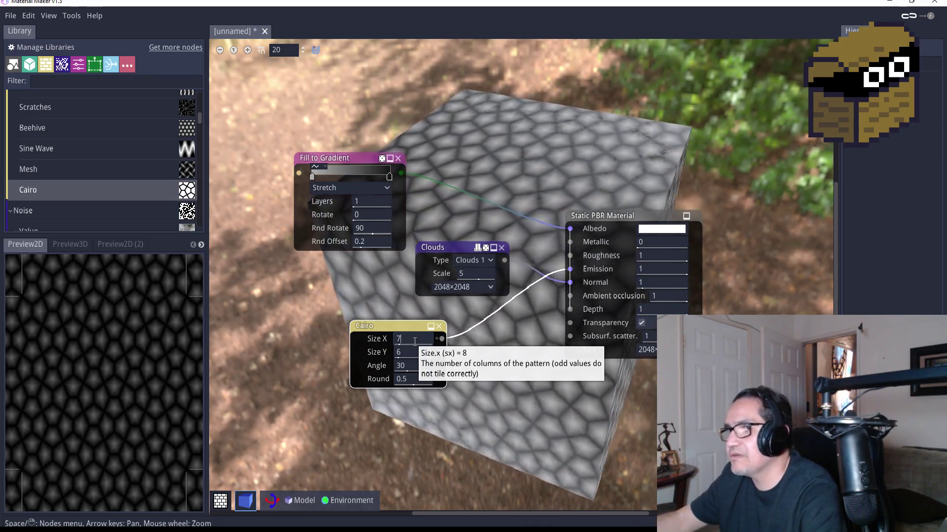
pyautogui.press('BackSpace')
pyautogui.write('7')
pyautogui.press('Return')
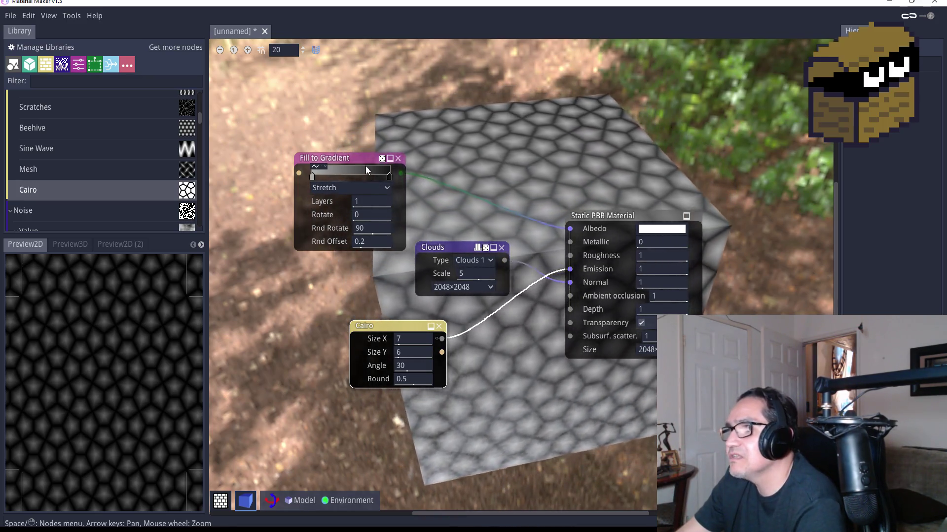
pyautogui.moveTo(367, 163)
pyautogui.mouseDown()
pyautogui.moveTo(389, 123)
pyautogui.moveTo(416, 121)
pyautogui.mouseUp()
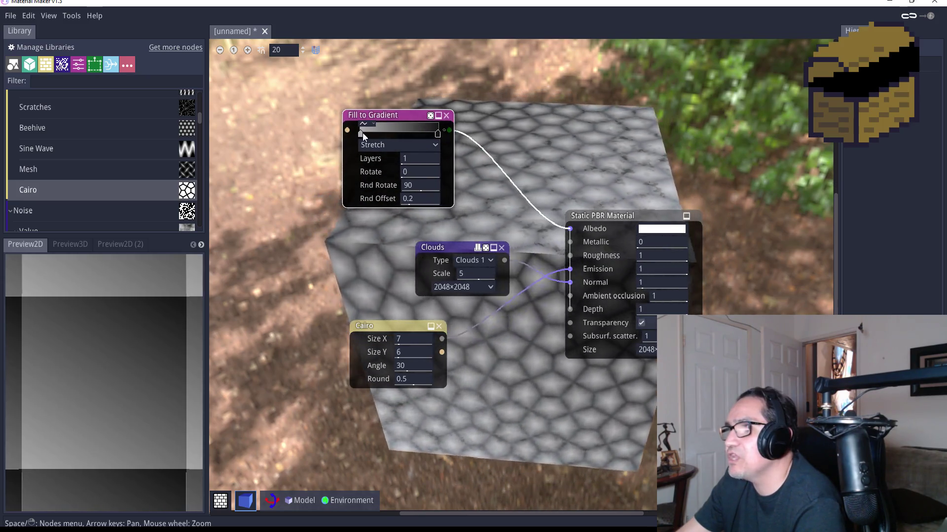
# Recolour the Fill to Gradient's left stop olive and its right stop dark grey.
pyautogui.doubleClick(360, 135)
pyautogui.moveTo(394, 197)
pyautogui.mouseDown()
pyautogui.moveTo(439, 181)
pyautogui.moveTo(436, 200)
pyautogui.mouseUp()
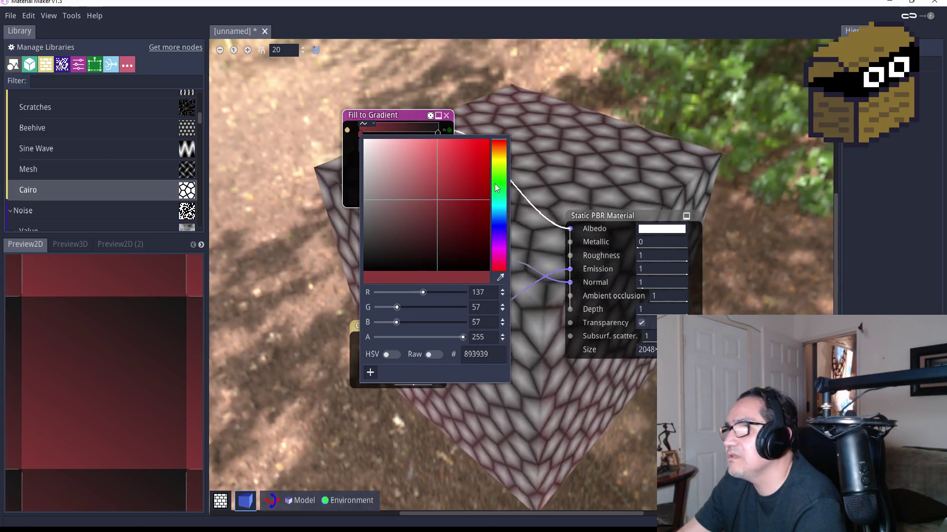
pyautogui.click(429, 220)
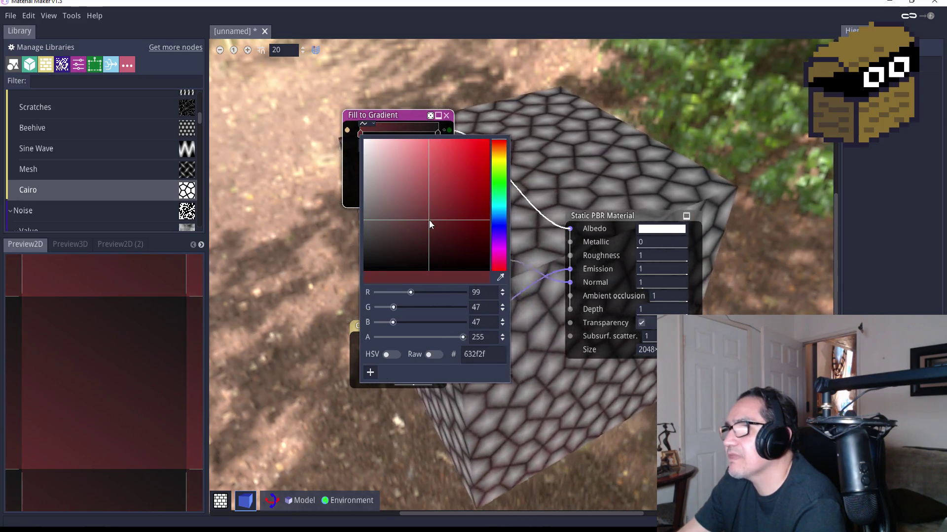
pyautogui.click(498, 162)
pyautogui.click(435, 192)
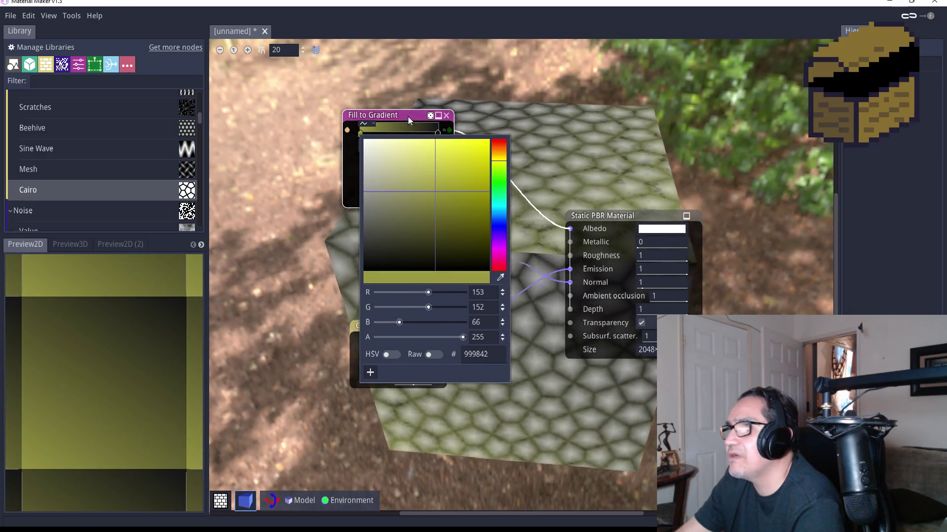
pyautogui.click(405, 115)
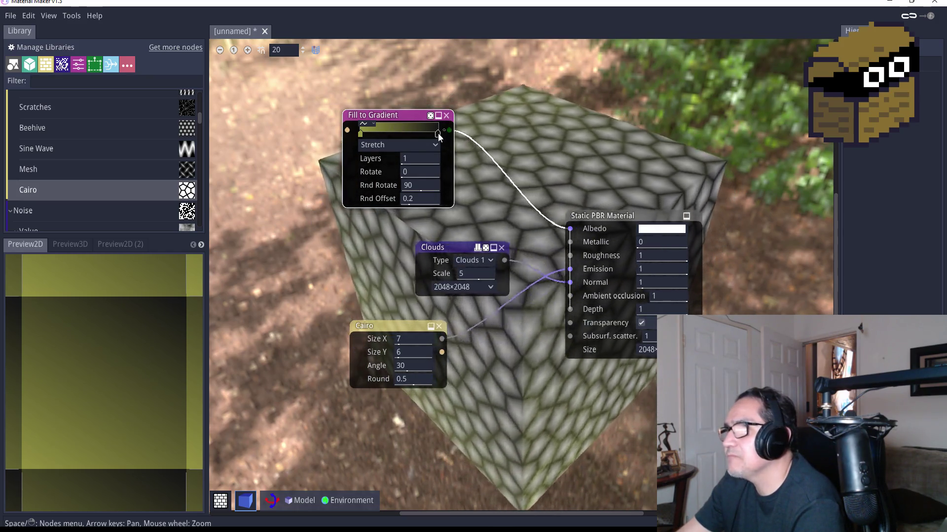
pyautogui.doubleClick(437, 132)
pyautogui.click(507, 178)
pyautogui.moveTo(508, 177)
pyautogui.mouseDown()
pyautogui.moveTo(468, 191)
pyautogui.moveTo(433, 224)
pyautogui.moveTo(441, 269)
pyautogui.moveTo(432, 250)
pyautogui.moveTo(430, 280)
pyautogui.mouseUp()
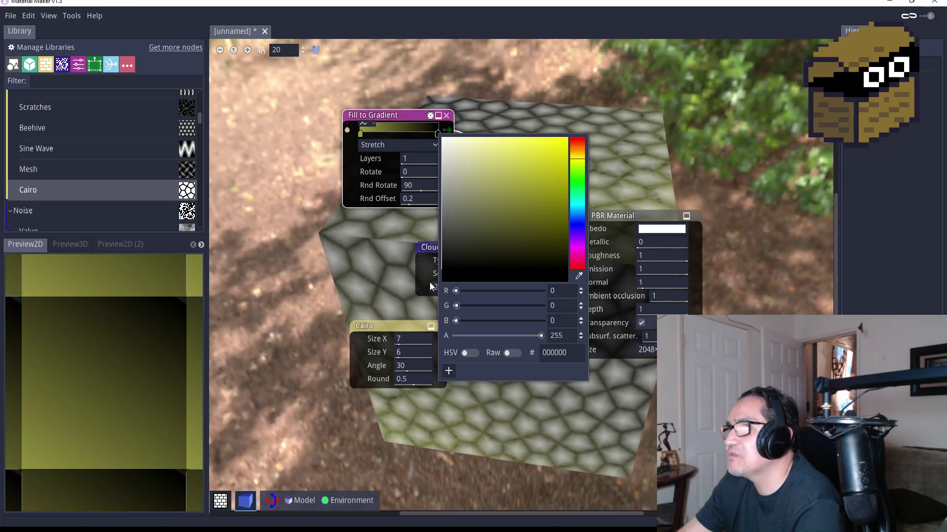
pyautogui.click(390, 117)
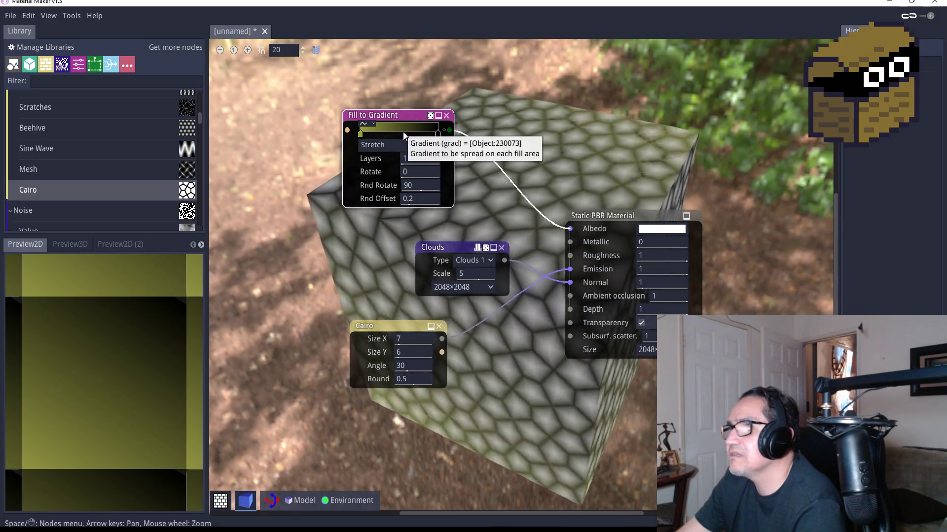
# Add a gold c7992a middle gradient stop, then raise the Cairo Round to 1.
pyautogui.doubleClick(399, 134)
pyautogui.moveTo(398, 133); pyautogui.dragTo(401, 134)
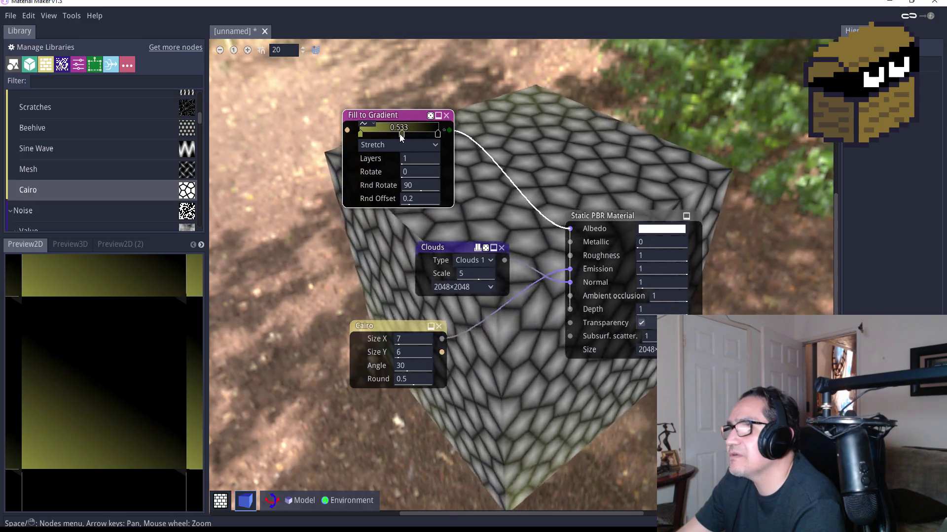
pyautogui.doubleClick(402, 133)
pyautogui.moveTo(478, 193)
pyautogui.mouseDown()
pyautogui.moveTo(492, 183)
pyautogui.moveTo(478, 203)
pyautogui.mouseUp()
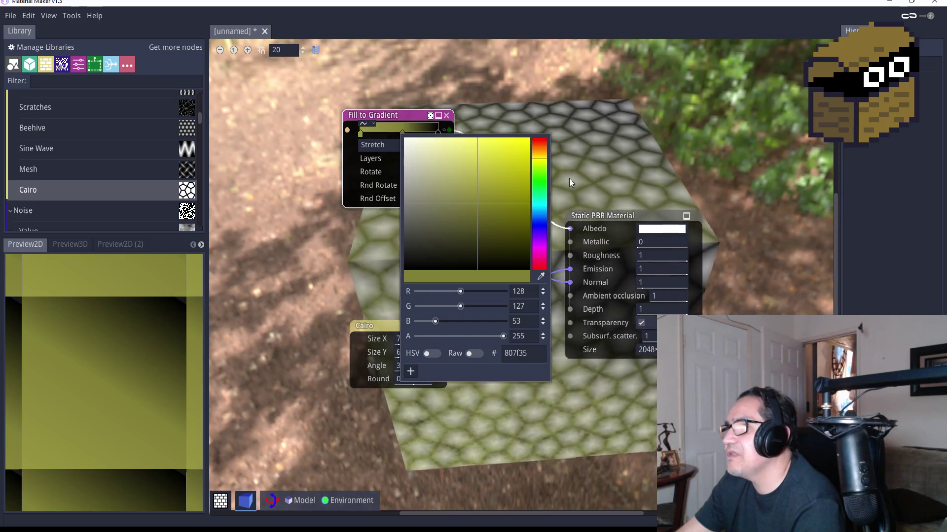
pyautogui.moveTo(488, 193); pyautogui.dragTo(504, 167)
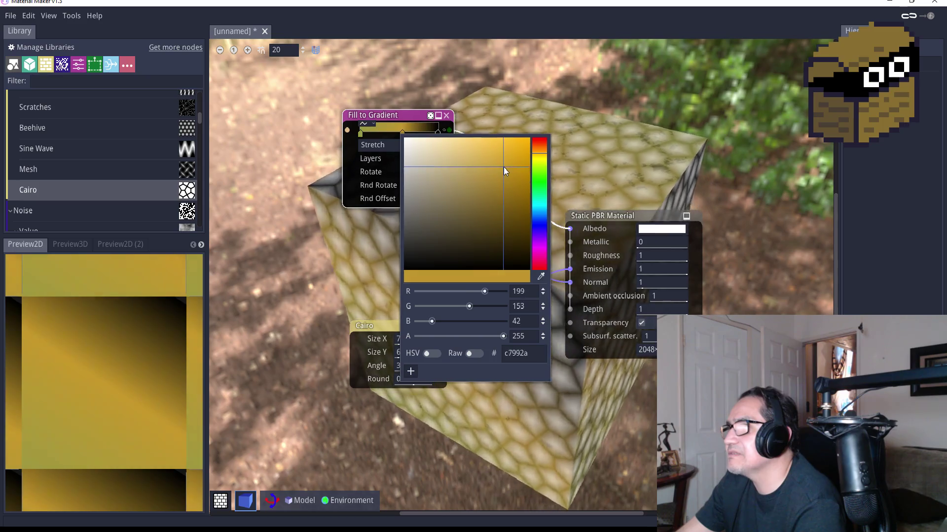
pyautogui.click(395, 113)
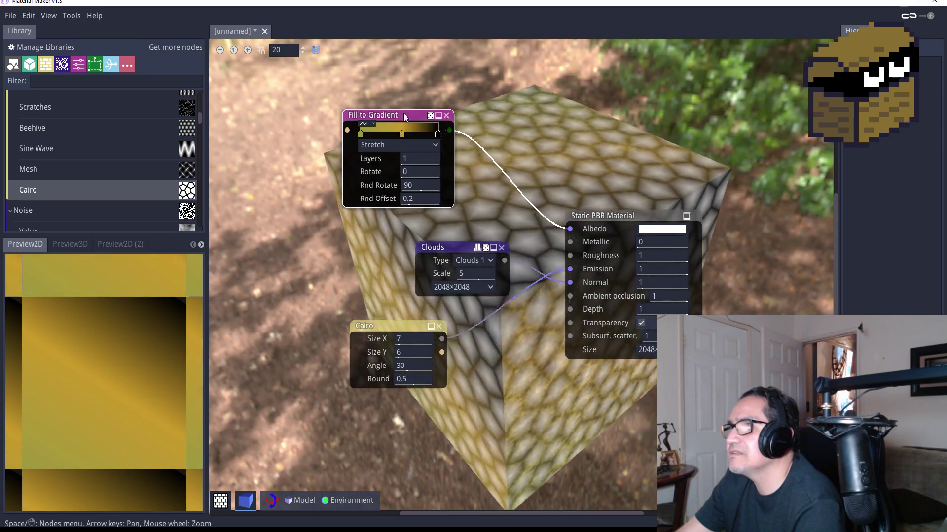
pyautogui.moveTo(394, 117); pyautogui.dragTo(329, 172)
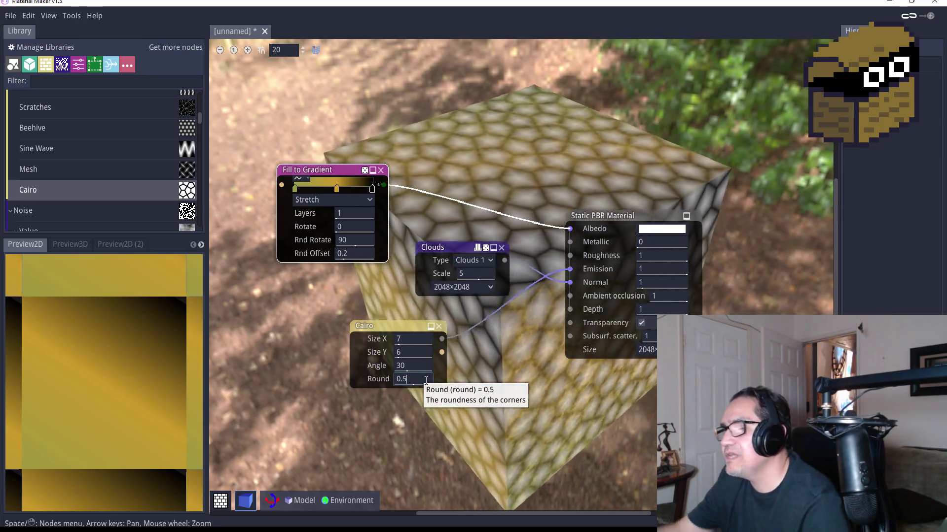
pyautogui.moveTo(420, 379); pyautogui.dragTo(426, 379)
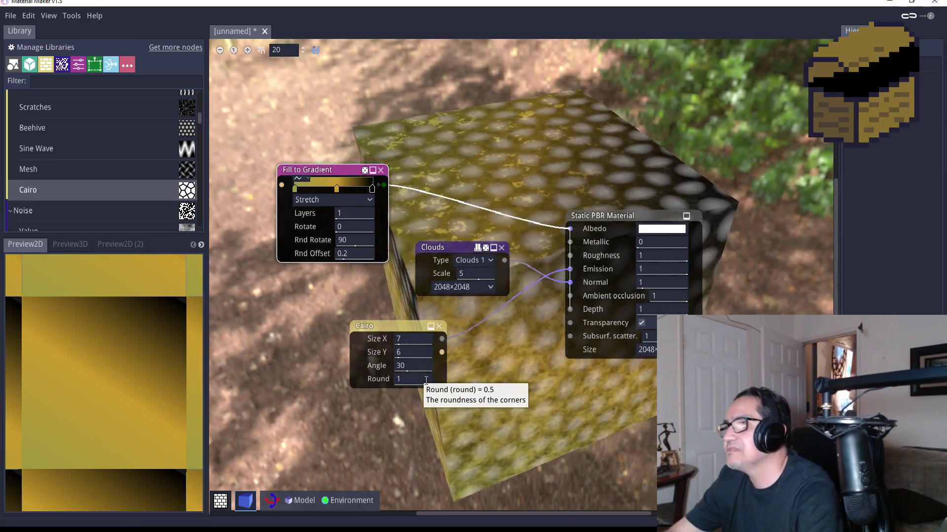
# Enter 0.6 as the Cairo node's Round value for softer stone corners.
pyautogui.click(424, 381)
pyautogui.write('2')
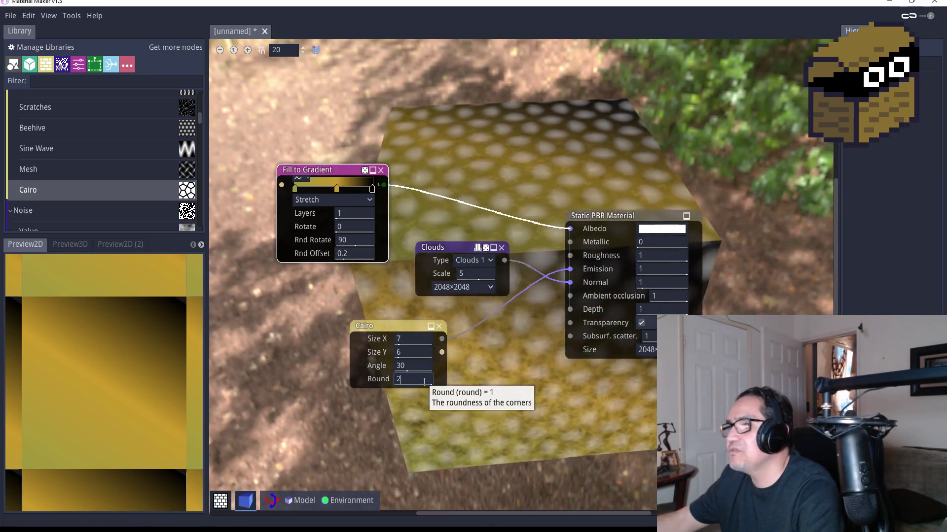
pyautogui.press('Return')
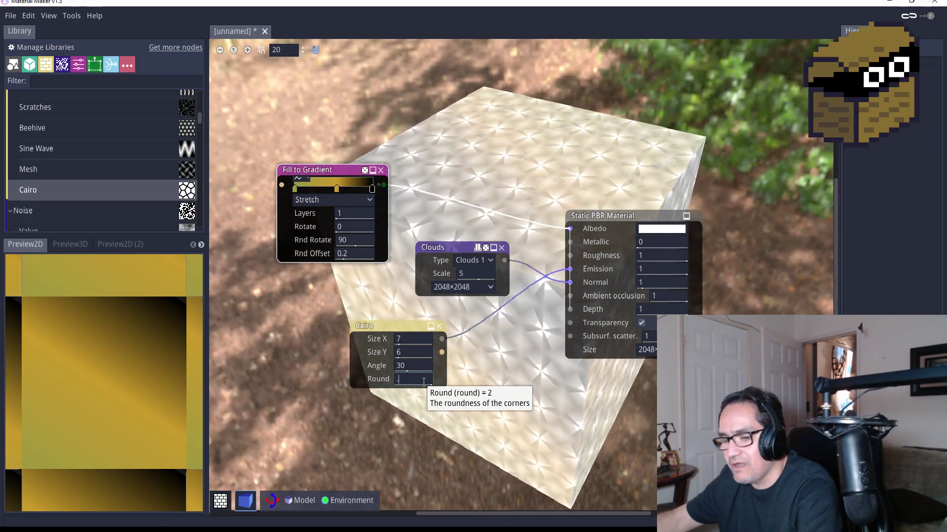
pyautogui.press('Return')
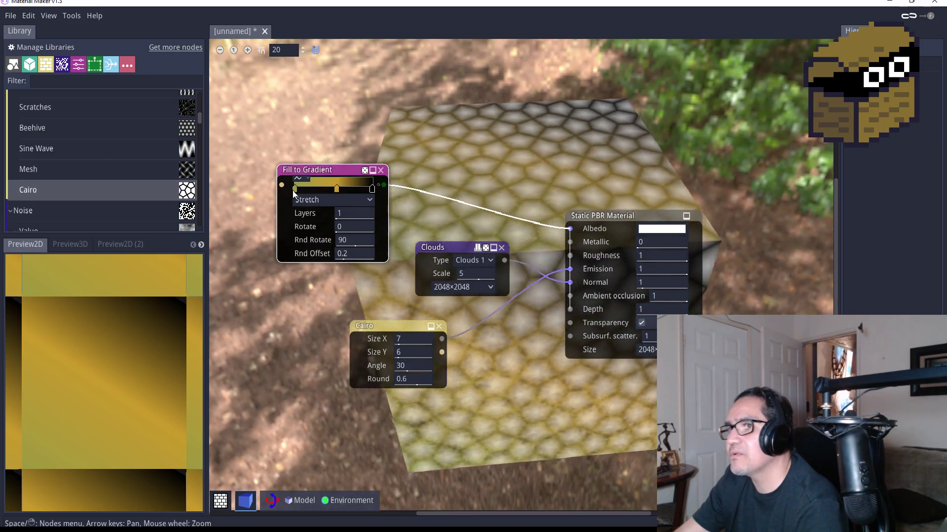
# Darken the first gradient stop slightly and turn the gold middle stop dark grey 5b5b5b.
pyautogui.doubleClick(296, 190)
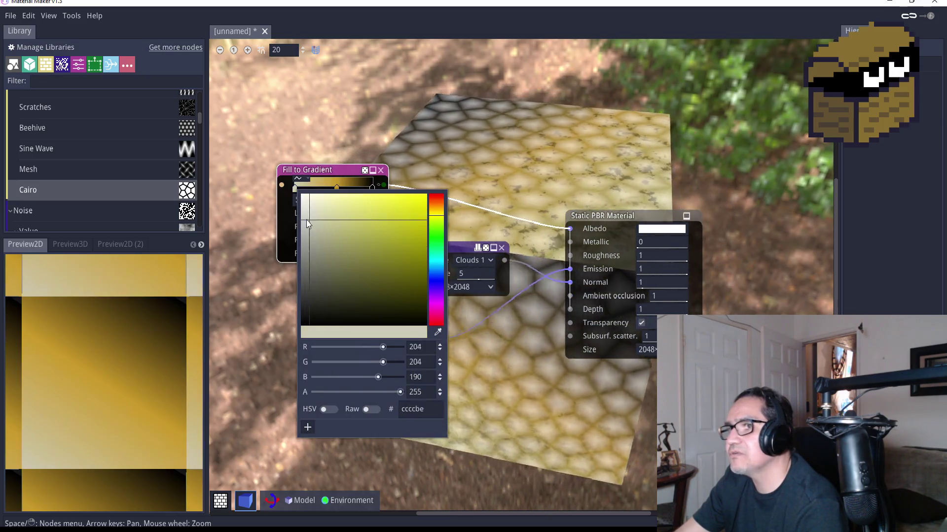
pyautogui.moveTo(294, 226); pyautogui.dragTo(292, 228)
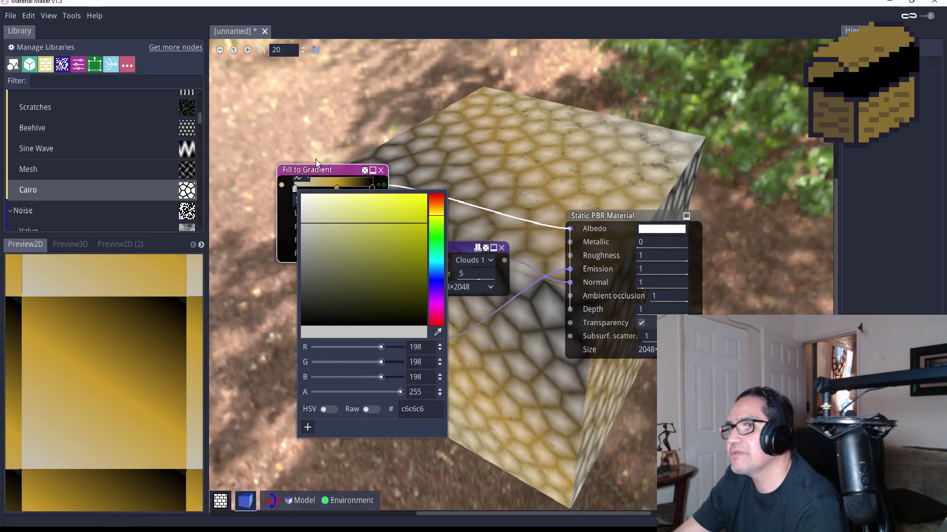
pyautogui.click(320, 170)
pyautogui.doubleClick(336, 188)
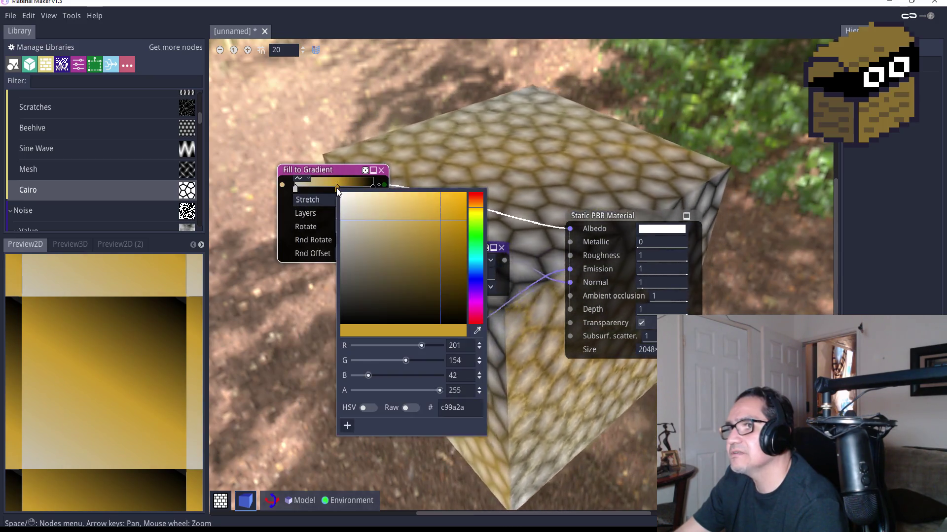
pyautogui.moveTo(346, 239)
pyautogui.mouseDown()
pyautogui.moveTo(333, 249)
pyautogui.moveTo(327, 291)
pyautogui.moveTo(327, 277)
pyautogui.mouseUp()
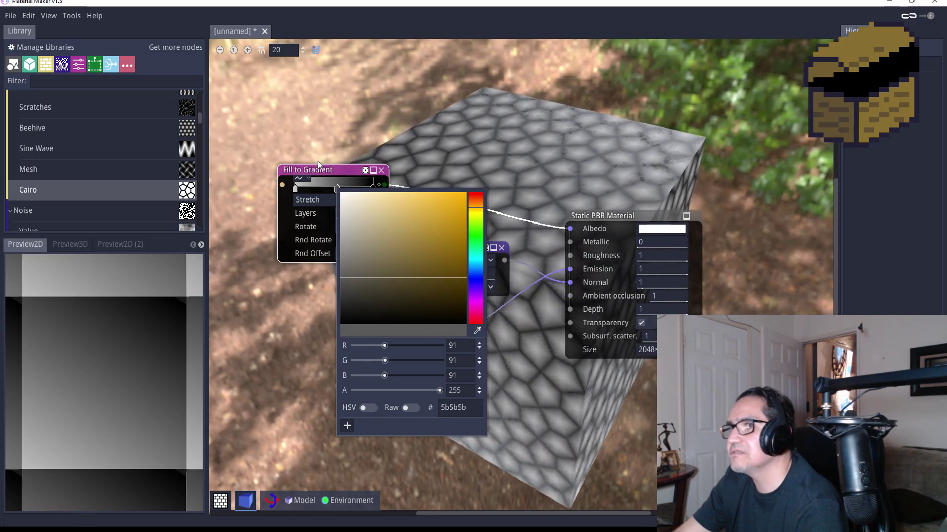
pyautogui.click(329, 171)
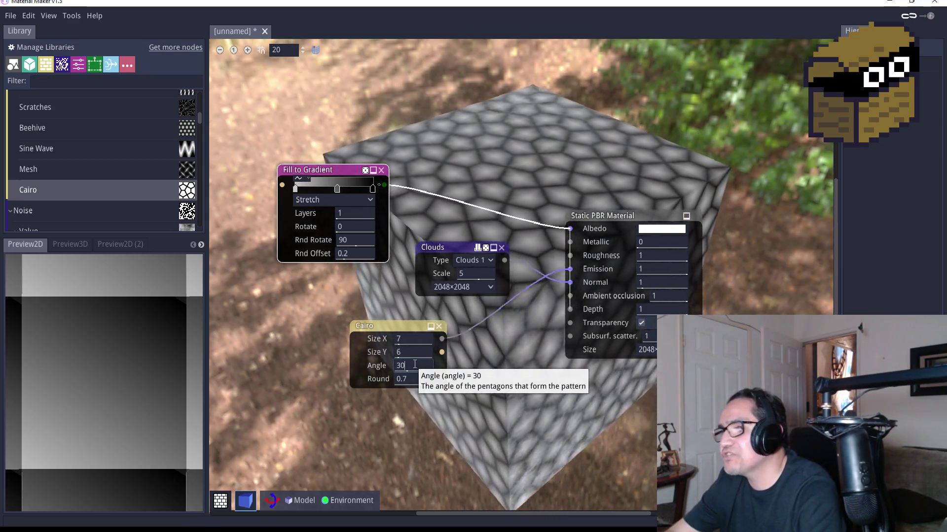
# Move Clouds below Cairo, then link Cairo to Emission and Clouds to Normal.
pyautogui.click(415, 365)
pyautogui.click(415, 339)
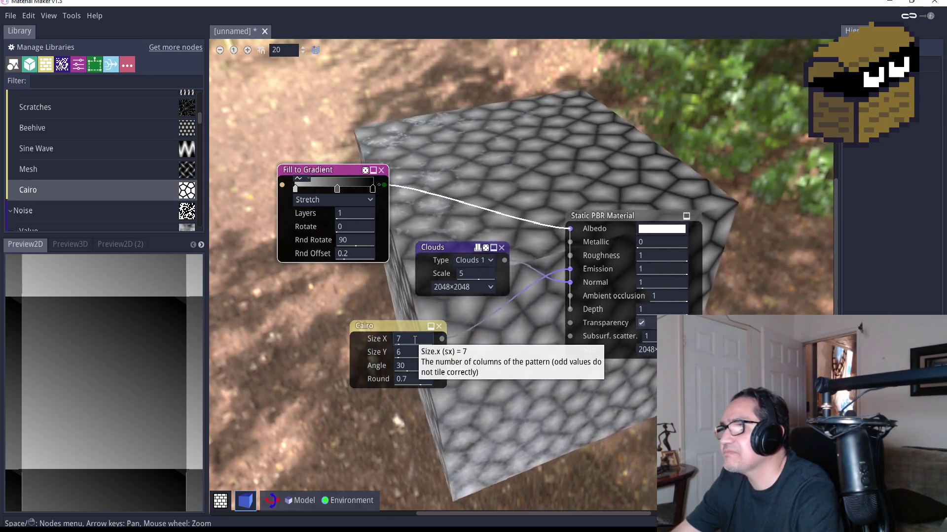
pyautogui.click(487, 274)
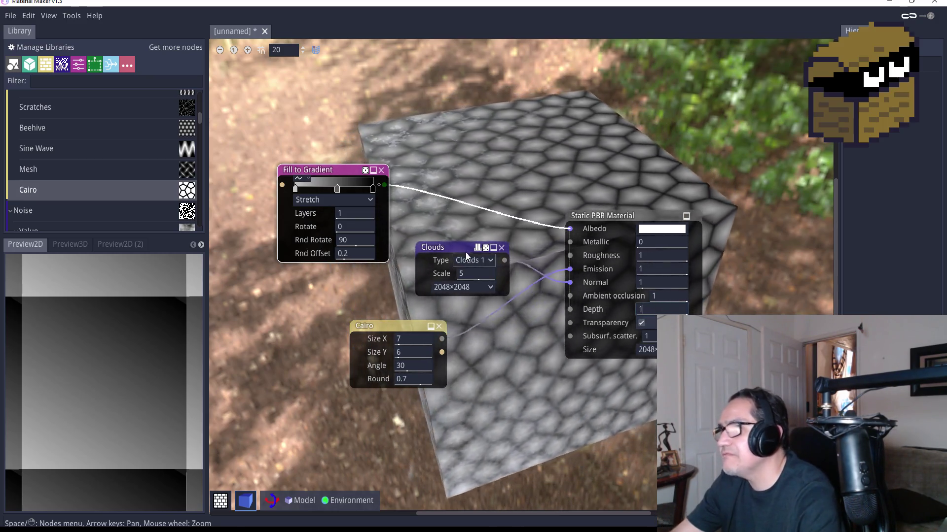
pyautogui.moveTo(454, 249)
pyautogui.mouseDown()
pyautogui.moveTo(495, 336)
pyautogui.moveTo(471, 385)
pyautogui.moveTo(413, 389)
pyautogui.moveTo(411, 400)
pyautogui.mouseUp()
pyautogui.moveTo(397, 325); pyautogui.dragTo(399, 293)
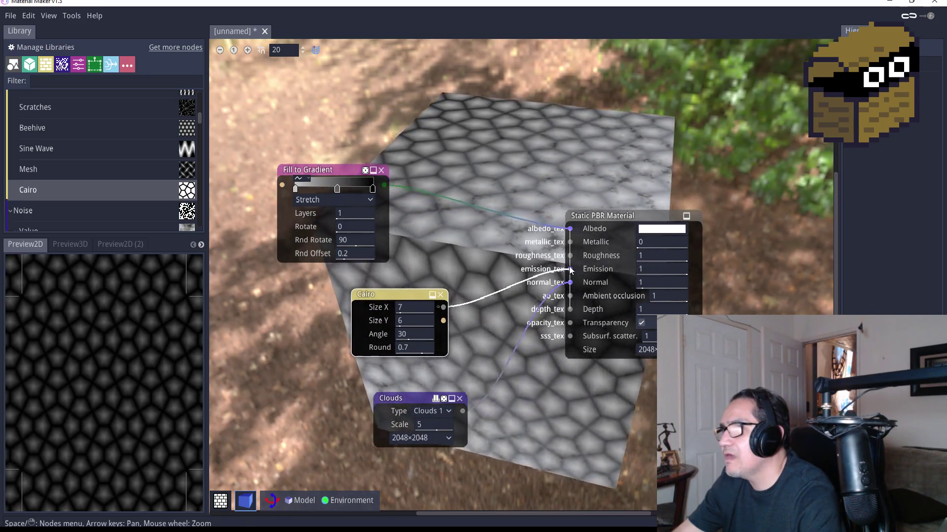
pyautogui.moveTo(569, 270); pyautogui.dragTo(570, 269)
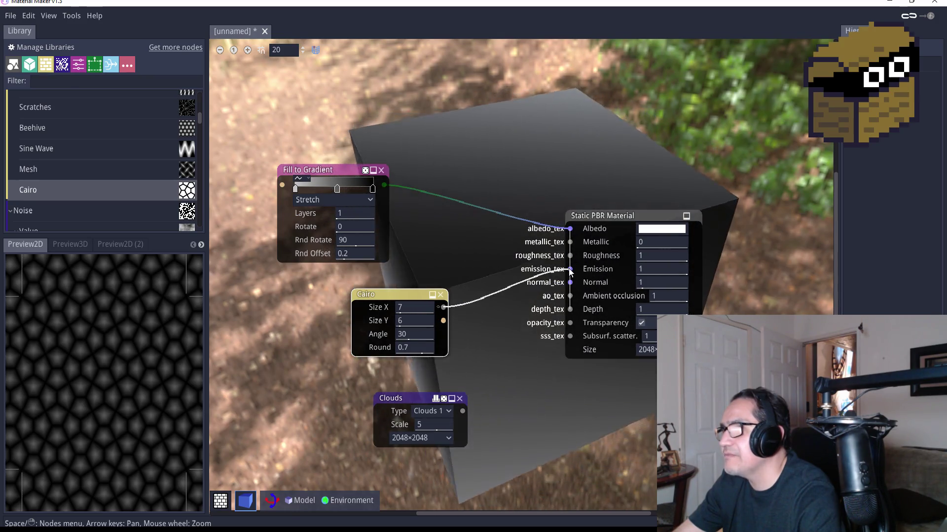
pyautogui.moveTo(467, 409)
pyautogui.mouseDown()
pyautogui.moveTo(540, 335)
pyautogui.moveTo(571, 282)
pyautogui.mouseUp()
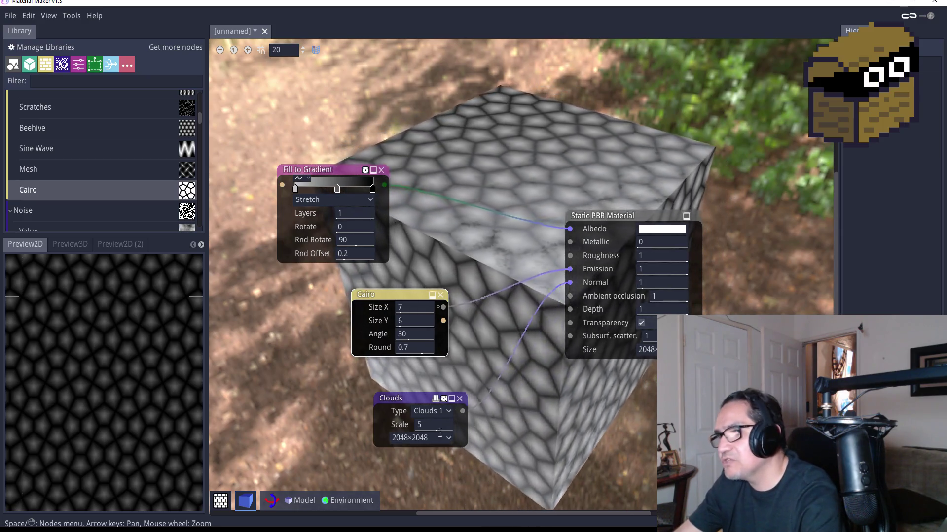
# Try Cairo Round values 0.8 and 1 before settling on 0.9.
pyautogui.click(421, 348)
pyautogui.write('0.8')
pyautogui.press('Return')
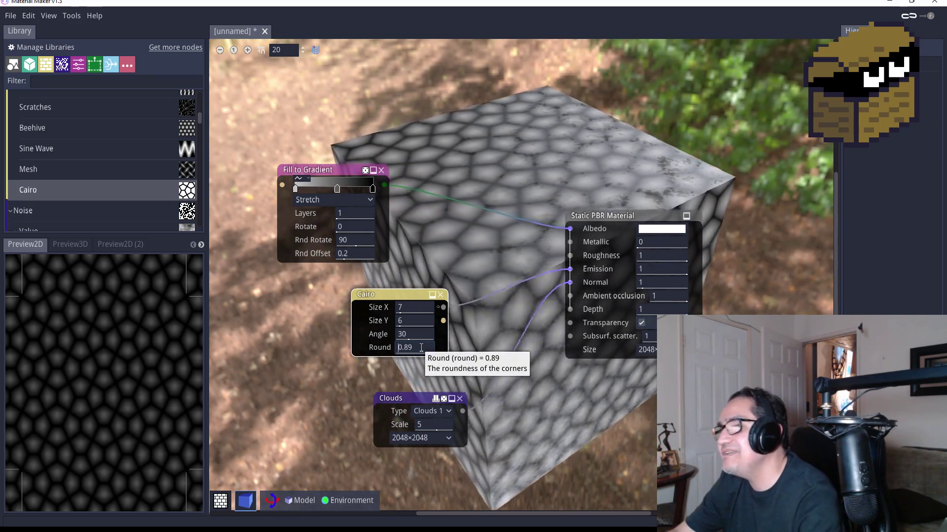
pyautogui.press('BackSpace')
pyautogui.press('BackSpace')
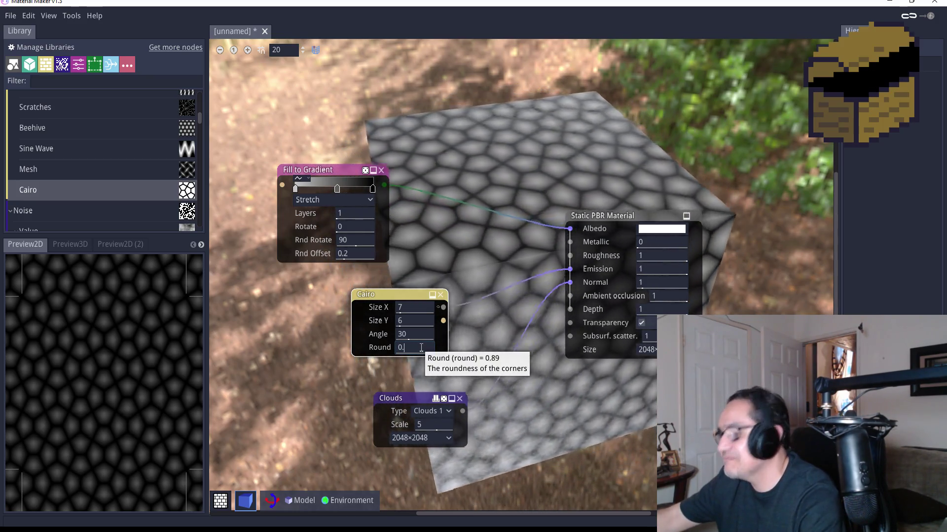
pyautogui.write('9')
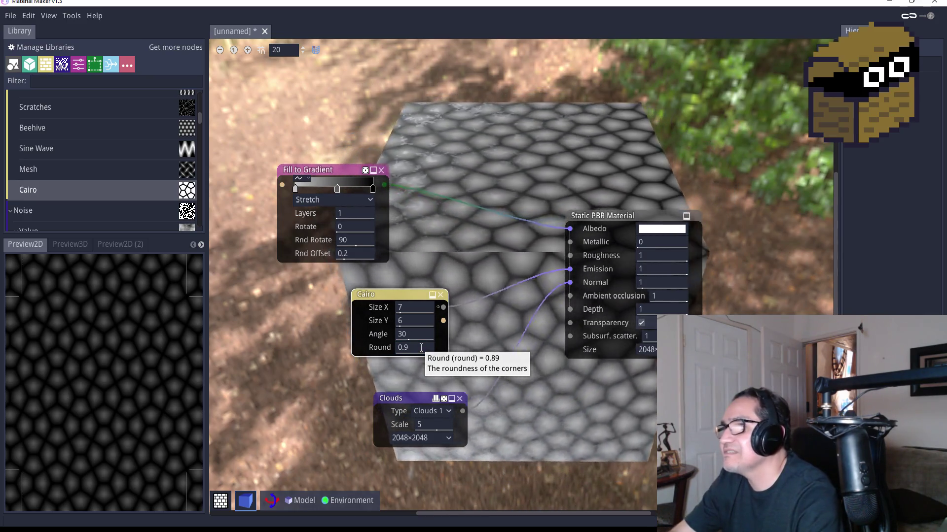
pyautogui.press('BackSpace')
pyautogui.press('BackSpace')
pyautogui.press('BackSpace')
pyautogui.write('1')
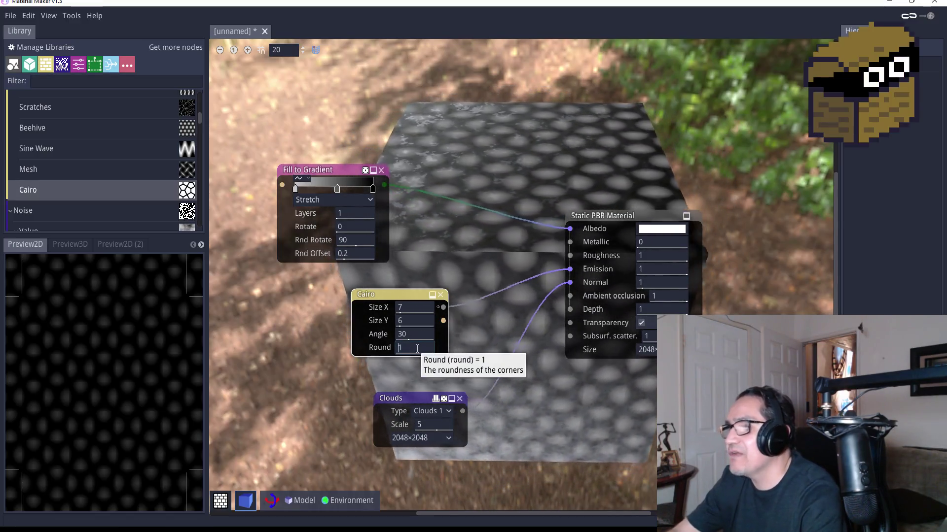
pyautogui.press('BackSpace')
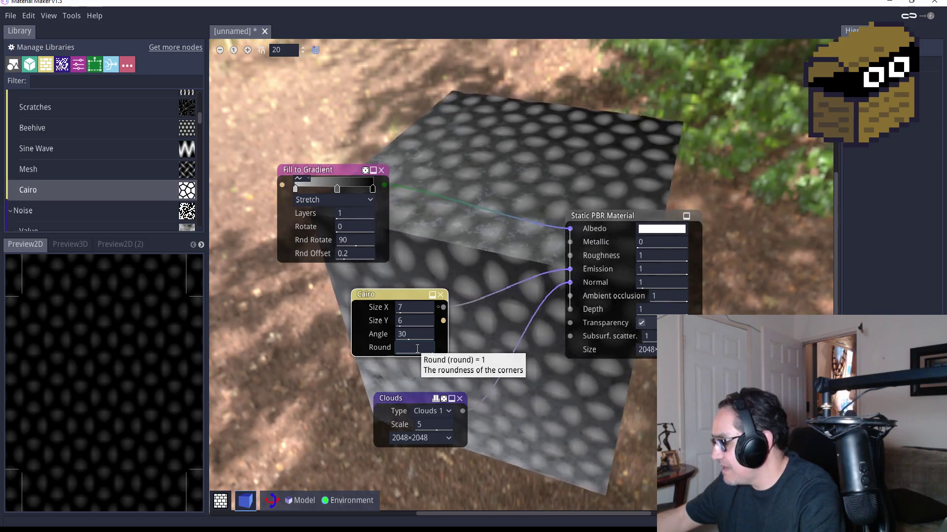
pyautogui.write('0.9')
pyautogui.press('Return')
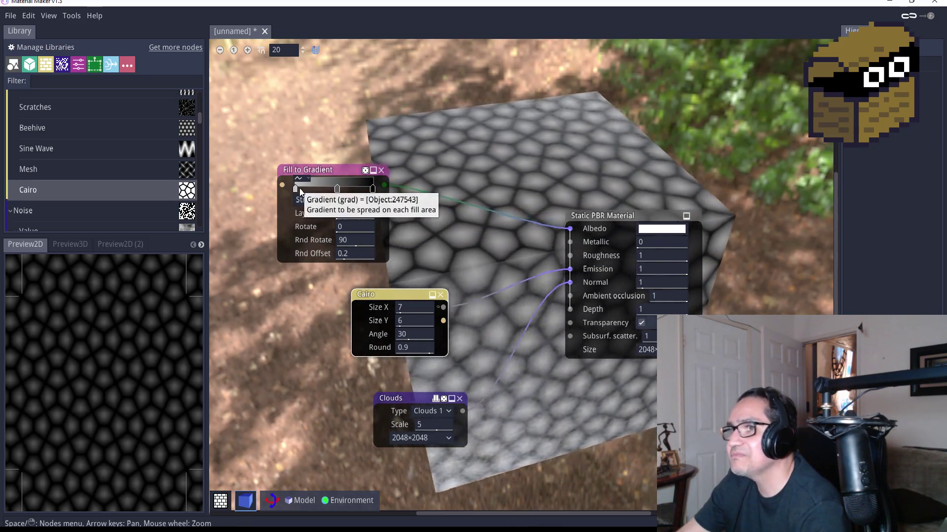
# Set the left gradient stop to mid grey and darken the middle stop.
pyautogui.doubleClick(296, 190)
pyautogui.moveTo(305, 223)
pyautogui.mouseDown()
pyautogui.moveTo(287, 282)
pyautogui.moveTo(291, 268)
pyautogui.moveTo(313, 270)
pyautogui.moveTo(294, 227)
pyautogui.mouseUp()
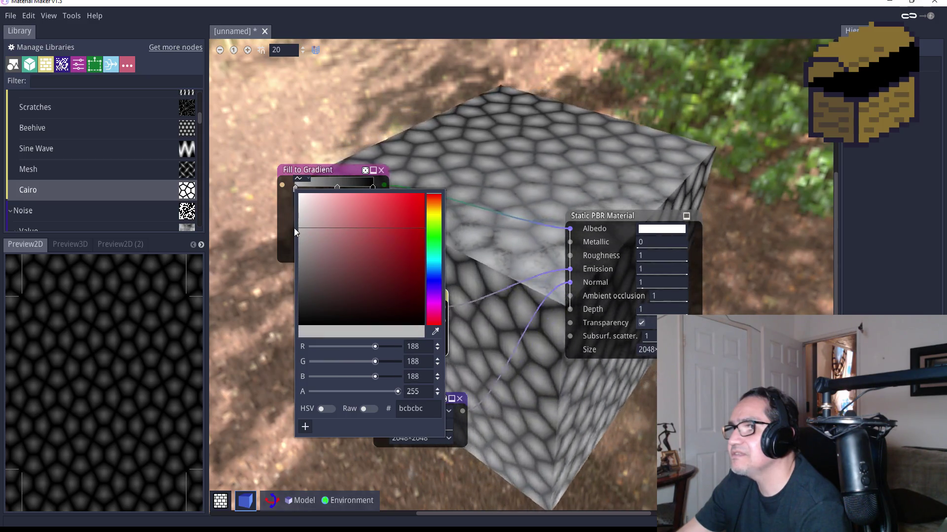
pyautogui.moveTo(286, 297)
pyautogui.mouseDown()
pyautogui.moveTo(288, 255)
pyautogui.moveTo(288, 264)
pyautogui.mouseUp()
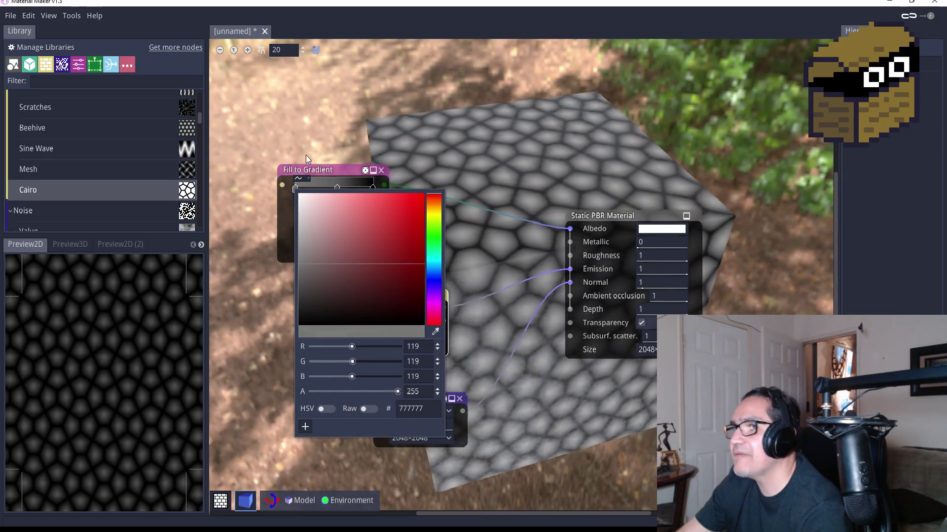
pyautogui.click(337, 178)
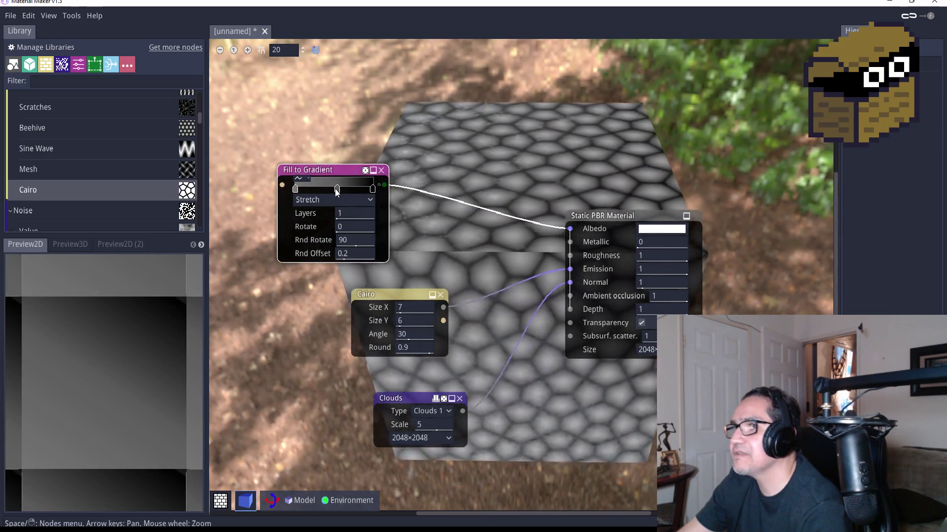
pyautogui.click(338, 190)
pyautogui.moveTo(354, 246)
pyautogui.mouseDown()
pyautogui.moveTo(347, 300)
pyautogui.moveTo(330, 321)
pyautogui.moveTo(319, 262)
pyautogui.moveTo(312, 290)
pyautogui.mouseUp()
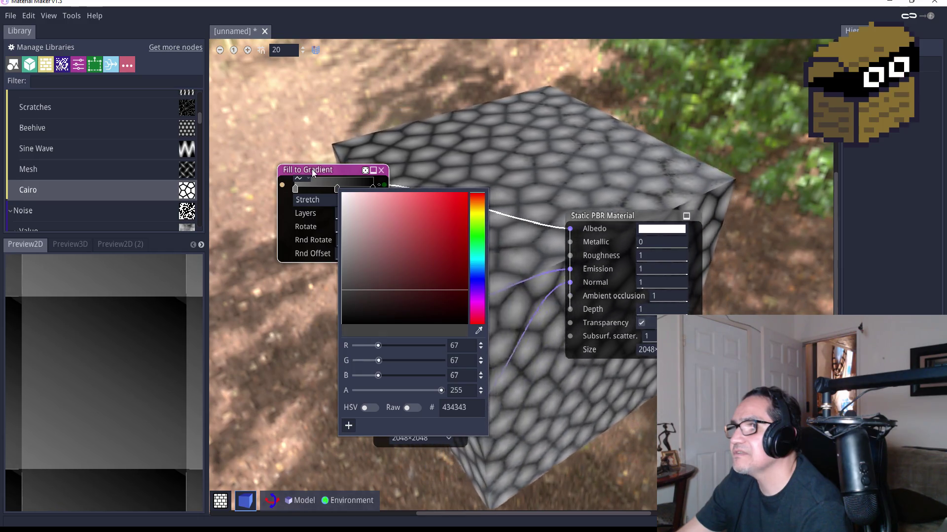
pyautogui.click(327, 170)
# Set the Fill to Gradient Layers to 3.
pyautogui.click(347, 212)
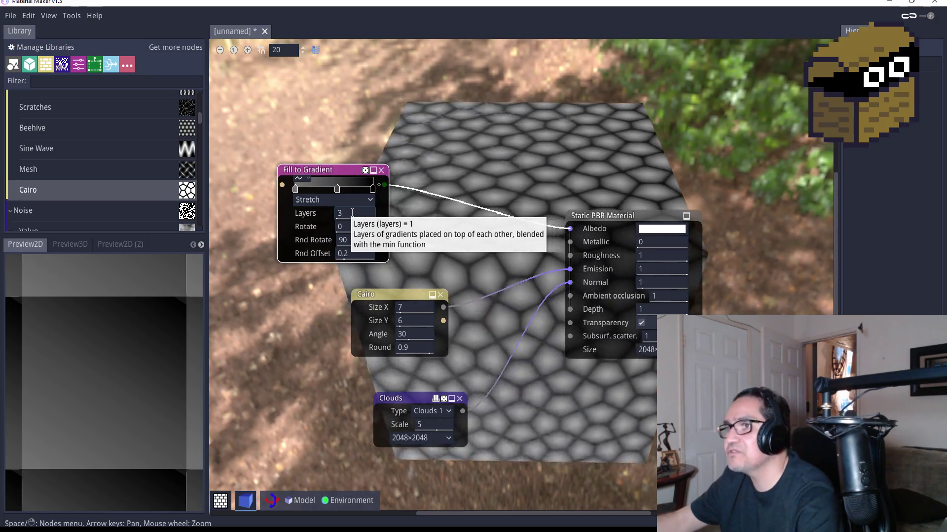
pyautogui.press('Return')
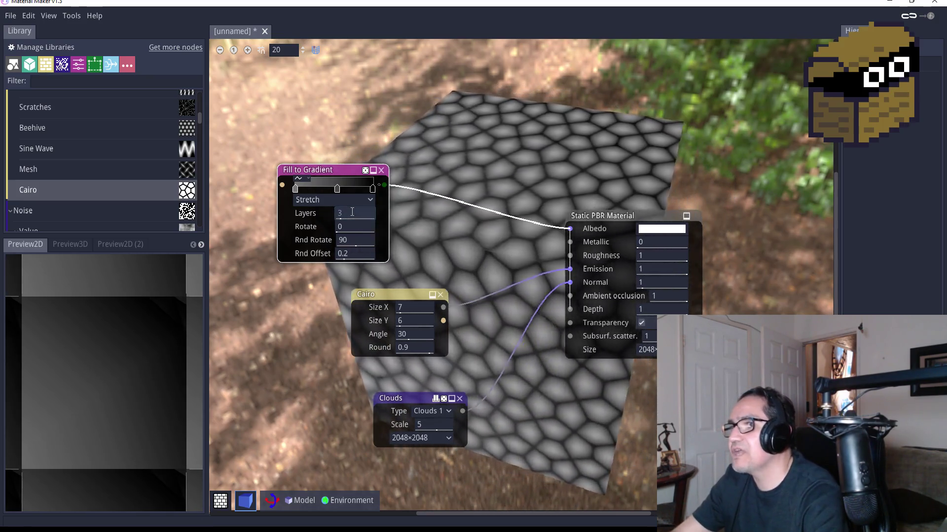
pyautogui.write('5')
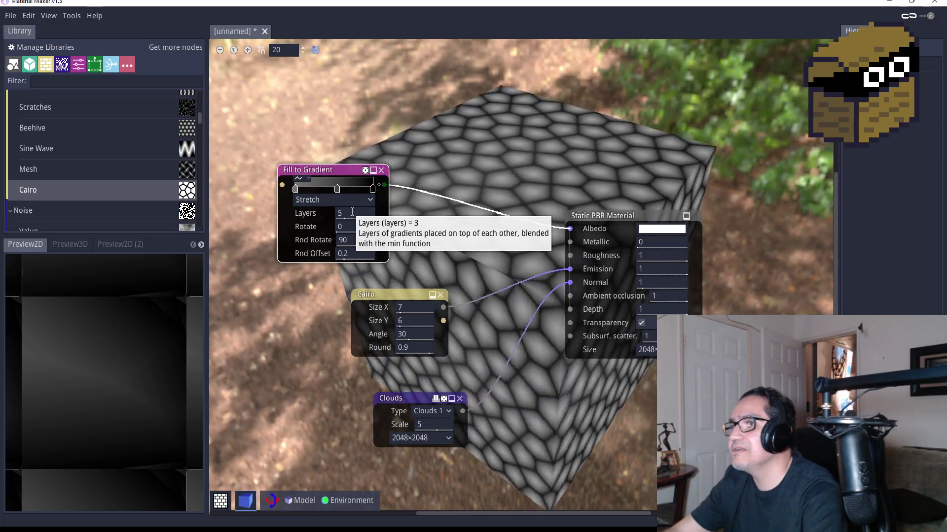
pyautogui.write('3')
pyautogui.press('Return')
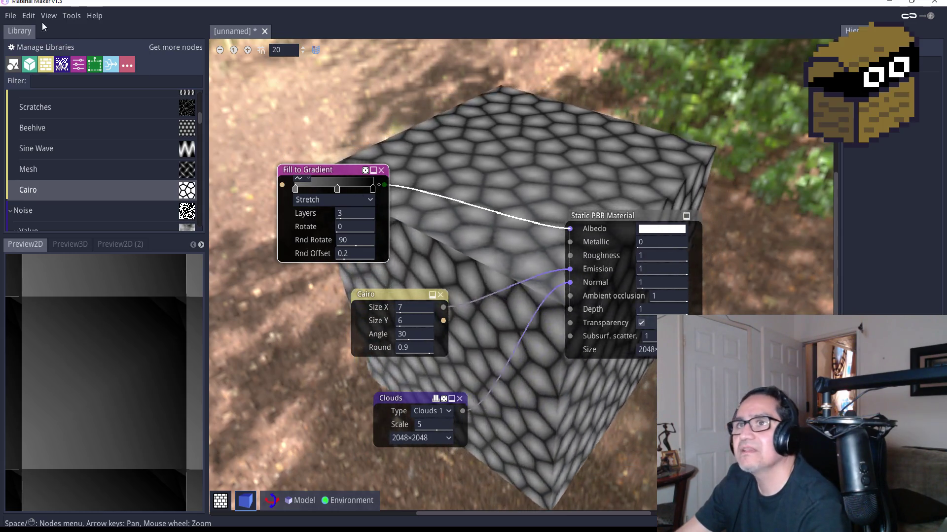
pyautogui.click(13, 20)
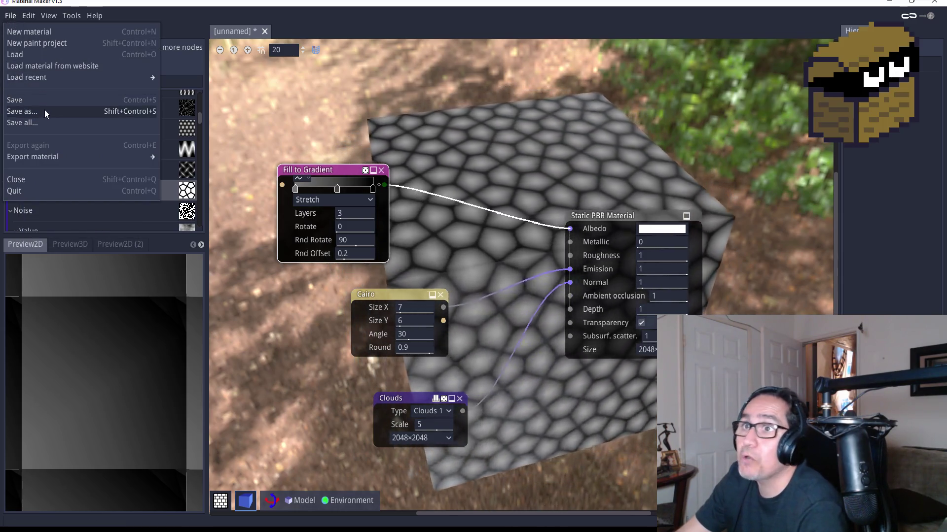
# Save the material as CairoMat.ptex and export it for Unity as CairoMat.mat.
pyautogui.click(44, 112)
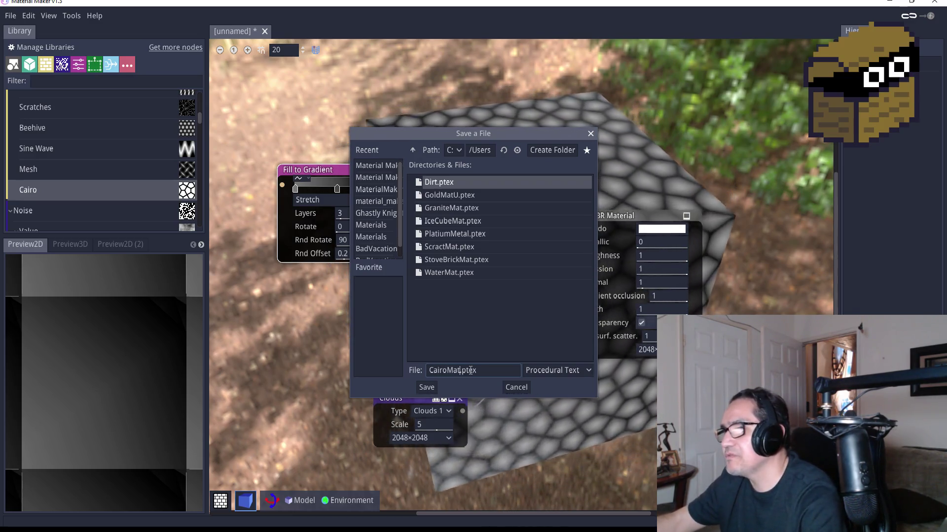
pyautogui.press('Return')
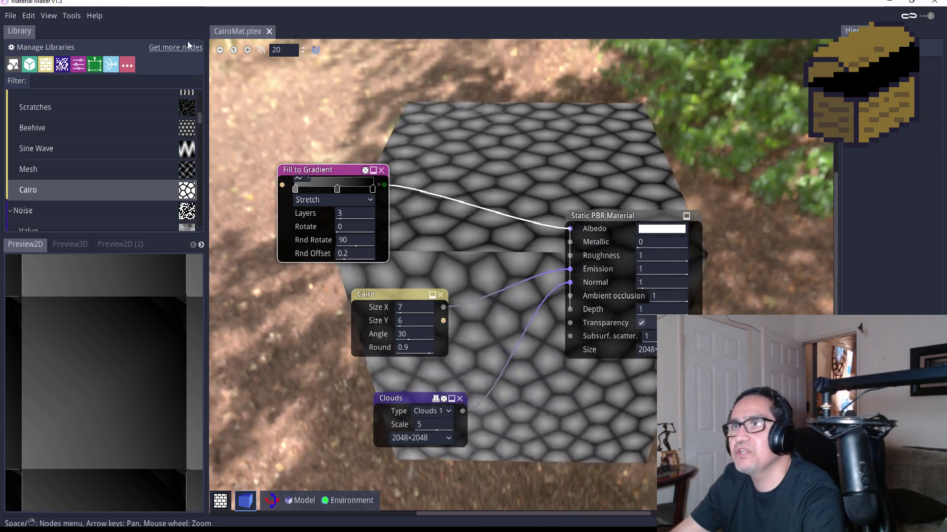
pyautogui.click(11, 16)
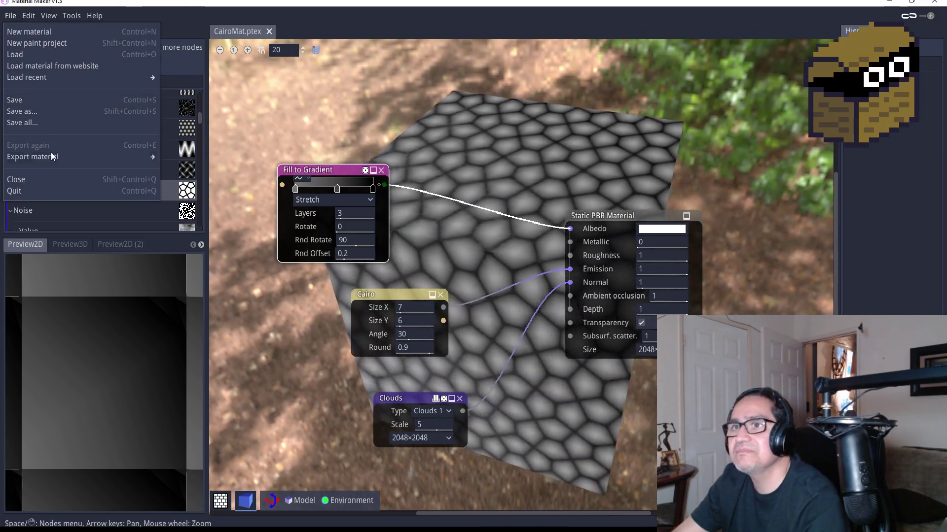
pyautogui.moveTo(60, 160)
pyautogui.moveTo(180, 180)
pyautogui.click(214, 183)
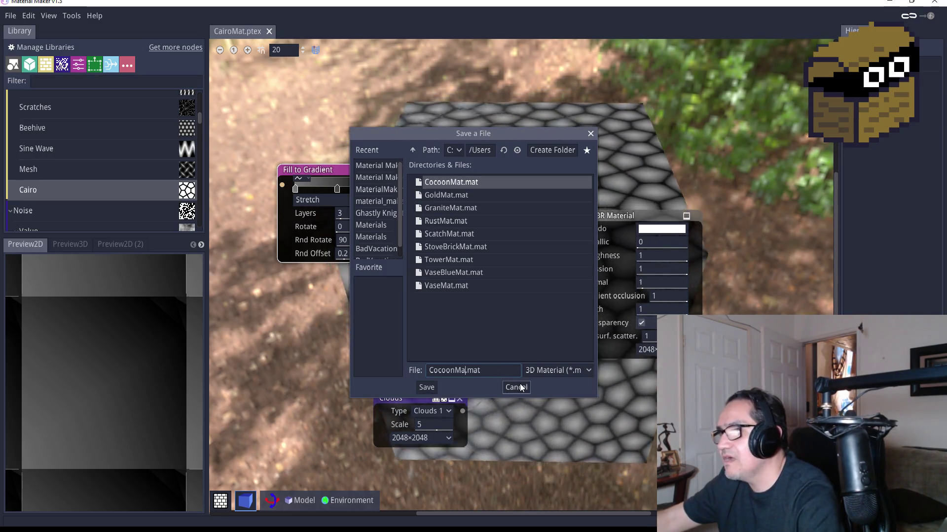
pyautogui.press('BackSpace')
pyautogui.press('BackSpace')
pyautogui.press('BackSpace')
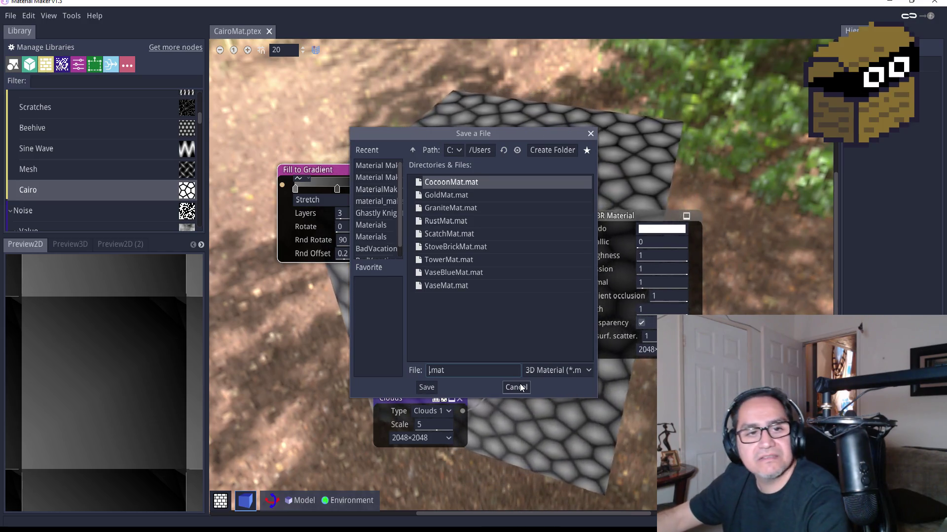
pyautogui.write('Cairo')
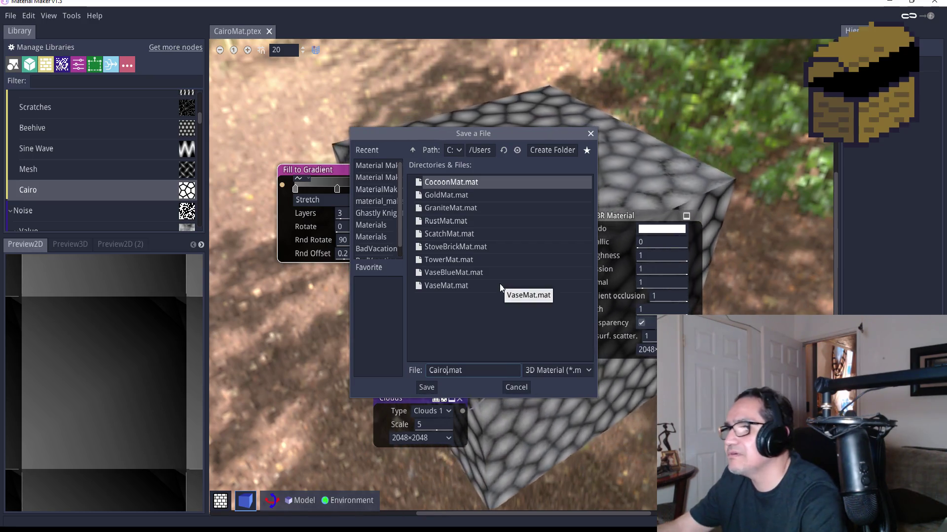
pyautogui.write('Mat')
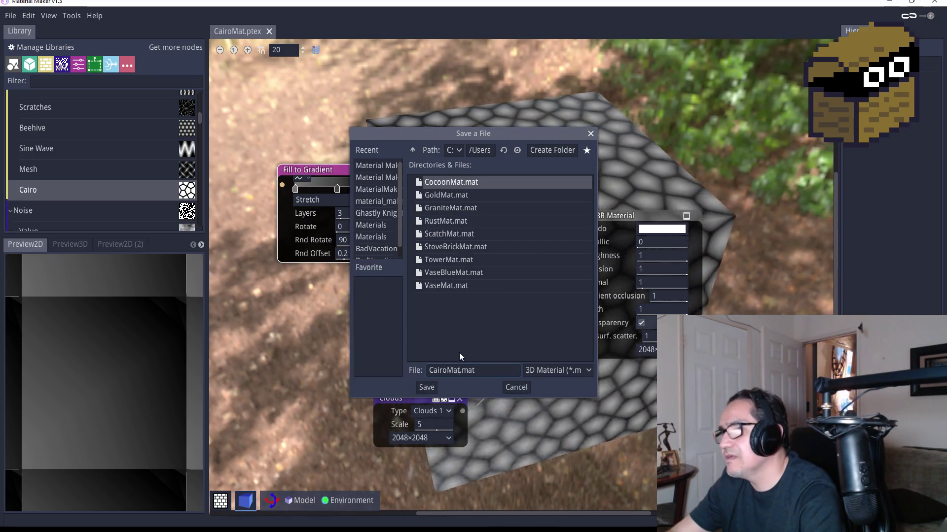
pyautogui.click(430, 387)
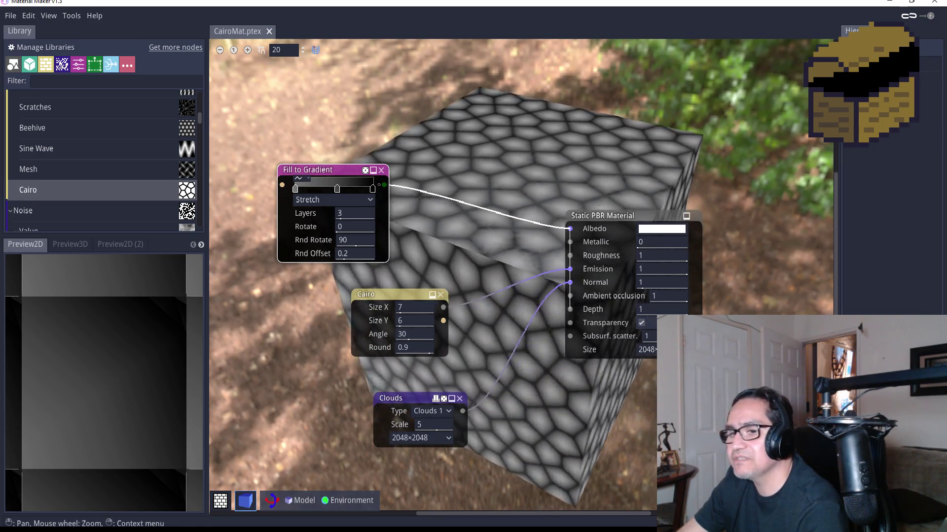
pyautogui.moveTo(89, 530)
pyautogui.click(44, 493)
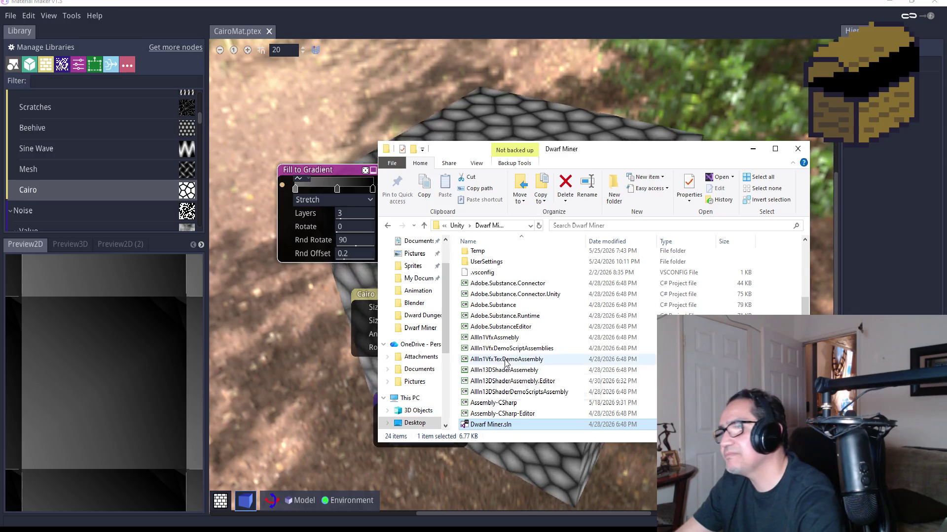
# Browse Desktop > My Documents > Material Maker Mat and check the CairoMat ptex, albedo, emission and normal files.
pyautogui.scroll(2, 427, 289)
pyautogui.click(414, 261)
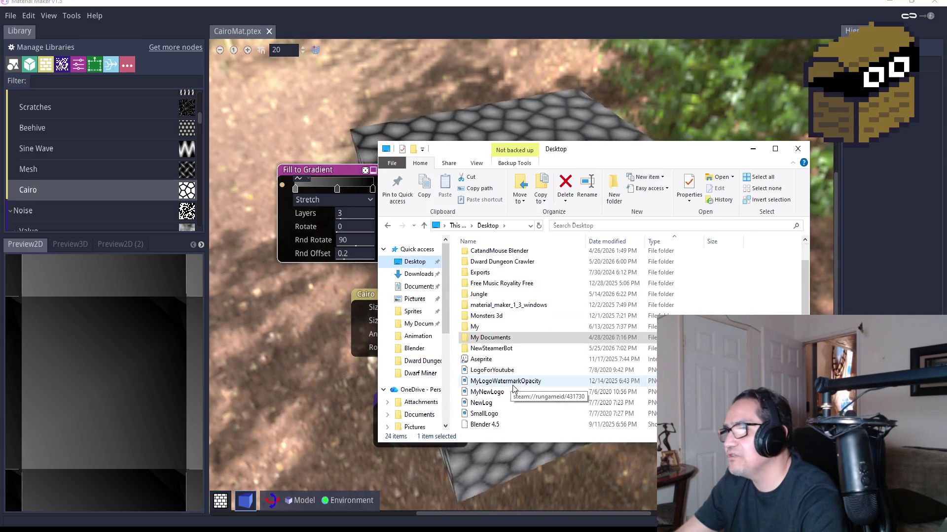
pyautogui.doubleClick(507, 333)
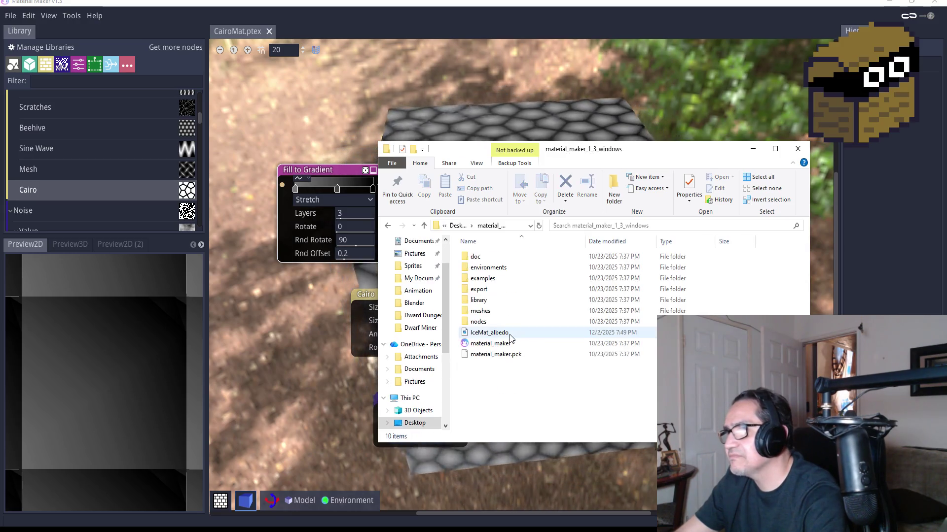
pyautogui.hotkey('alt', 'Left')
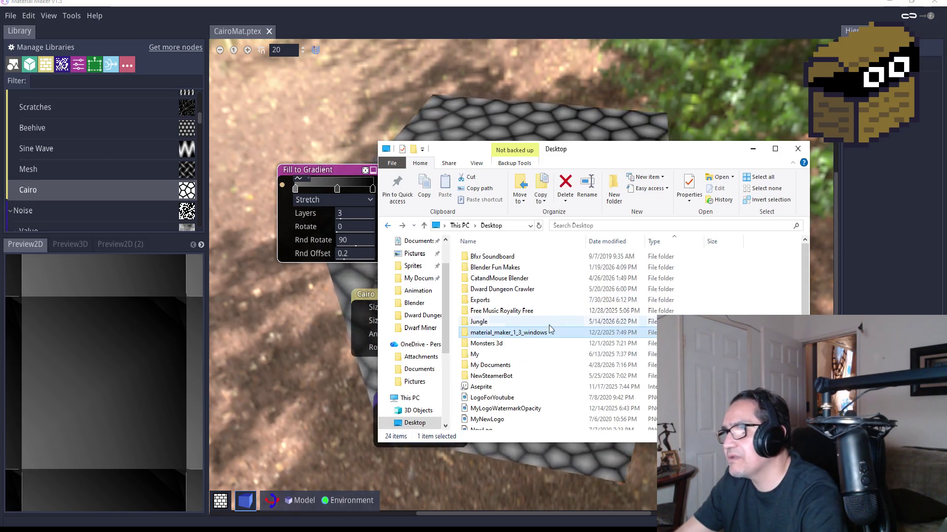
pyautogui.doubleClick(493, 365)
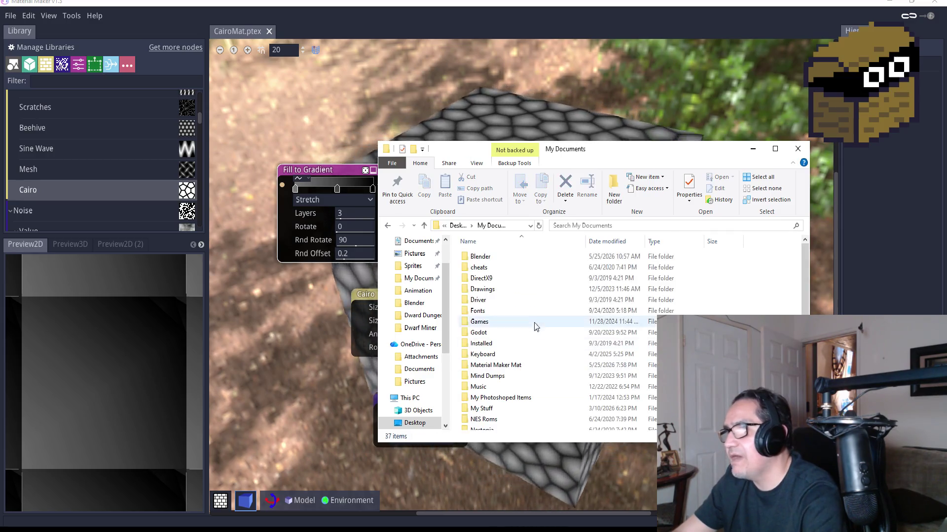
pyautogui.doubleClick(512, 367)
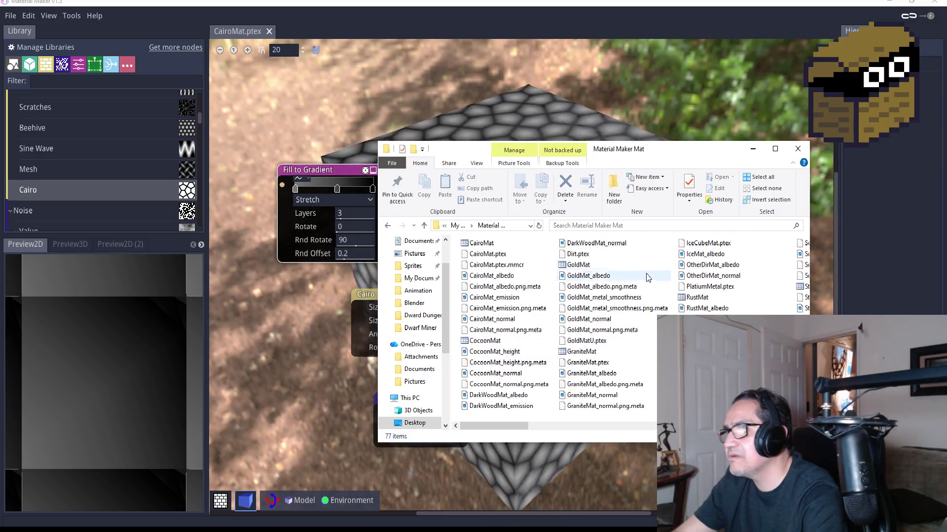
pyautogui.click(493, 254)
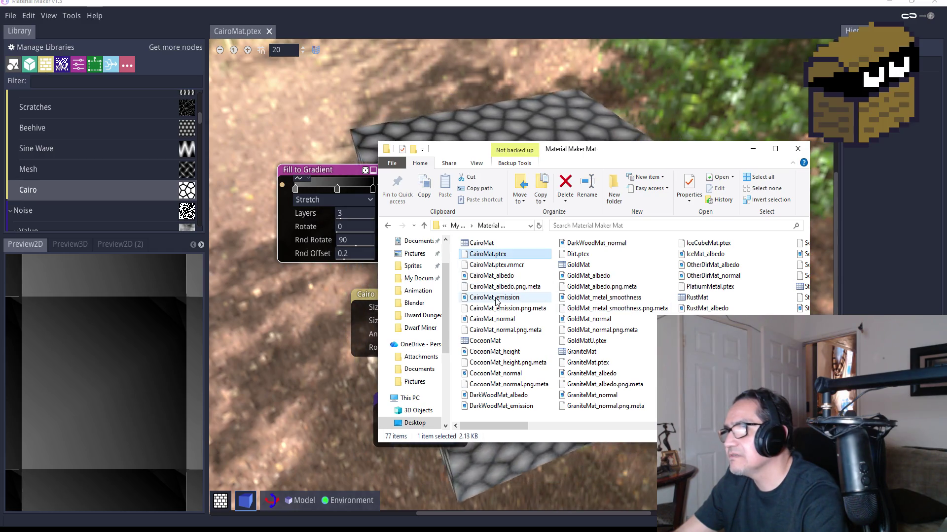
pyautogui.click(493, 275)
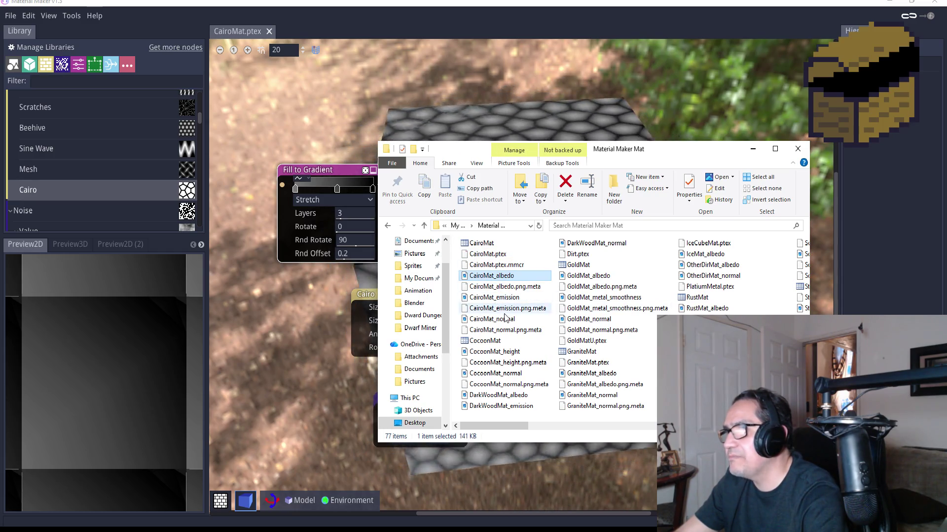
pyautogui.click(493, 297)
pyautogui.click(498, 319)
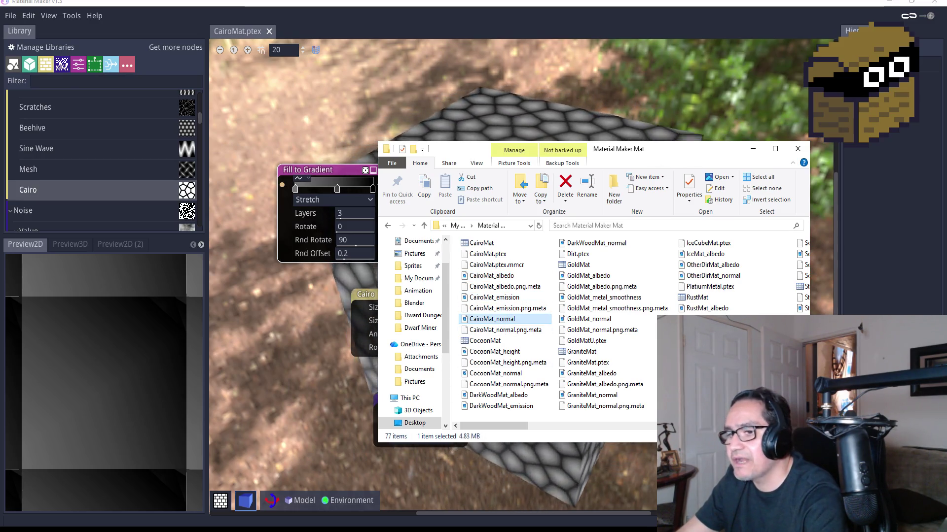
pyautogui.hotkey('alt', 'Tab')
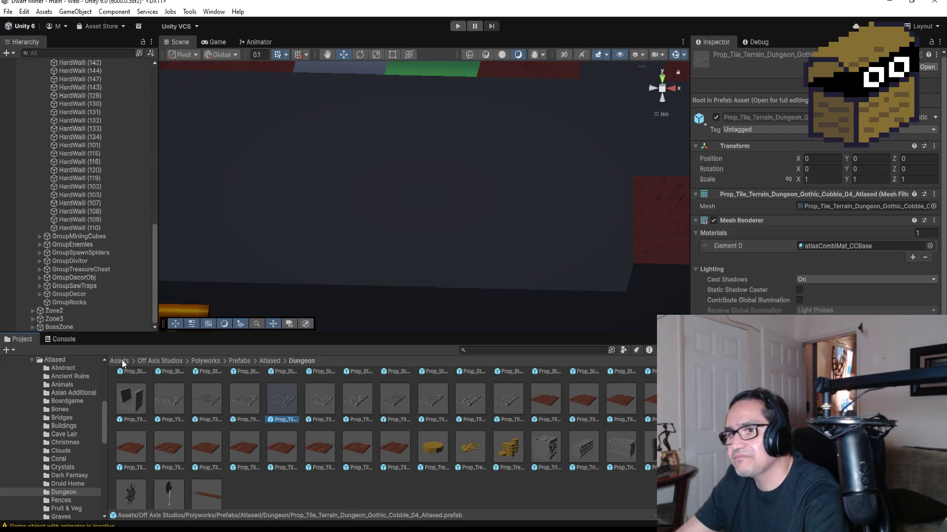
# Import CairoMat_albedo, _emission and _normal from Explorer into the 2d Art folder.
pyautogui.click(122, 363)
pyautogui.scroll(3, 188, 403)
pyautogui.click(140, 386)
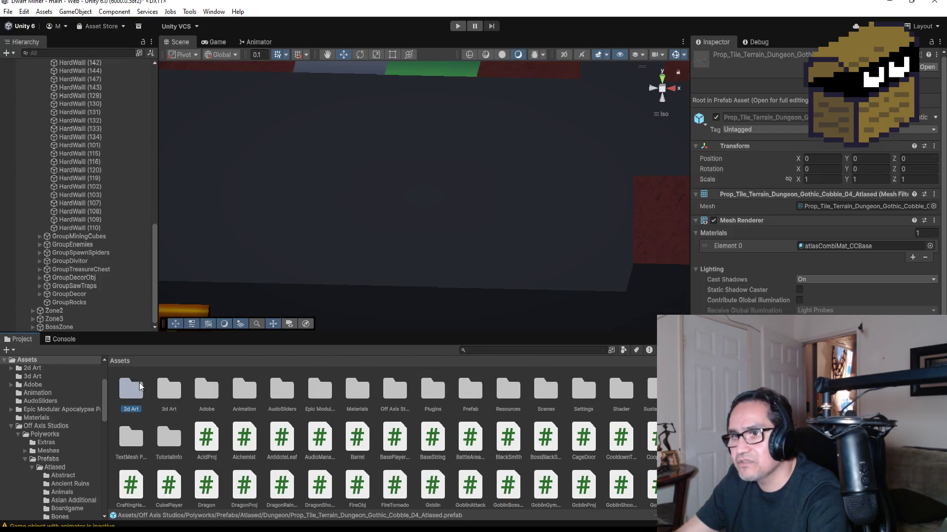
pyautogui.doubleClick(140, 386)
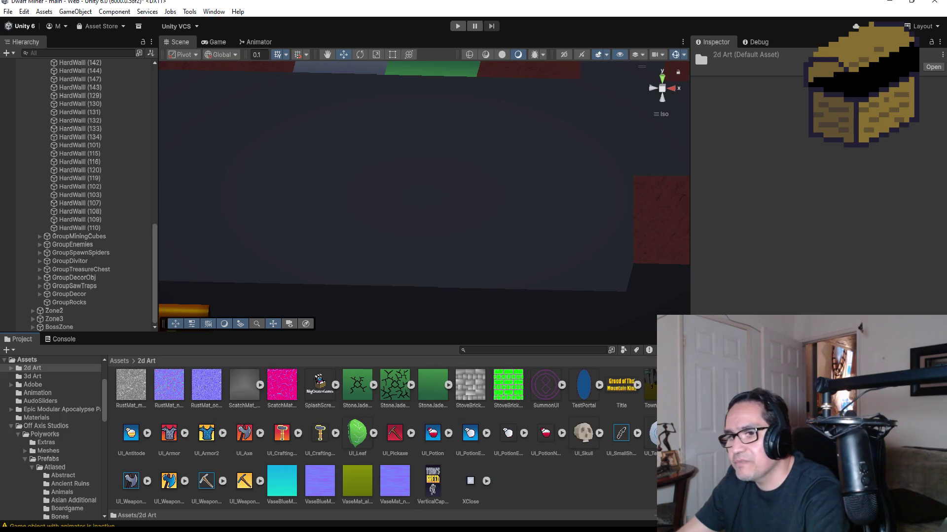
pyautogui.moveTo(233, 469)
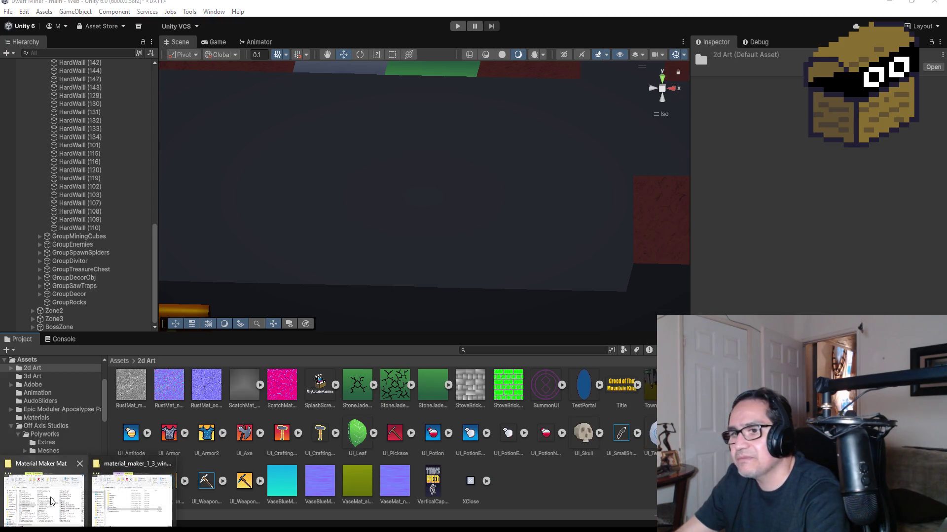
pyautogui.click(44, 499)
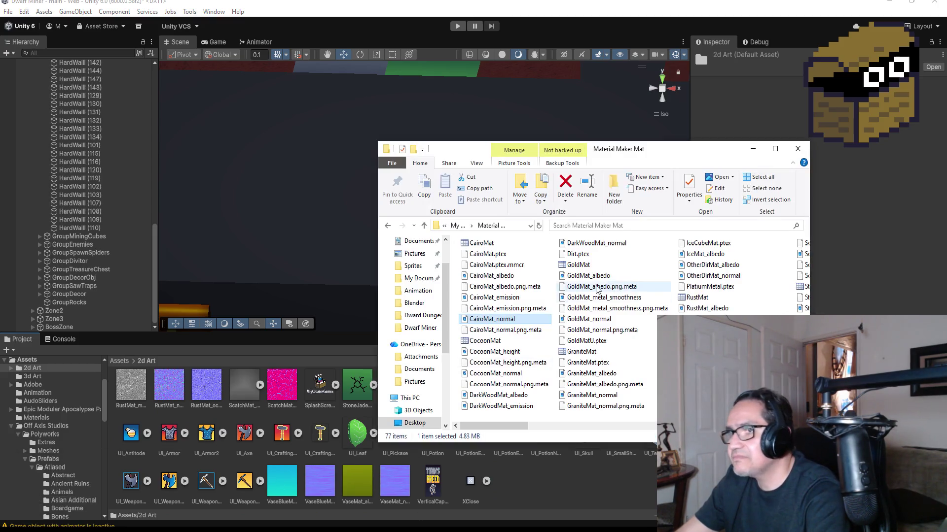
pyautogui.click(502, 278)
pyautogui.keyDown('ctrl'); pyautogui.click(517, 299); pyautogui.keyUp('ctrl')
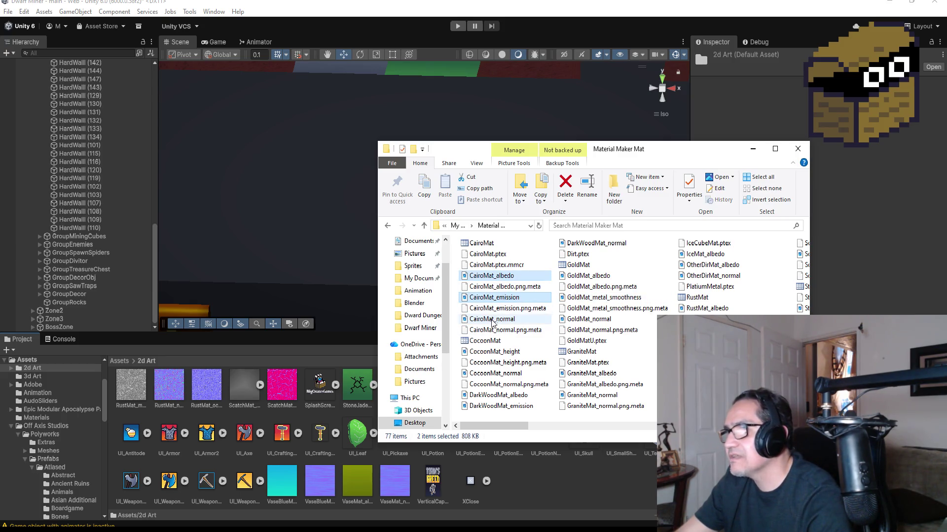
pyautogui.keyDown('ctrl'); pyautogui.click(499, 321); pyautogui.keyUp('ctrl')
pyautogui.moveTo(509, 279); pyautogui.dragTo(536, 474)
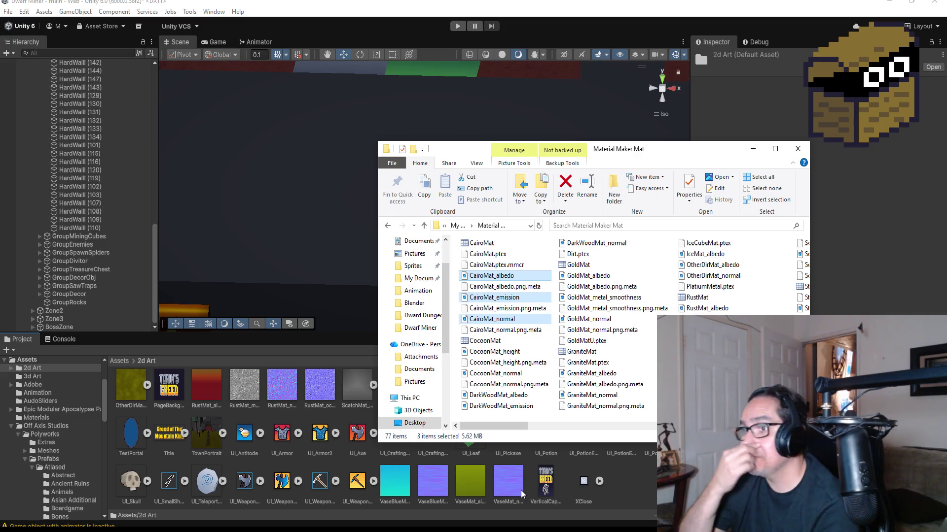
# Check the imported Cairo textures, select wall HardWall (115), and open Assets > Materials.
pyautogui.click(394, 481)
pyautogui.scroll(2, 390, 441)
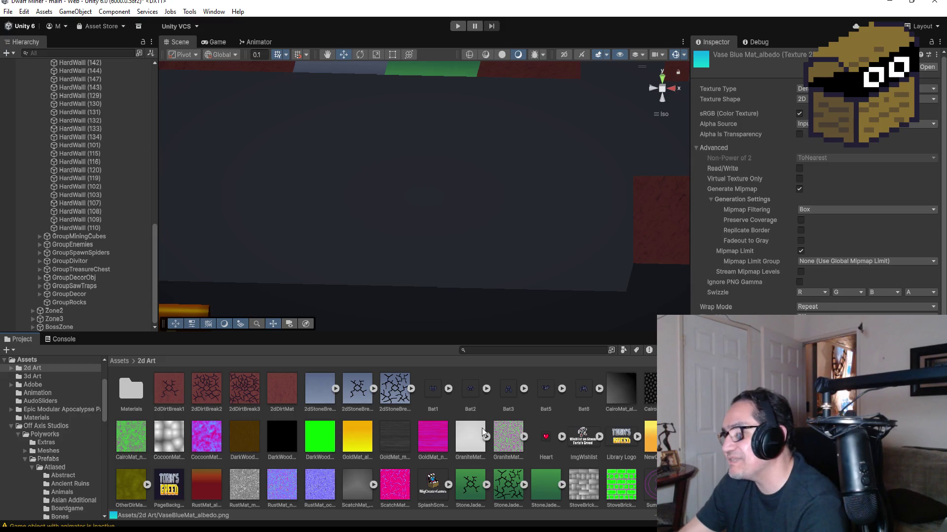
pyautogui.click(622, 394)
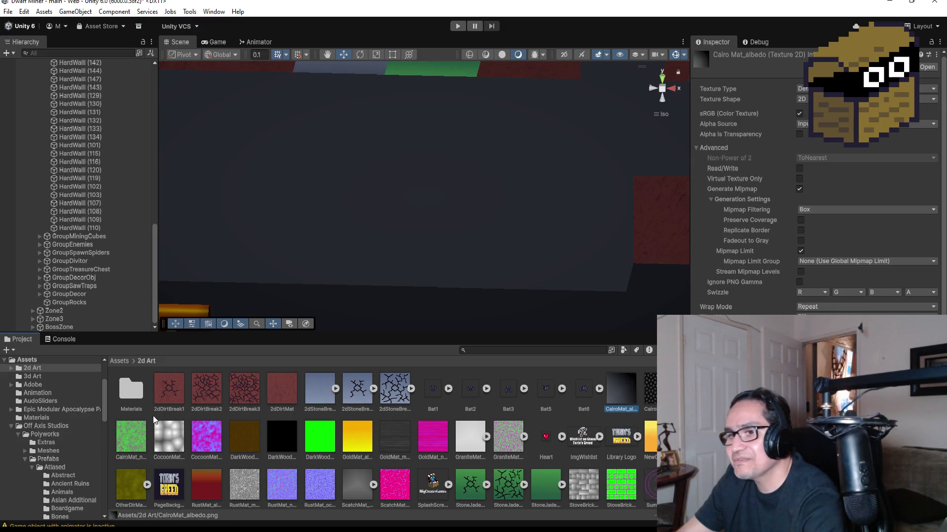
pyautogui.keyDown('ctrl'); pyautogui.click(145, 446); pyautogui.keyUp('ctrl')
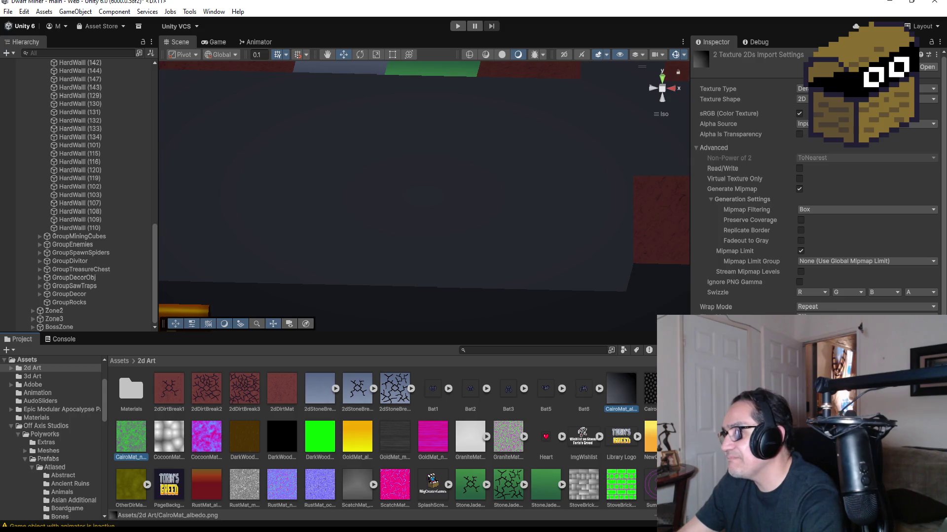
pyautogui.click(634, 393)
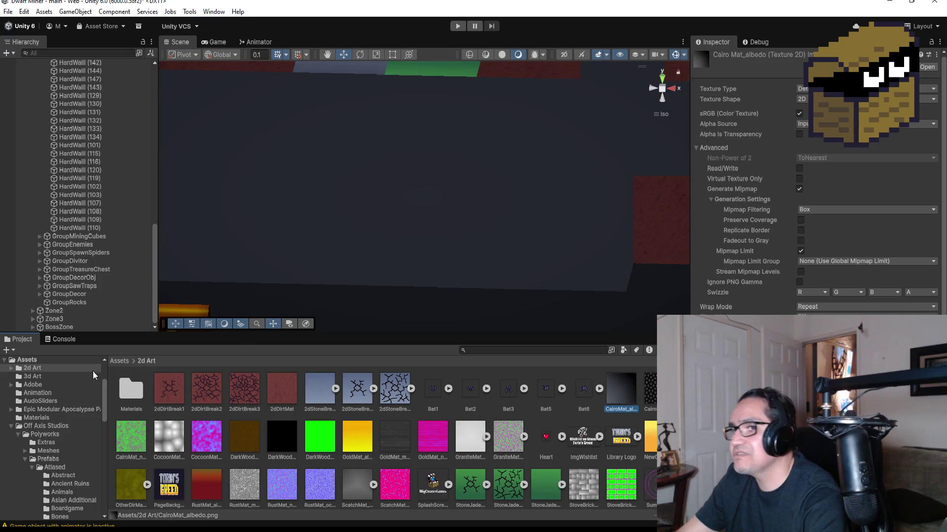
pyautogui.click(118, 362)
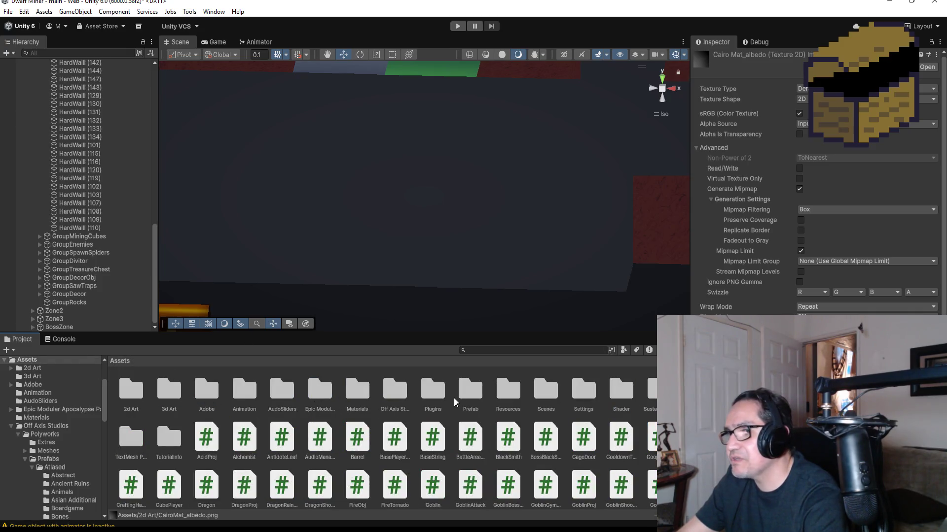
pyautogui.scroll(-3, 317, 205)
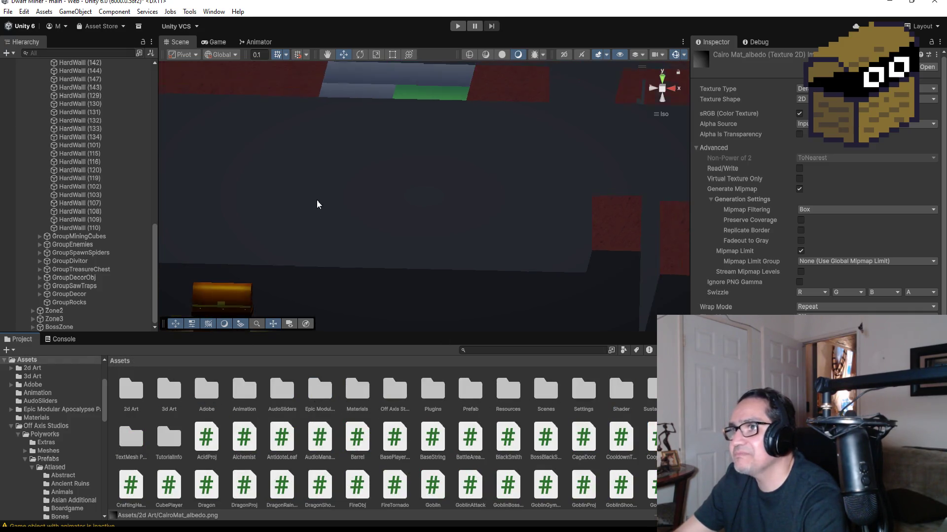
pyautogui.click(365, 206)
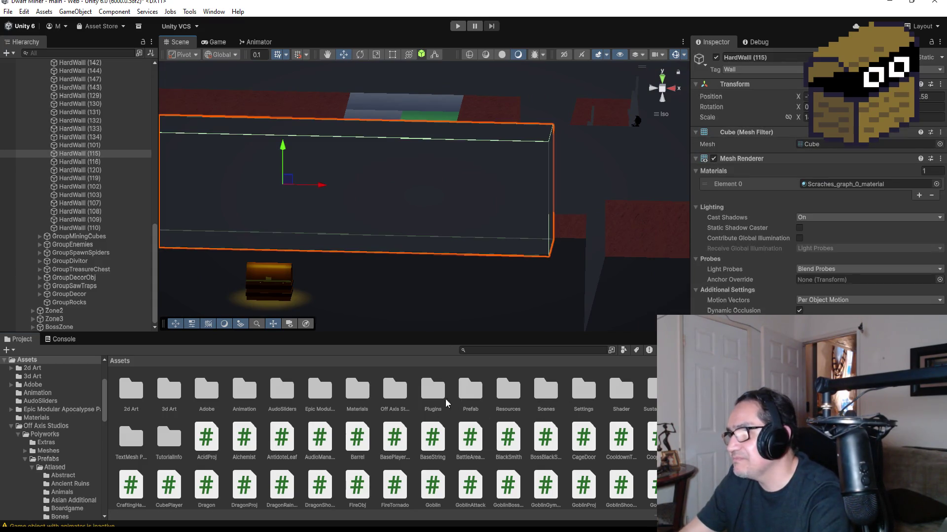
pyautogui.doubleClick(359, 397)
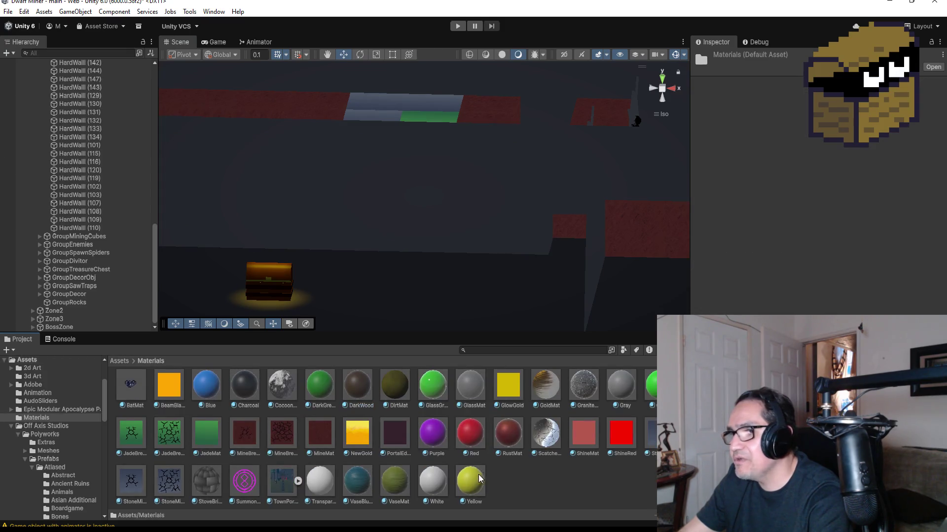
# Create a material named CairoMat in Materials and drag it onto the wall.
pyautogui.rightClick(511, 478)
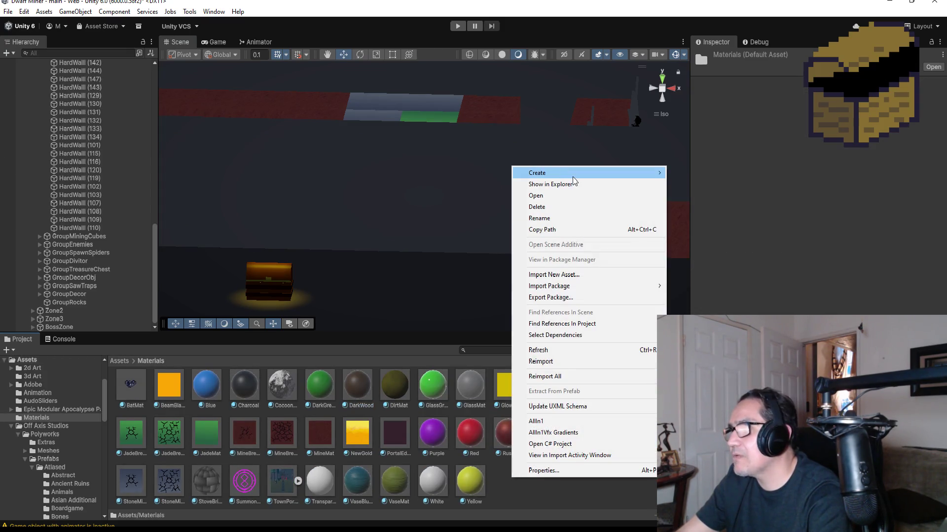
pyautogui.moveTo(567, 173)
pyautogui.click(706, 186)
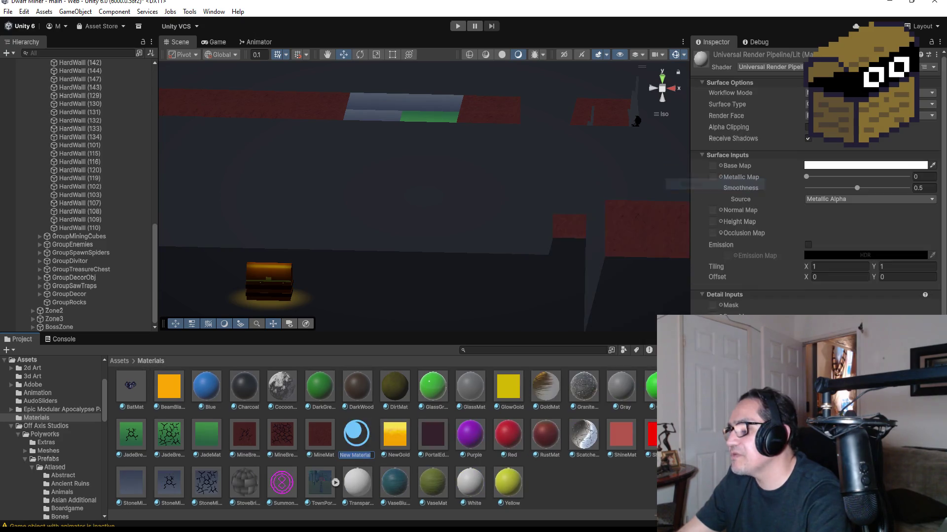
pyautogui.write('CairoMat')
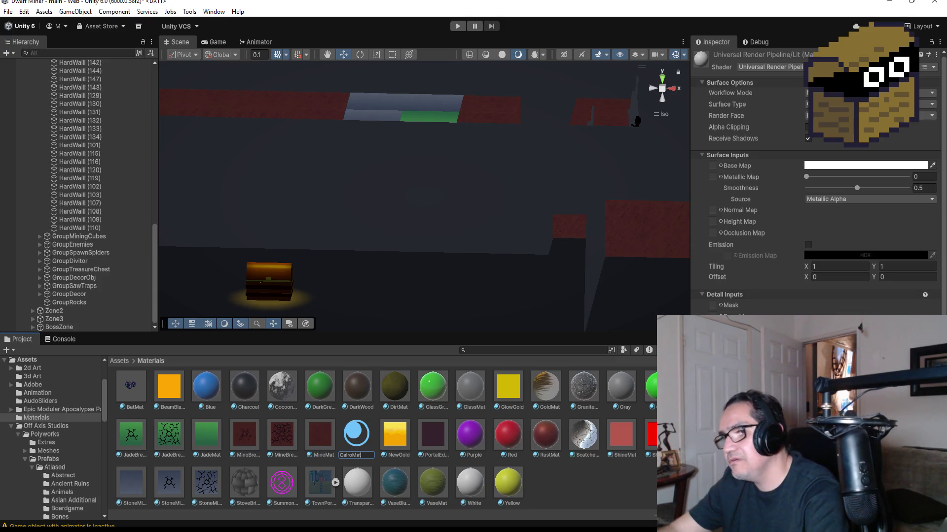
pyautogui.press('Return')
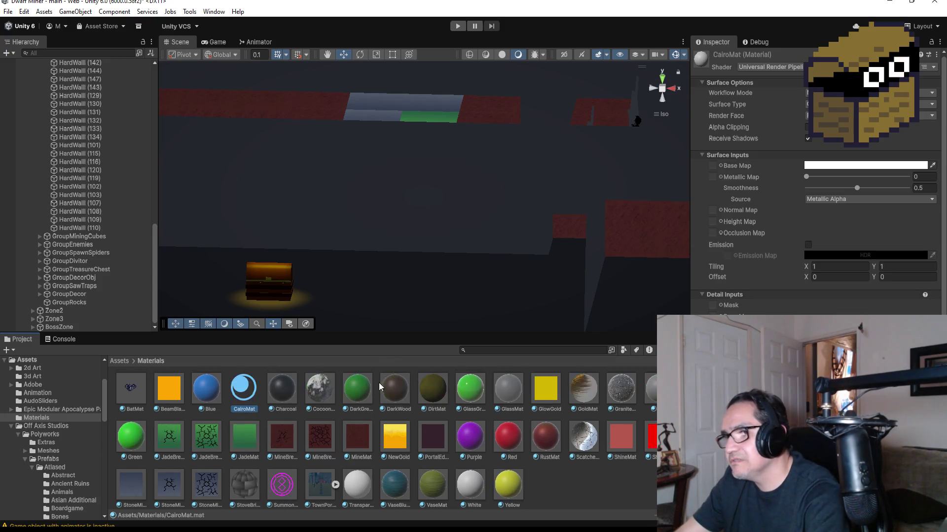
pyautogui.moveTo(238, 389)
pyautogui.mouseDown()
pyautogui.moveTo(249, 394)
pyautogui.moveTo(342, 195)
pyautogui.mouseUp()
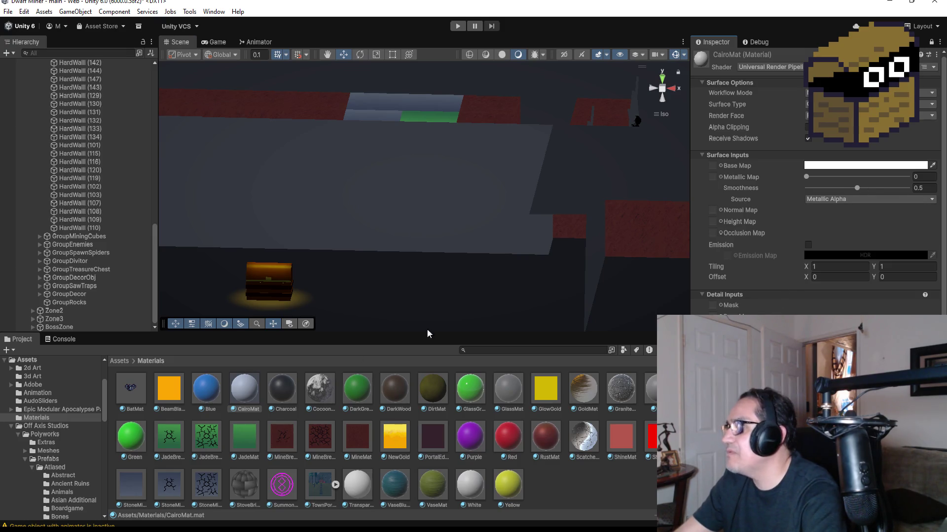
pyautogui.click(118, 361)
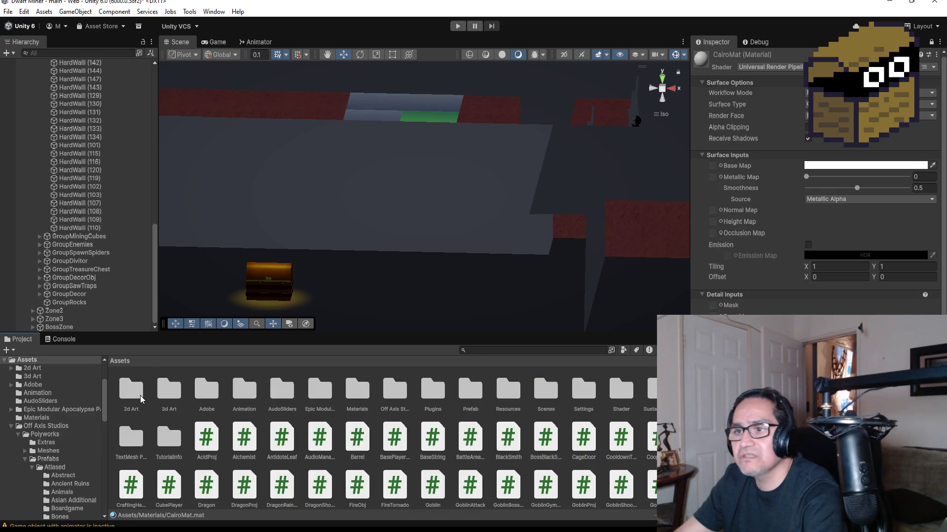
# Assign CairoMat_albedo from the 2d Art folder as CairoMat's base map.
pyautogui.doubleClick(140, 396)
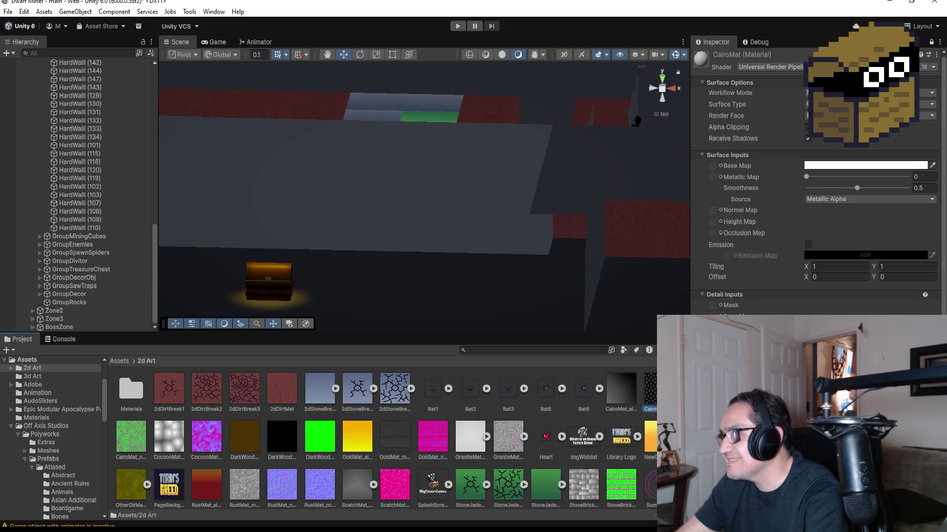
pyautogui.click(649, 390)
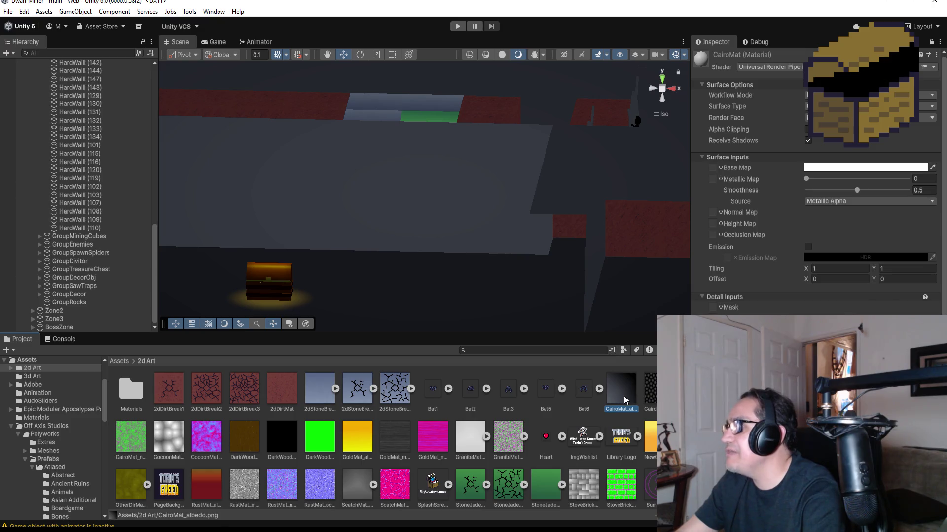
pyautogui.moveTo(621, 386)
pyautogui.mouseDown()
pyautogui.moveTo(729, 177)
pyautogui.moveTo(717, 169)
pyautogui.mouseUp()
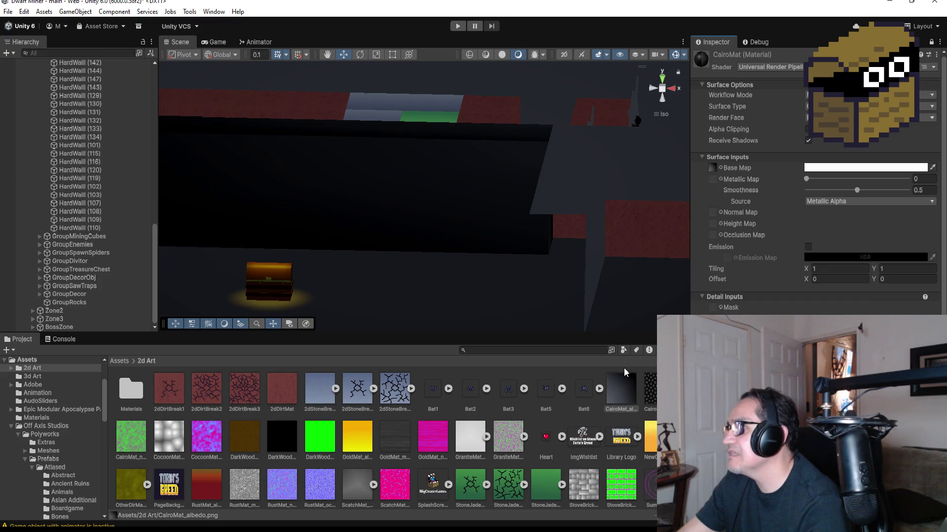
# Bring the CairoMat_emission texture onto the material and turn on Emission.
pyautogui.click(650, 390)
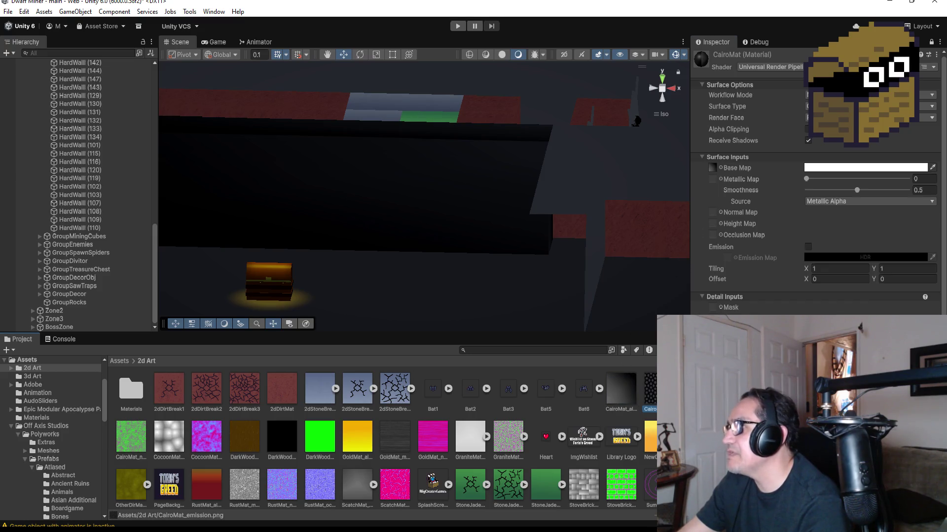
pyautogui.moveTo(716, 245)
pyautogui.mouseDown()
pyautogui.moveTo(808, 246)
pyautogui.moveTo(786, 245)
pyautogui.mouseUp()
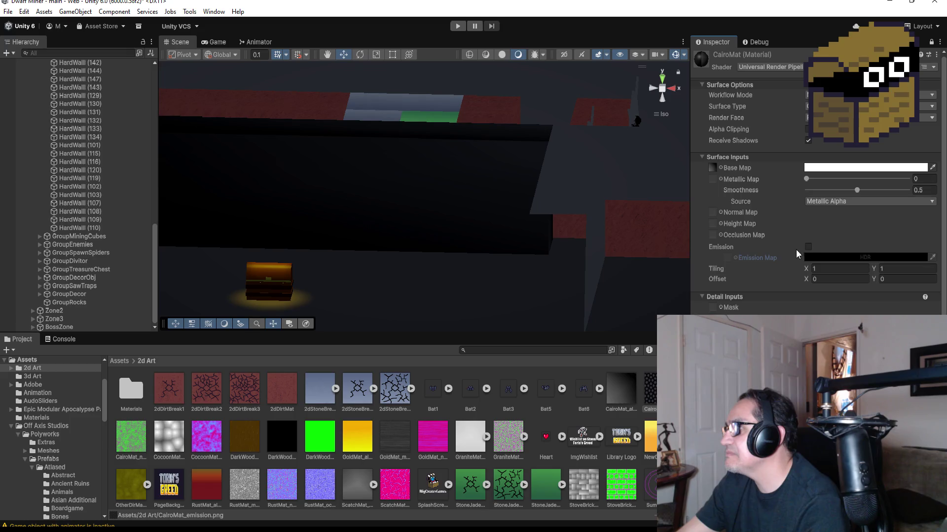
pyautogui.click(808, 246)
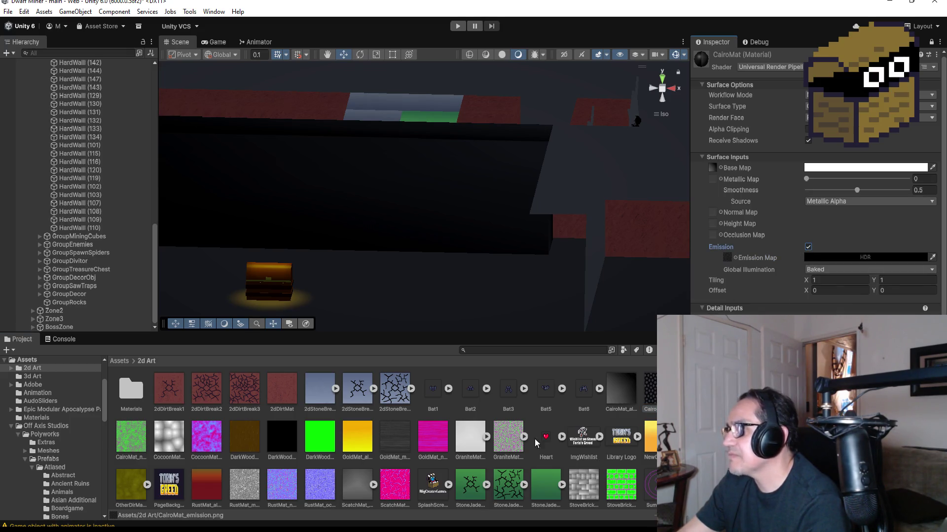
# Assign CairoMat_n as the normal map and select the wall in the Scene view.
pyautogui.moveTo(123, 441); pyautogui.dragTo(739, 299)
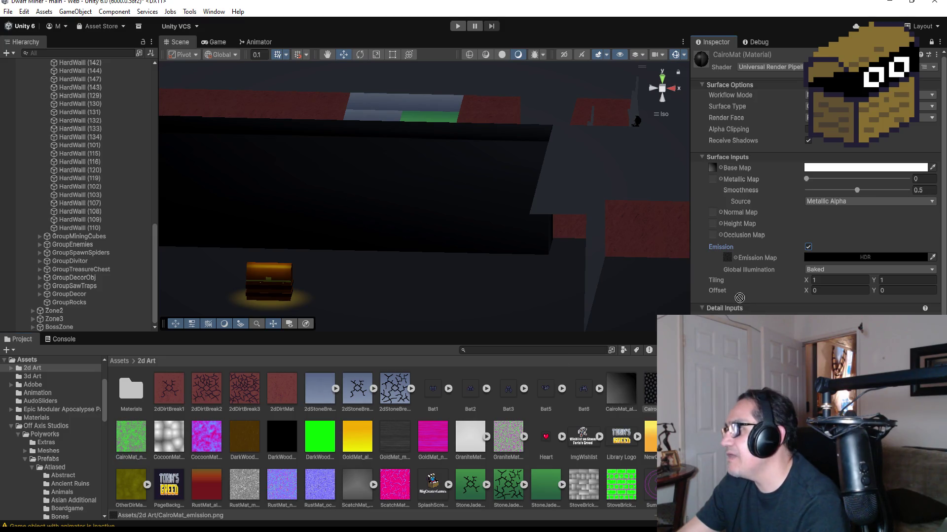
pyautogui.moveTo(714, 213); pyautogui.dragTo(713, 213)
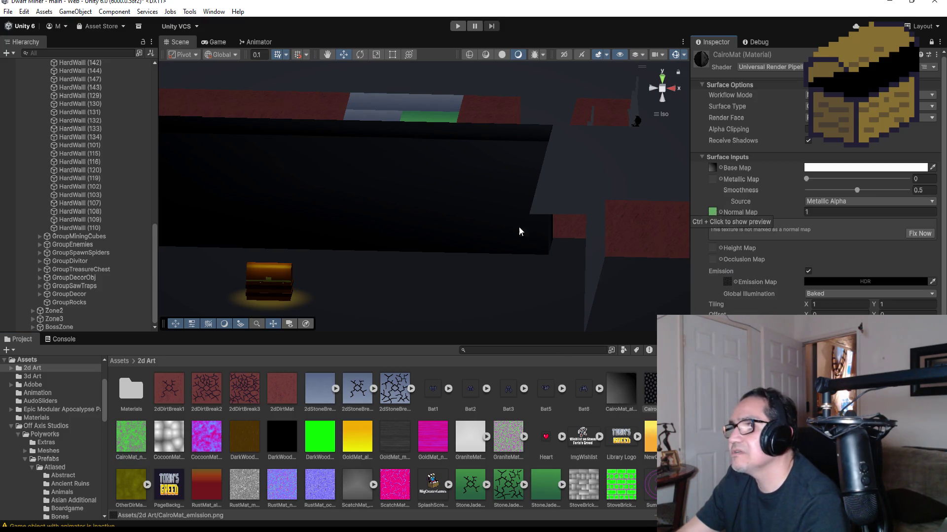
pyautogui.click(422, 204)
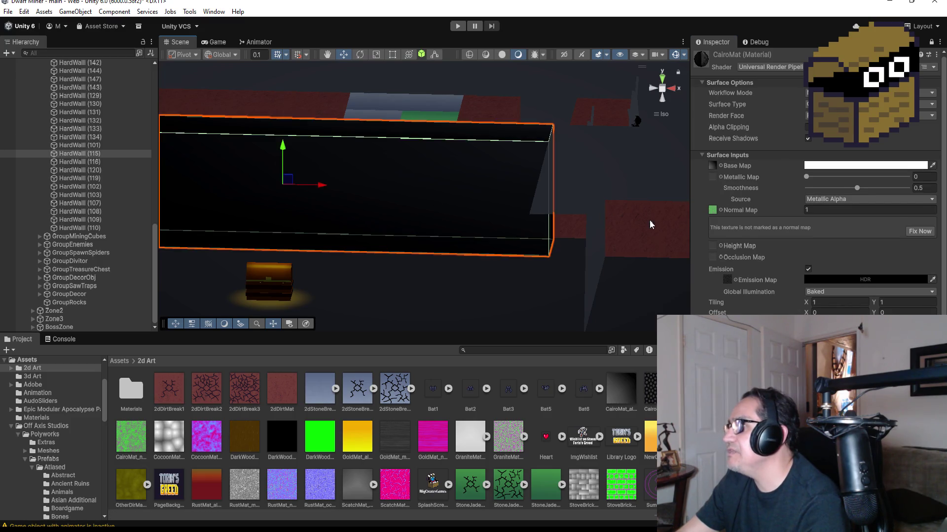
pyautogui.click(770, 67)
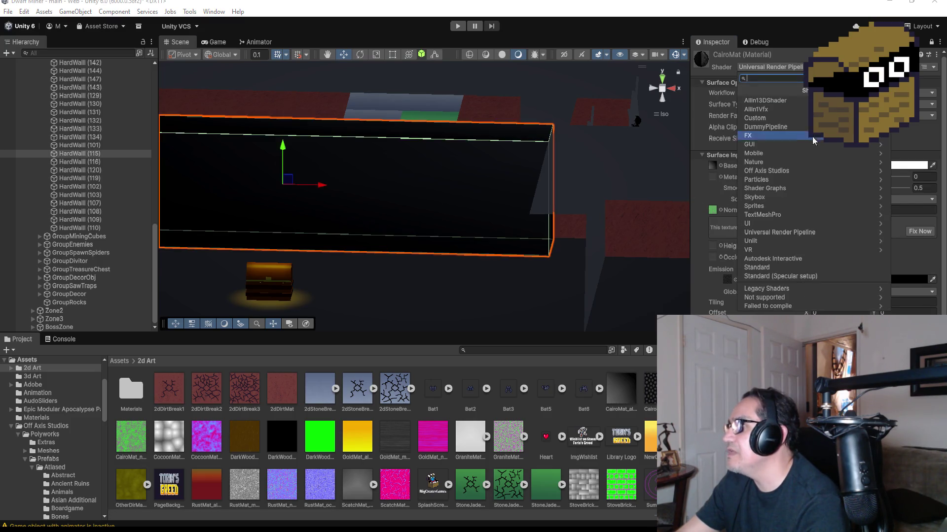
pyautogui.click(789, 232)
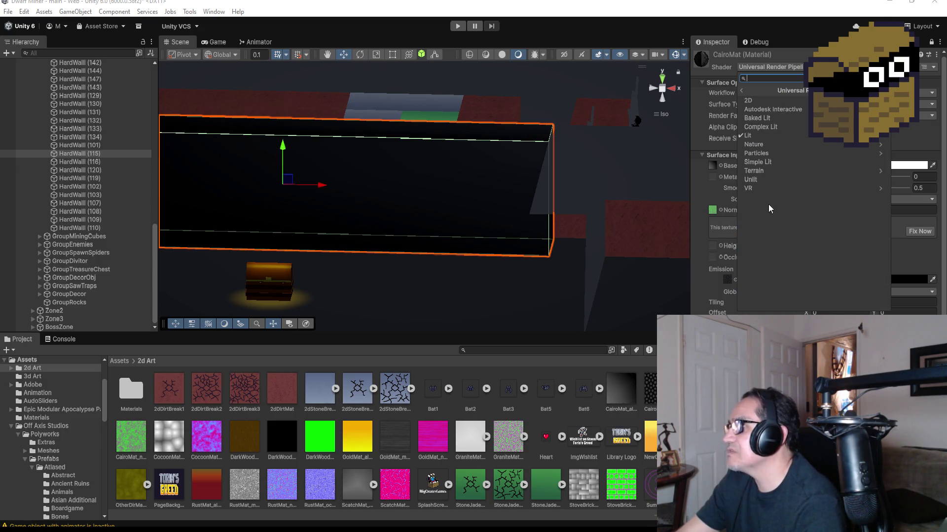
pyautogui.click(779, 178)
pyautogui.scroll(-3, 401, 193)
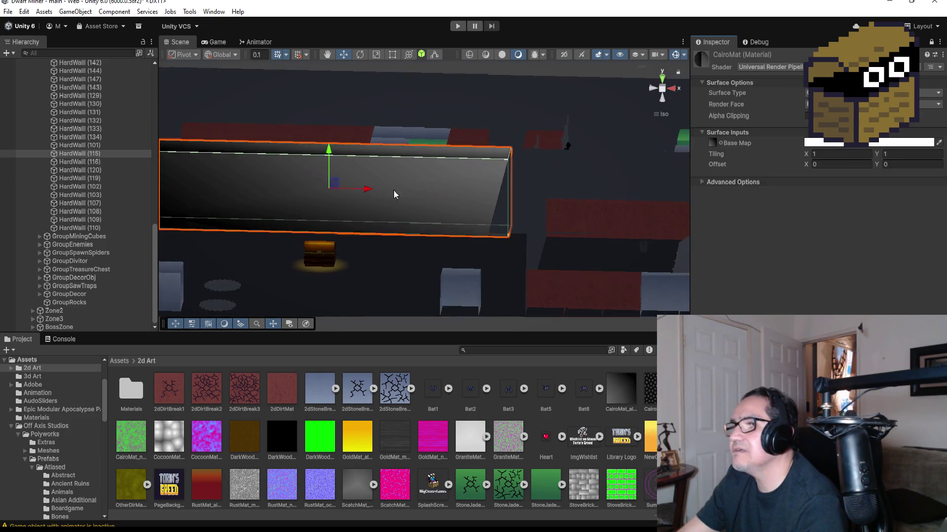
pyautogui.scroll(3, 380, 191)
pyautogui.scroll(1, 380, 196)
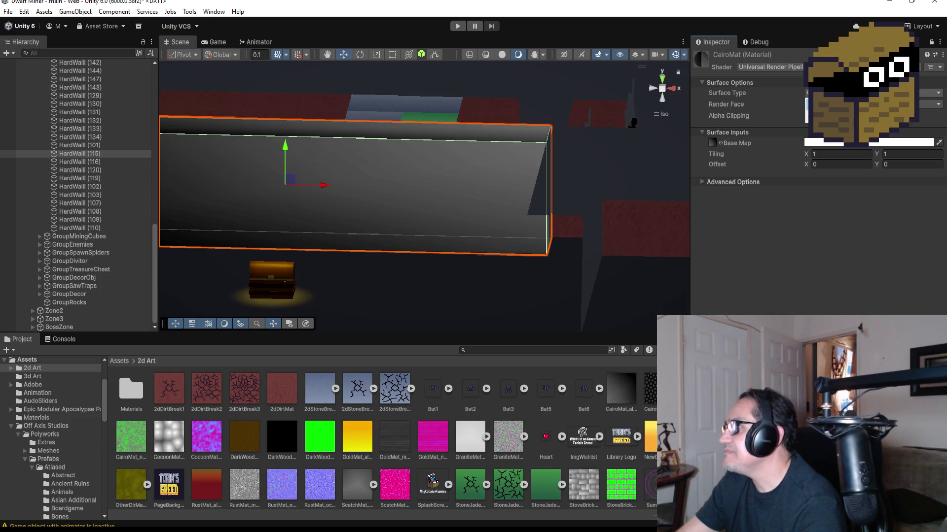
pyautogui.click(868, 103)
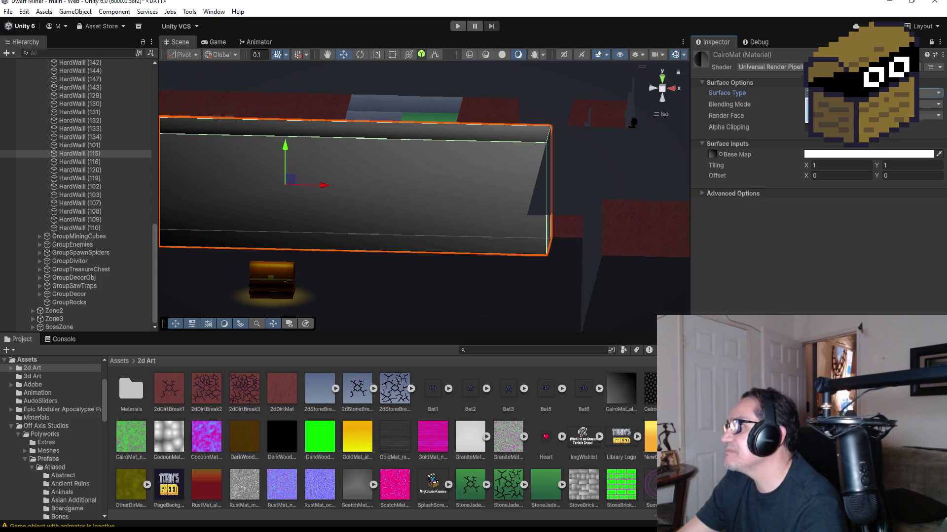
pyautogui.click(828, 93)
pyautogui.click(769, 67)
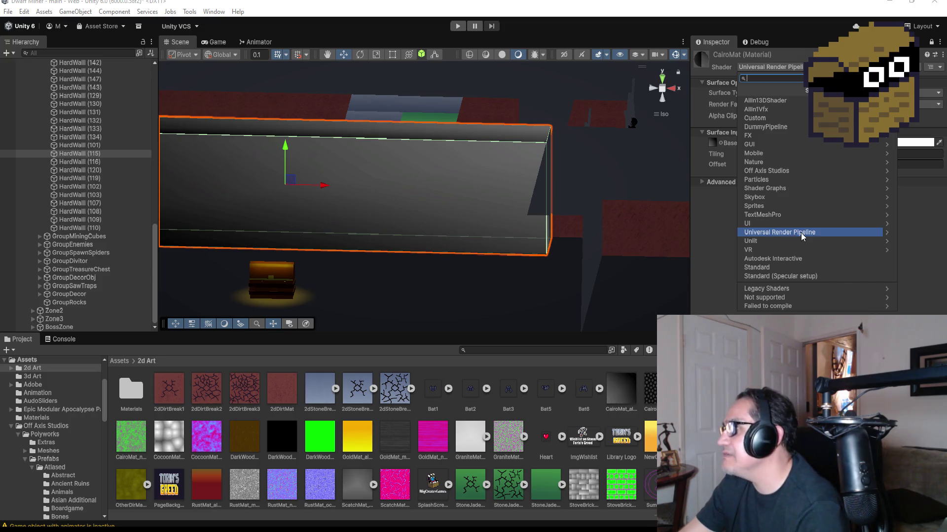
pyautogui.press('Escape')
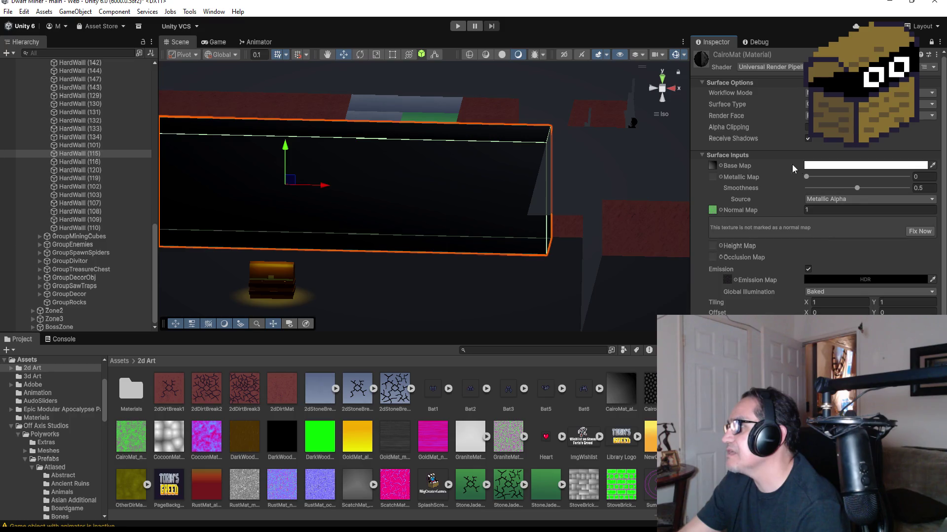
pyautogui.moveTo(838, 178)
pyautogui.mouseDown()
pyautogui.moveTo(882, 187)
pyautogui.moveTo(800, 173)
pyautogui.mouseUp()
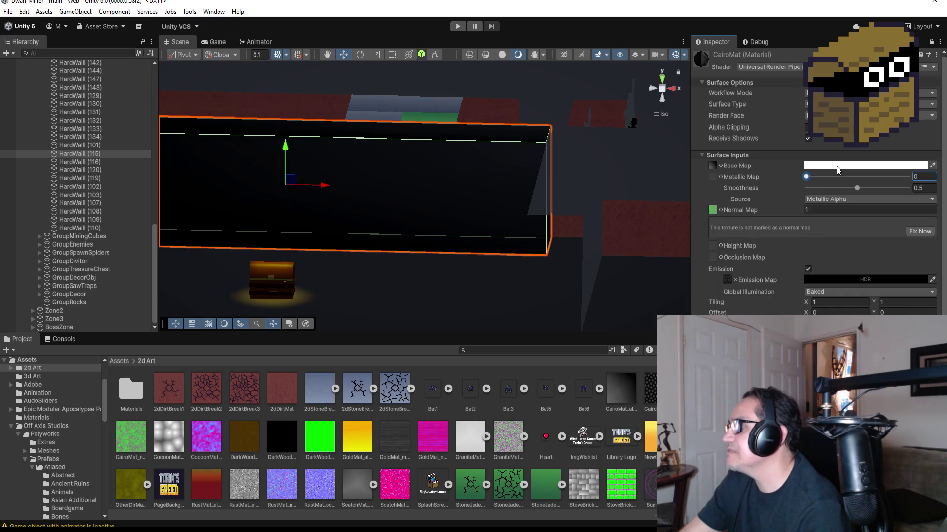
# Lower CairoMat's smoothness to 0.468 and clear the normal map strength value.
pyautogui.scroll(-3, 394, 180)
pyautogui.moveTo(371, 176)
pyautogui.mouseDown()
pyautogui.moveTo(474, 163)
pyautogui.moveTo(492, 171)
pyautogui.moveTo(477, 182)
pyautogui.mouseUp()
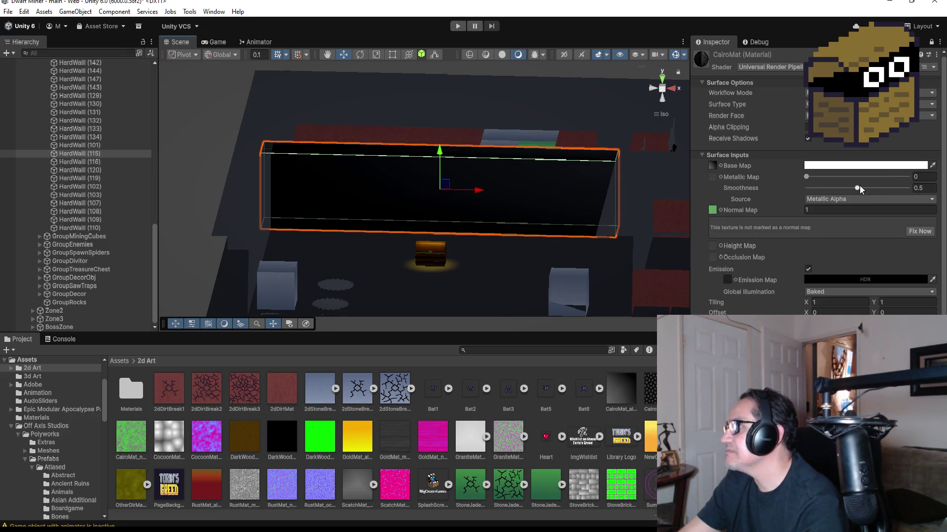
pyautogui.moveTo(860, 189); pyautogui.dragTo(789, 188)
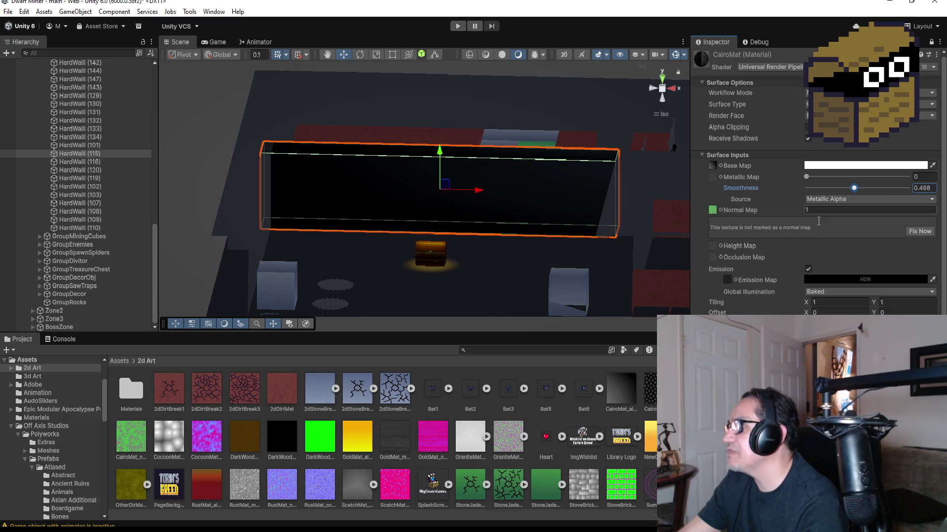
pyautogui.press('BackSpace')
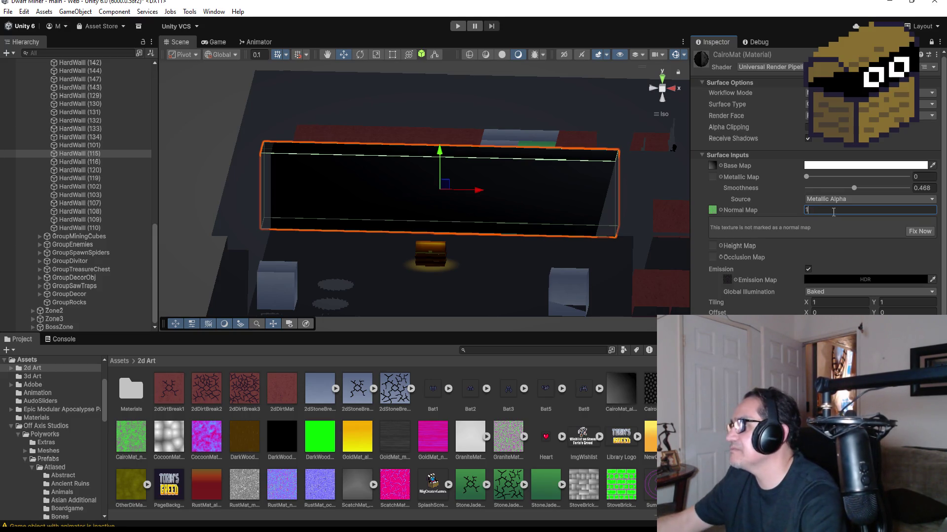
# Set CairoMat's emission colour to white in the HDR picker.
pyautogui.click(844, 279)
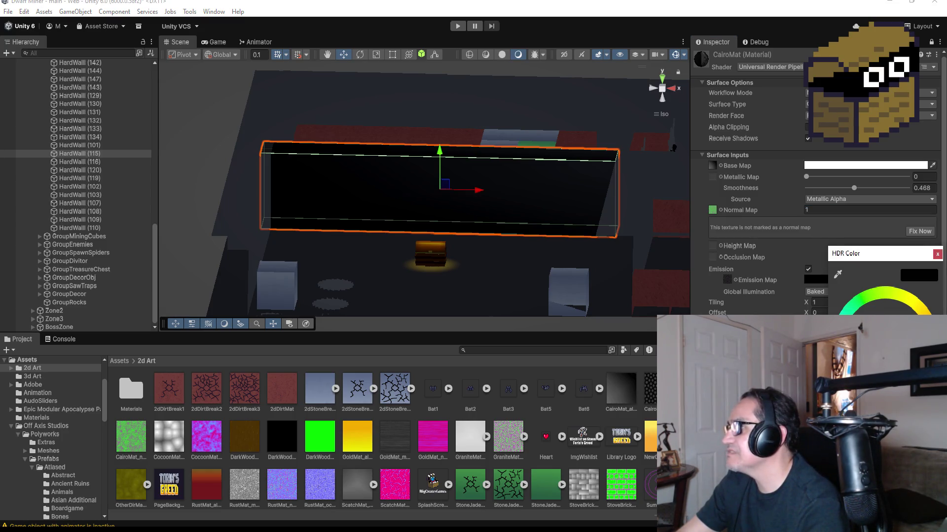
pyautogui.click(885, 340)
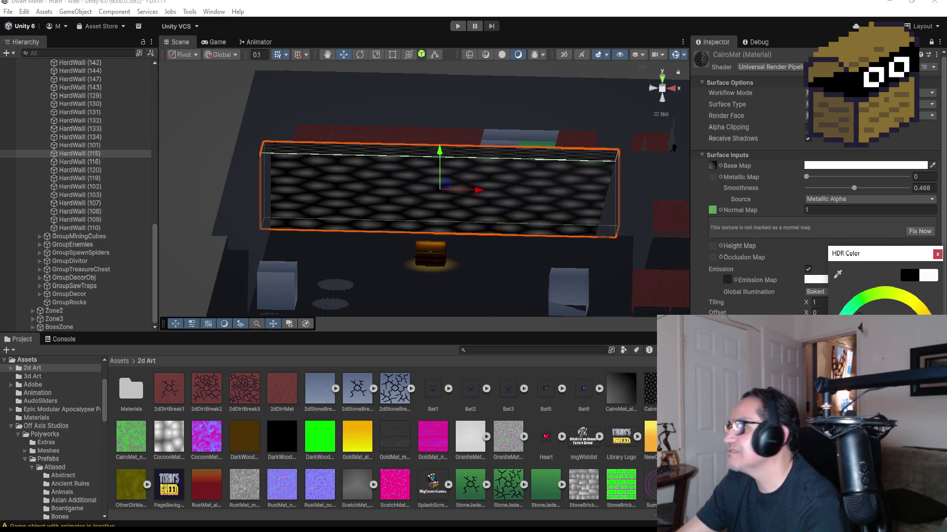
pyautogui.click(937, 254)
# Keep global illumination on Baked after briefly trying Realtime.
pyautogui.click(833, 292)
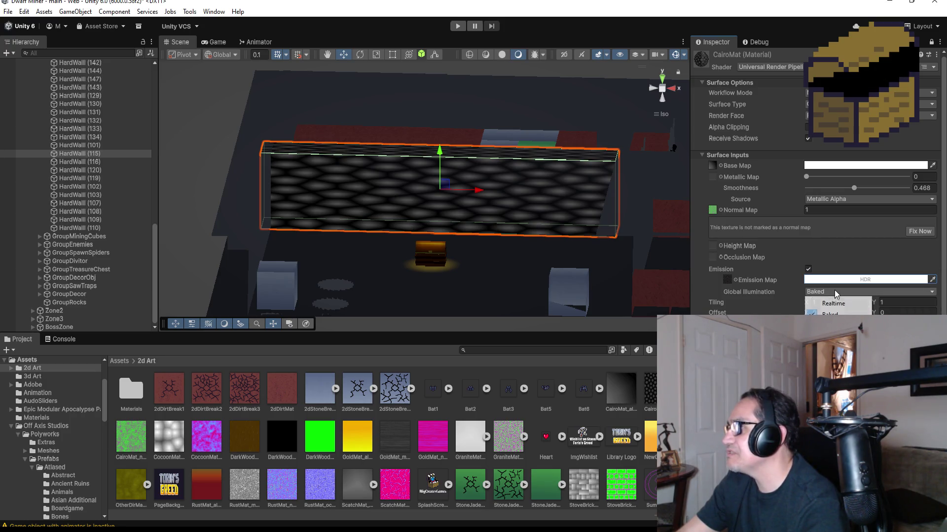
pyautogui.click(833, 303)
pyautogui.click(830, 312)
pyautogui.scroll(2, 414, 195)
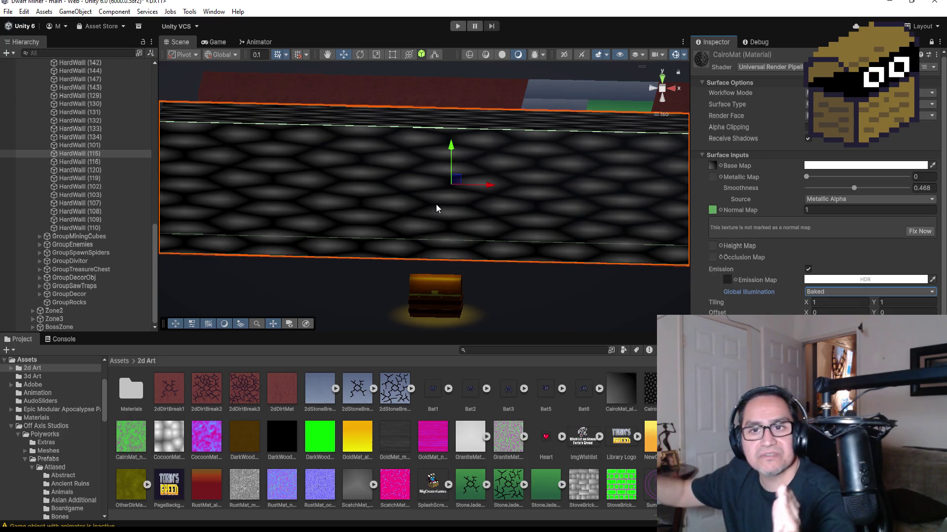
pyautogui.scroll(-3, 439, 195)
pyautogui.scroll(-2, 480, 189)
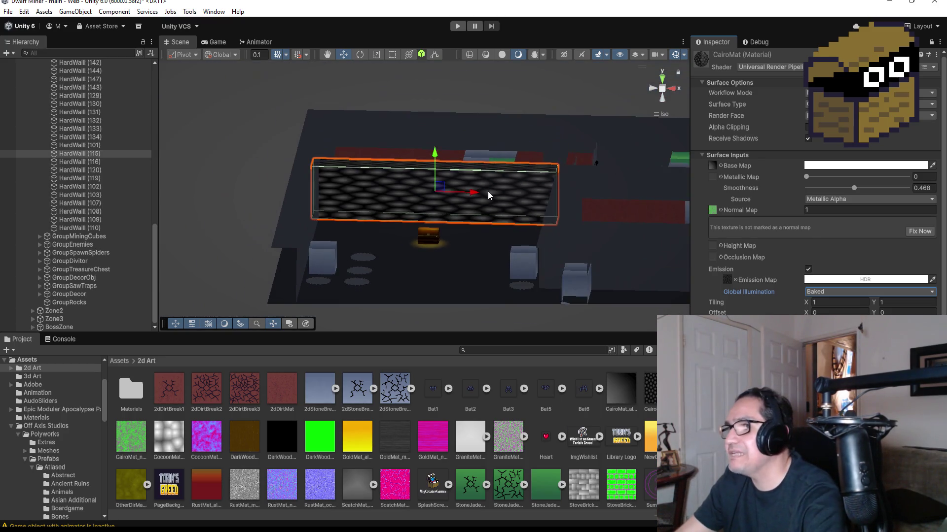
pyautogui.scroll(3, 555, 197)
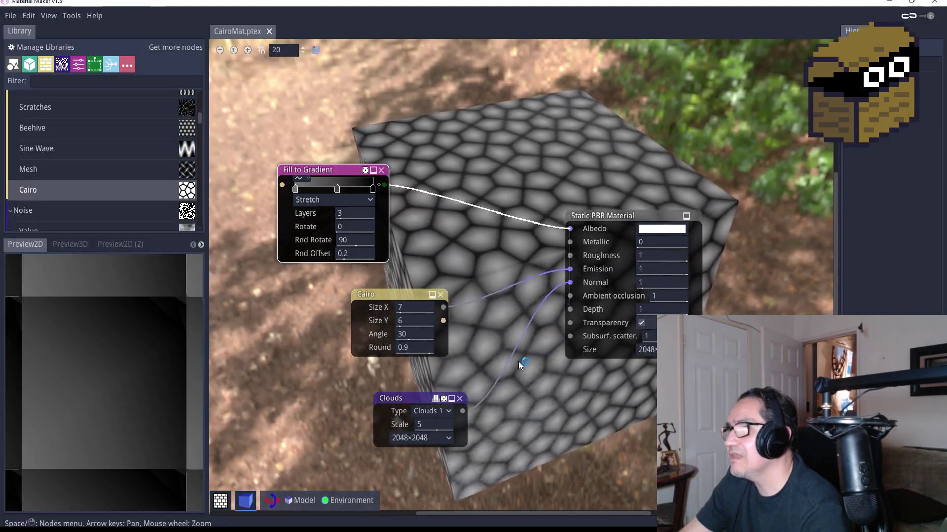
# Choose 8192 as the Static PBR Material output size, then reselect it as 512.
pyautogui.click(647, 349)
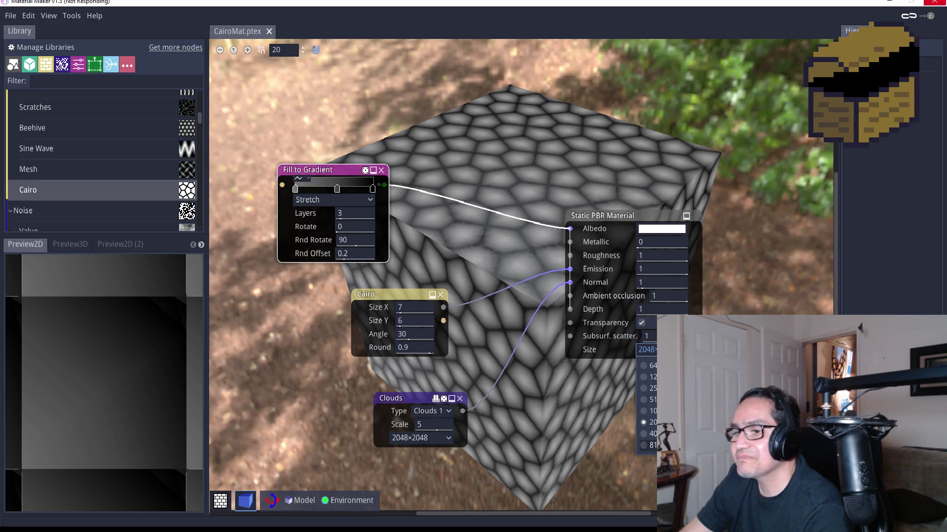
pyautogui.moveTo(302, 530)
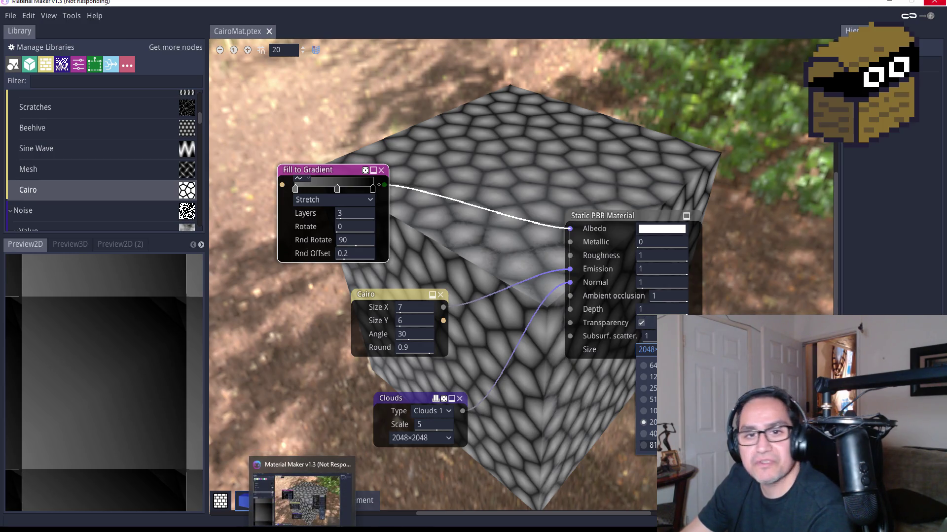
pyautogui.click(651, 445)
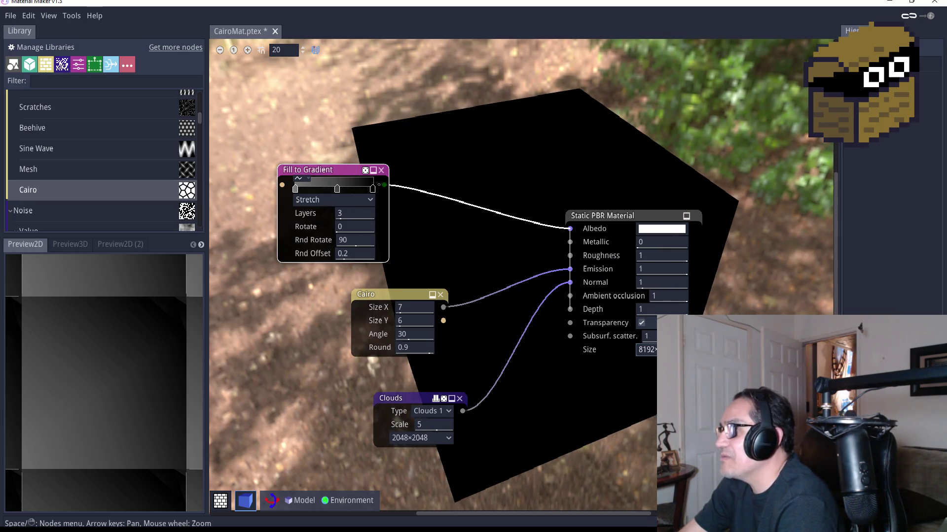
pyautogui.click(646, 349)
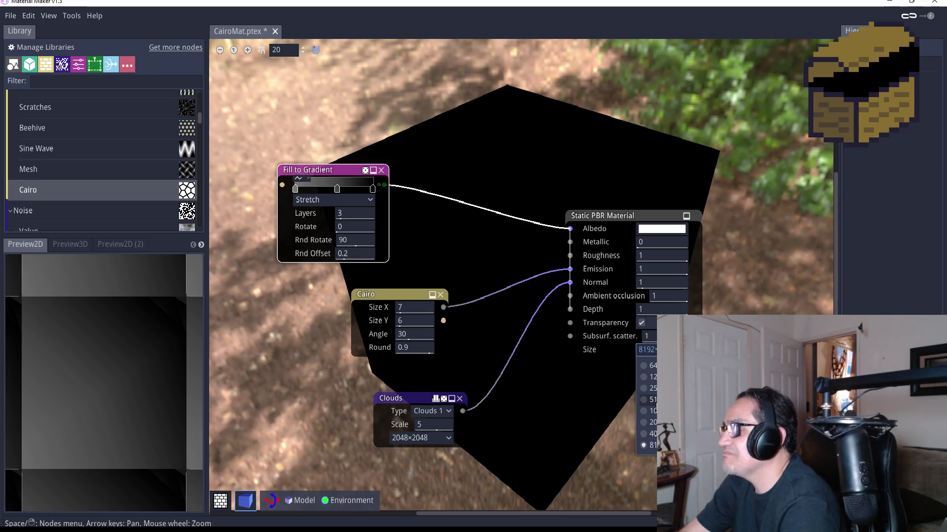
pyautogui.click(653, 400)
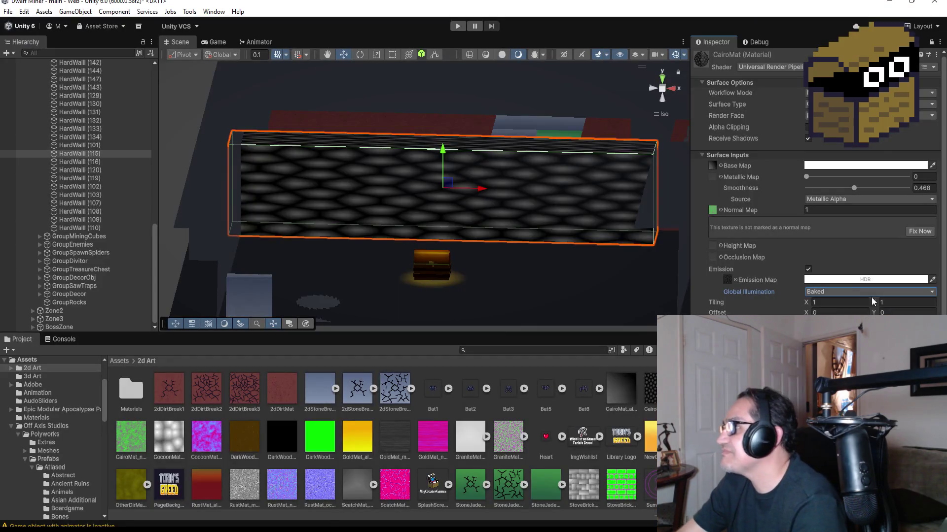
# Try several CairoMat tiling values, including 0.3 by 0.3 and 1.5 by 0.3.
pyautogui.click(833, 302)
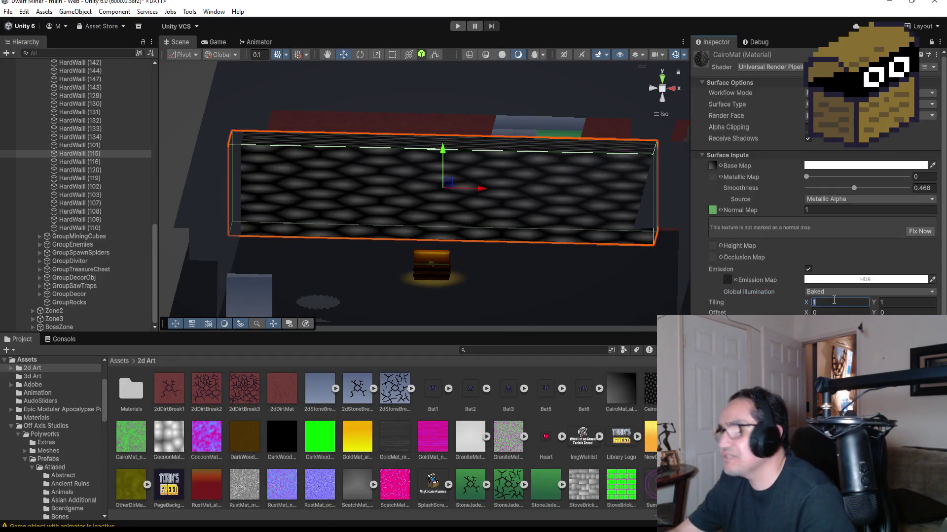
pyautogui.write('54')
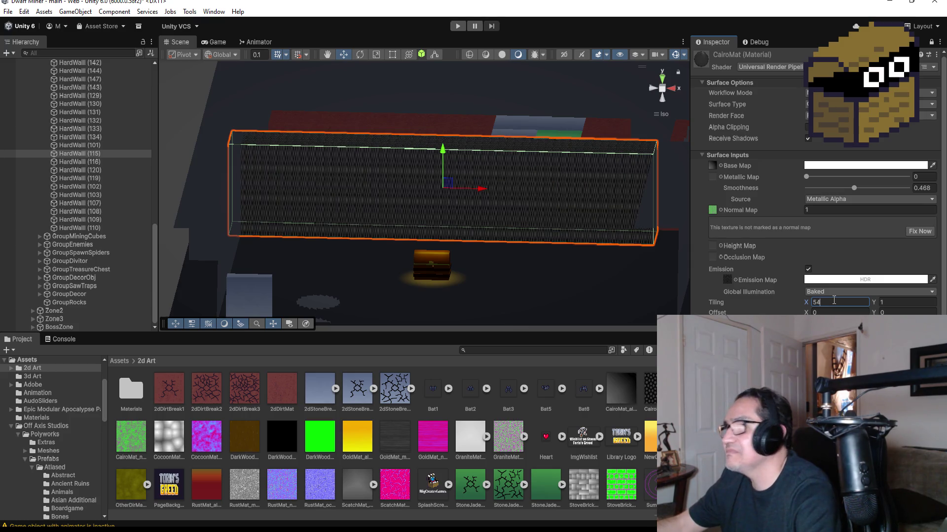
pyautogui.press('BackSpace')
pyautogui.press('Tab')
pyautogui.write('5')
pyautogui.click(839, 301)
pyautogui.write('3')
pyautogui.press('BackSpace')
pyautogui.write('1')
pyautogui.press('Tab')
pyautogui.write('1')
pyautogui.click(835, 302)
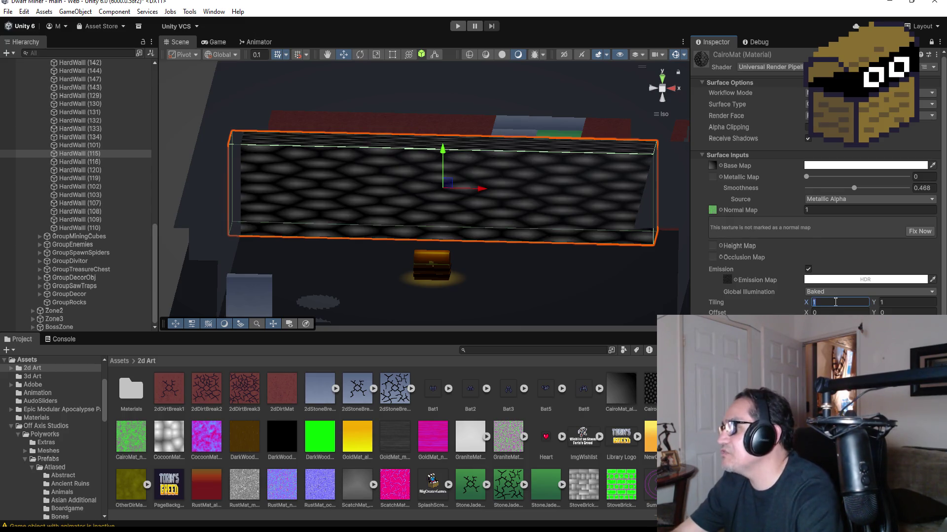
pyautogui.write('.3')
pyautogui.press('Tab')
pyautogui.write('.3')
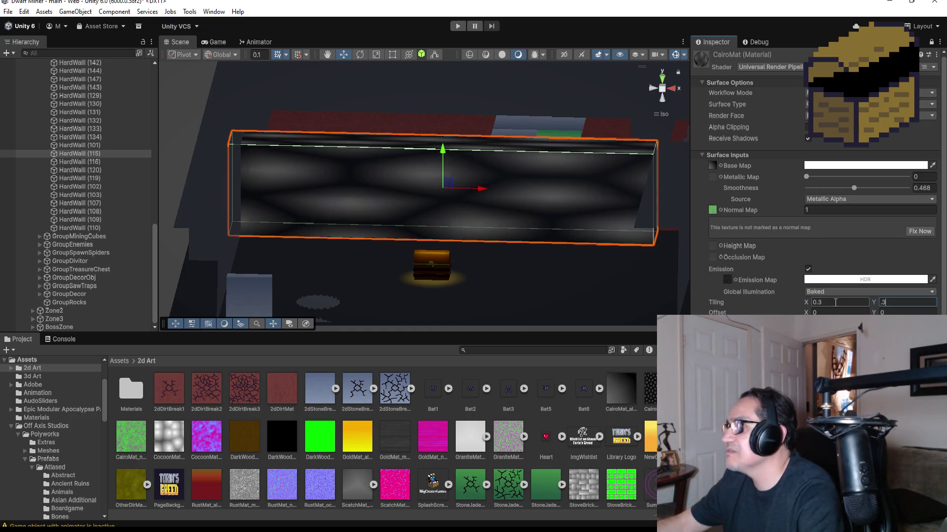
pyautogui.click(835, 302)
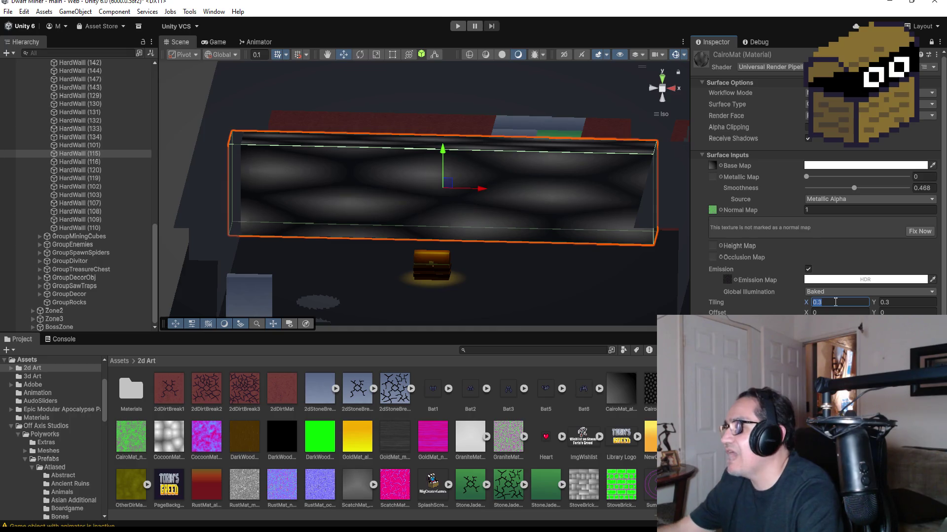
pyautogui.write('1')
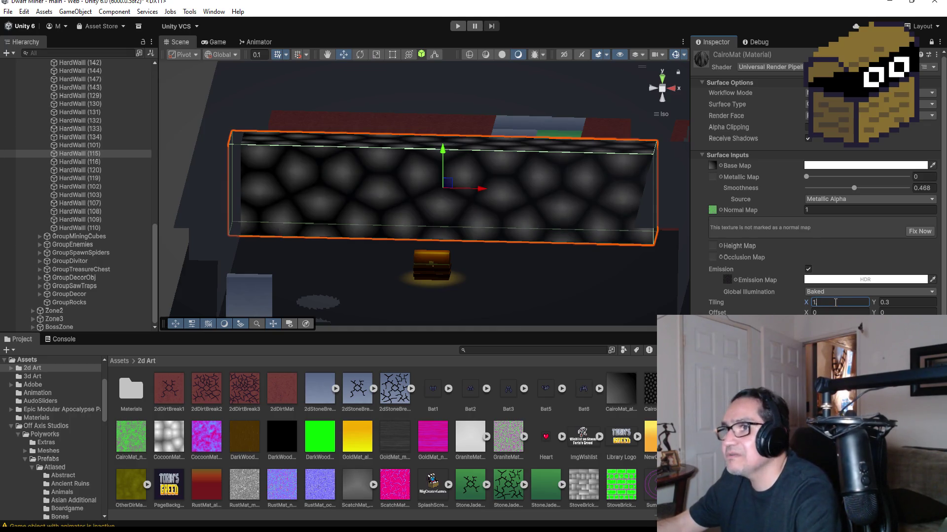
pyautogui.write('.5')
pyautogui.press('Tab')
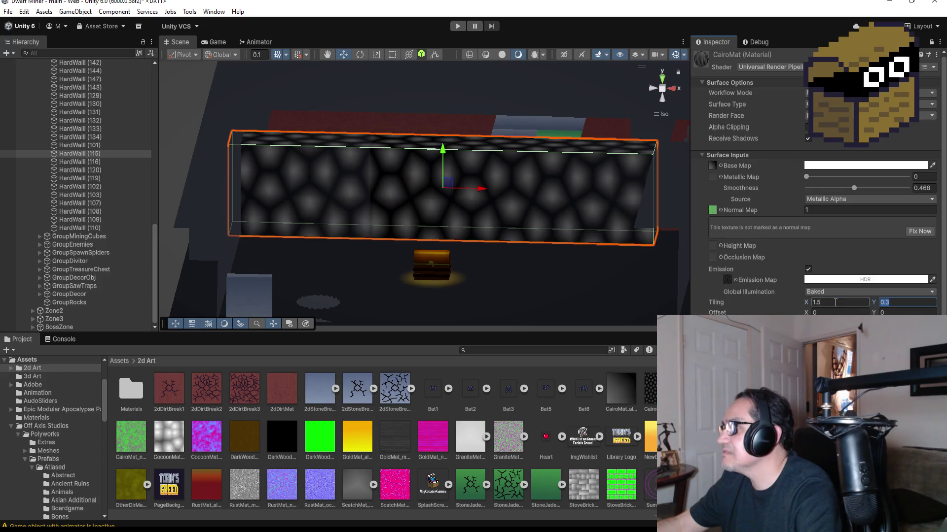
pyautogui.write('1.5')
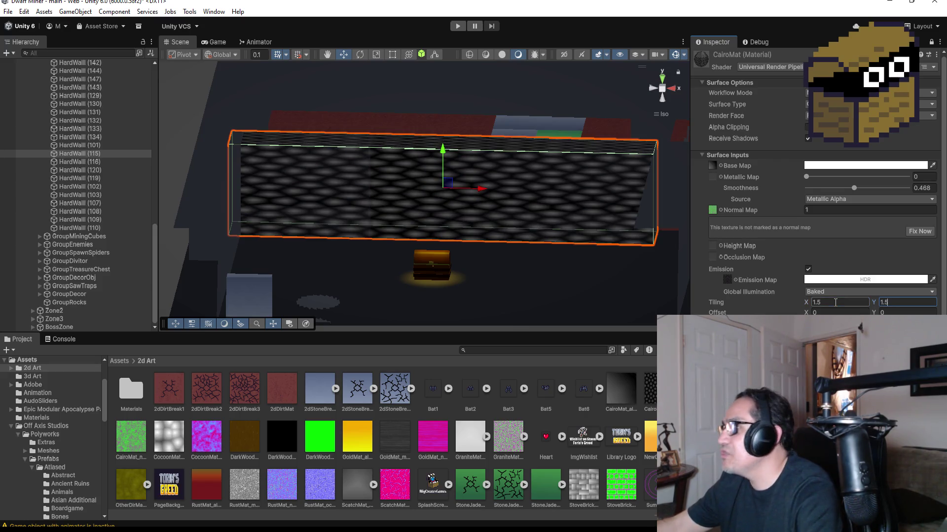
pyautogui.press('BackSpace')
pyautogui.press('BackSpace')
pyautogui.press('BackSpace')
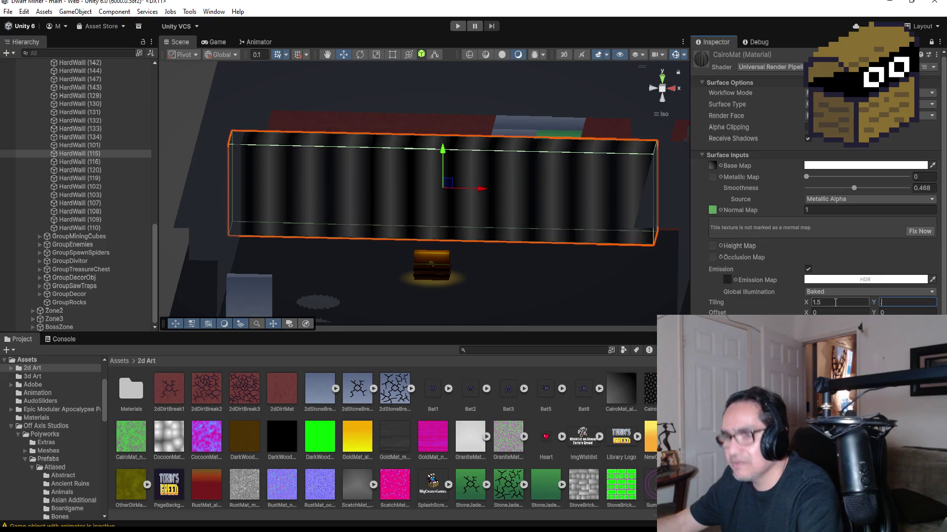
pyautogui.write('.3')
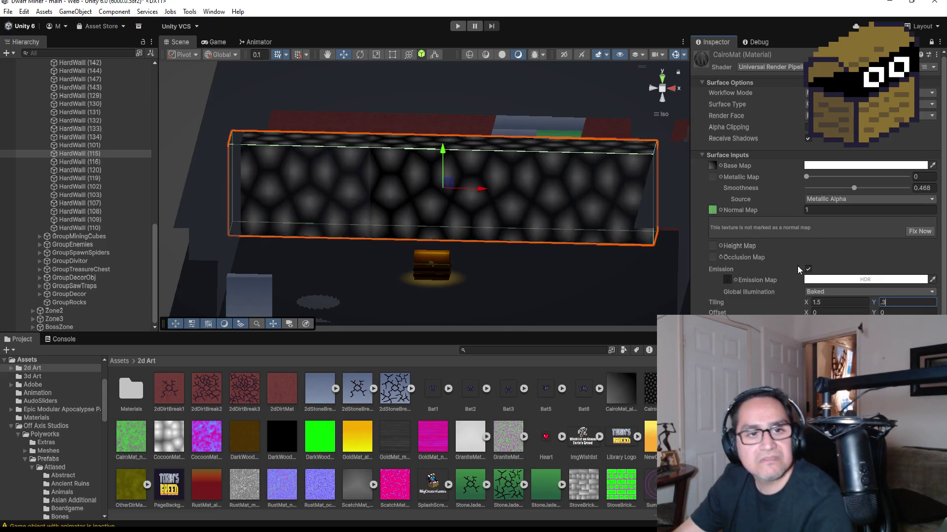
# Settle CairoMat's tiling at X 1 and Y 0.9 after testing lower vertical values.
pyautogui.scroll(3, 463, 173)
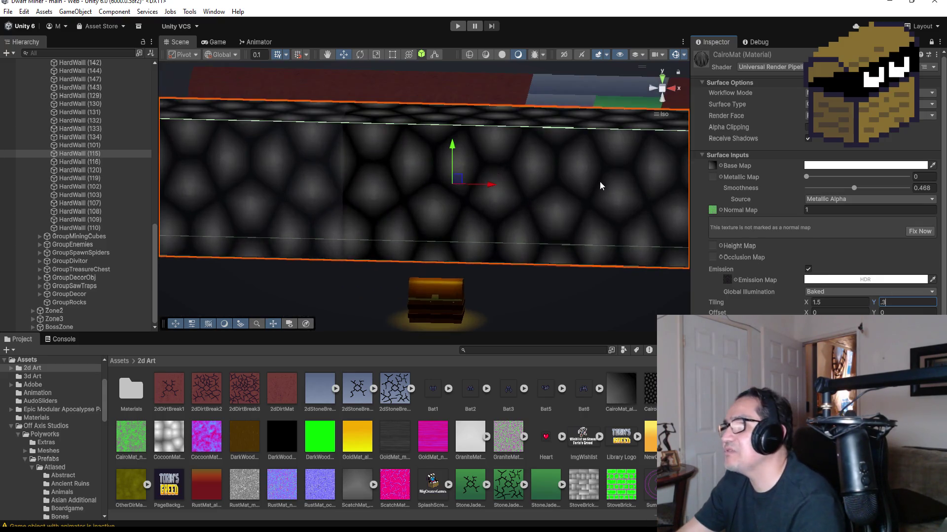
pyautogui.click(844, 302)
pyautogui.click(844, 302)
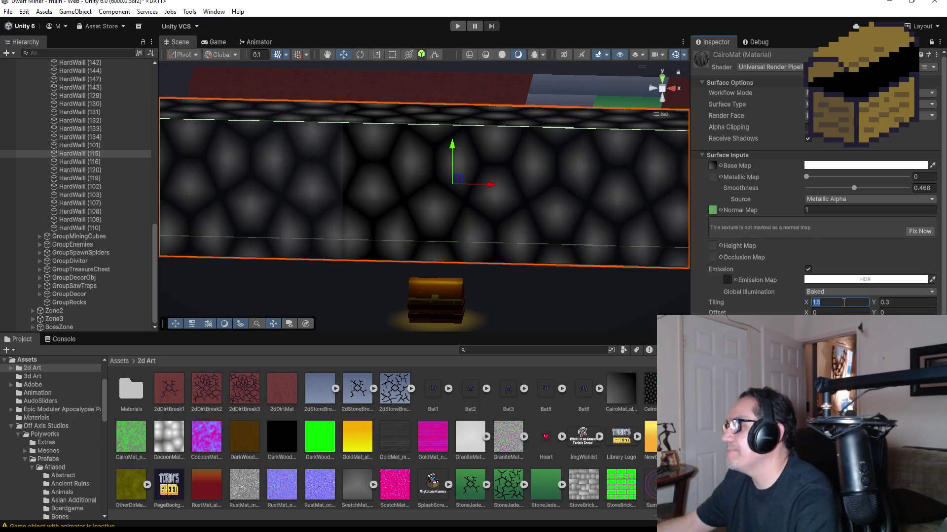
pyautogui.press('BackSpace')
pyautogui.press('BackSpace')
pyautogui.press('Tab')
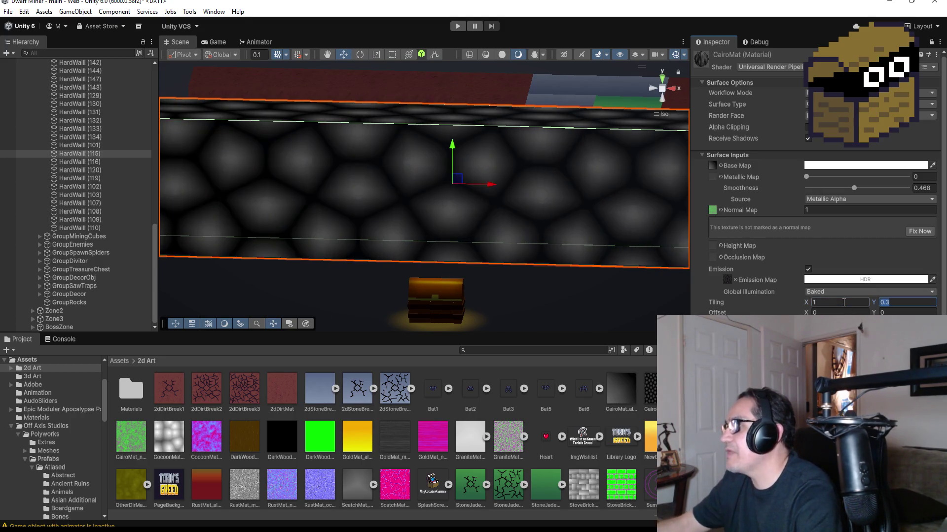
pyautogui.write('0.2')
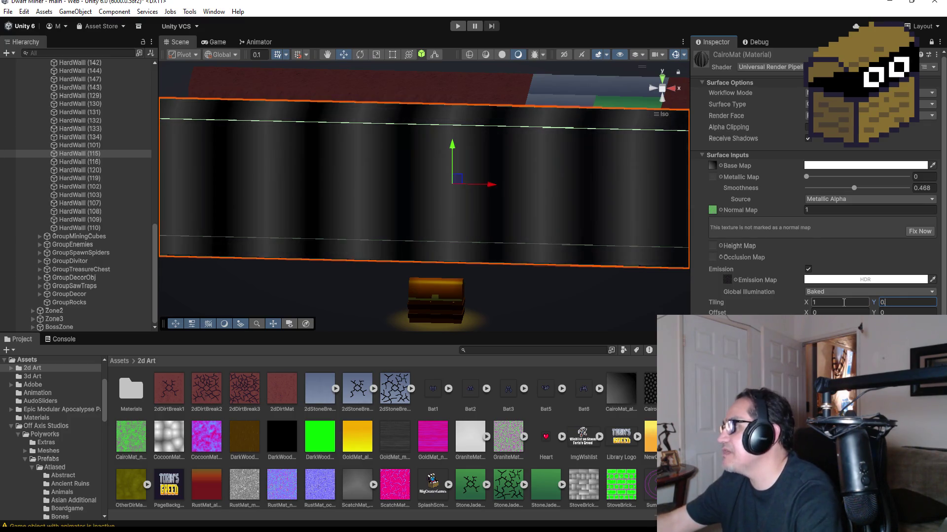
pyautogui.press('BackSpace')
pyautogui.press('BackSpace')
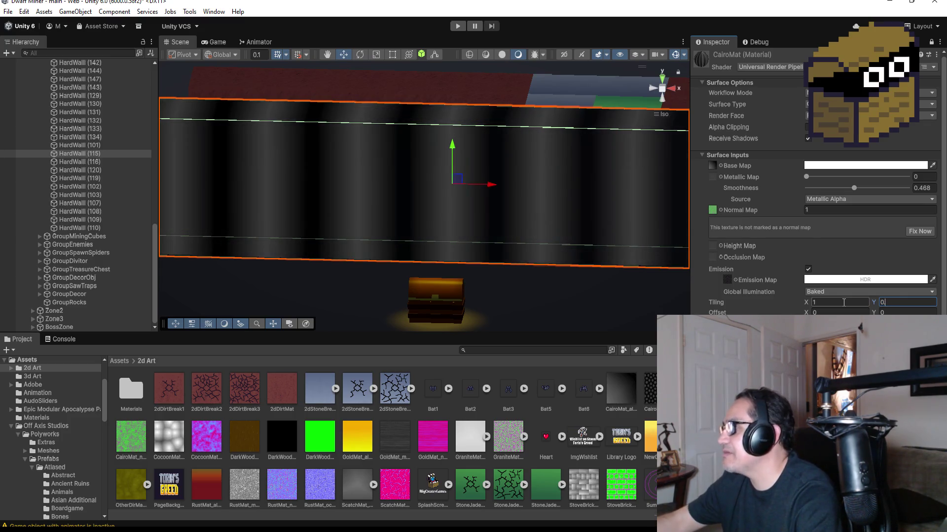
pyautogui.write('.5')
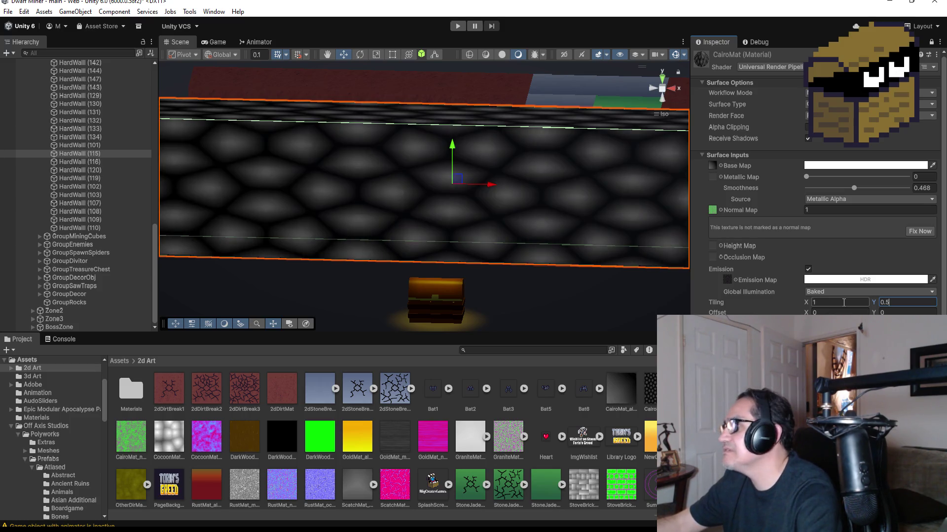
pyautogui.press('BackSpace')
pyautogui.write('6')
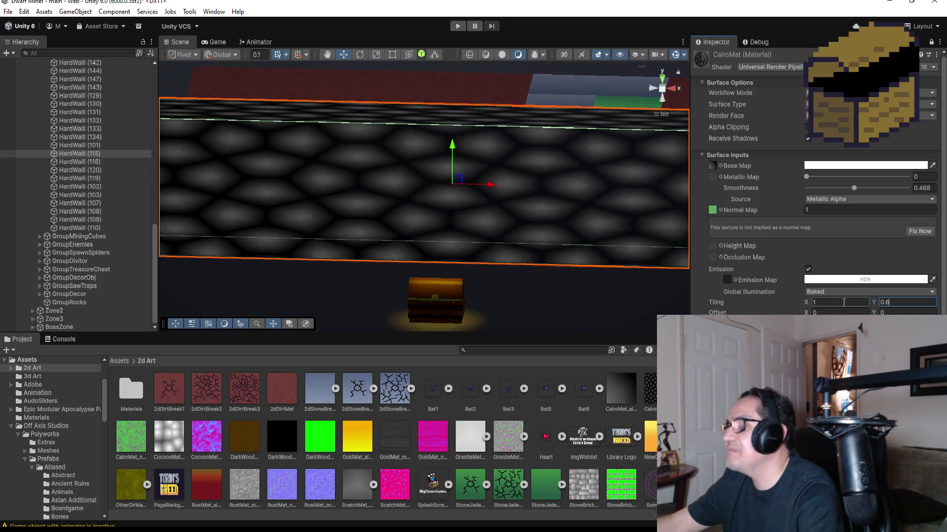
pyautogui.press('BackSpace')
pyautogui.write('7')
pyautogui.press('BackSpace')
pyautogui.press('BackSpace')
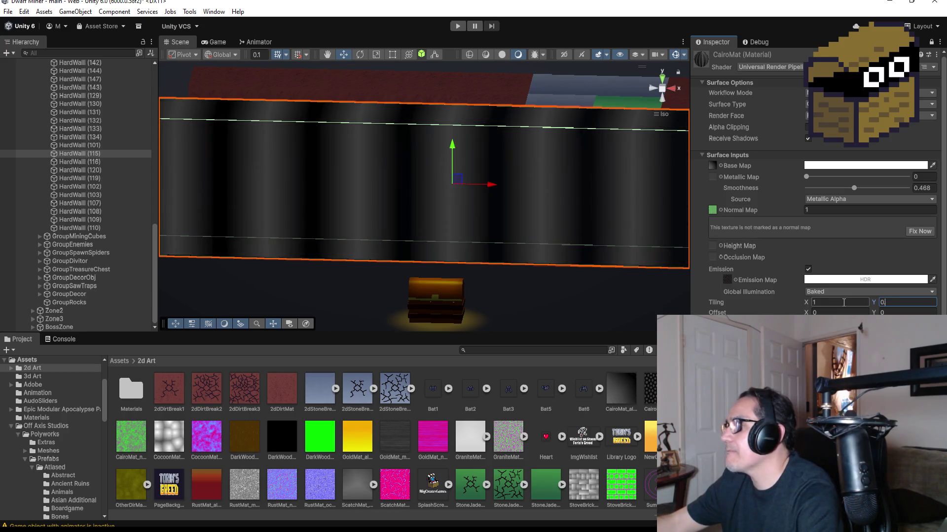
pyautogui.write('.9')
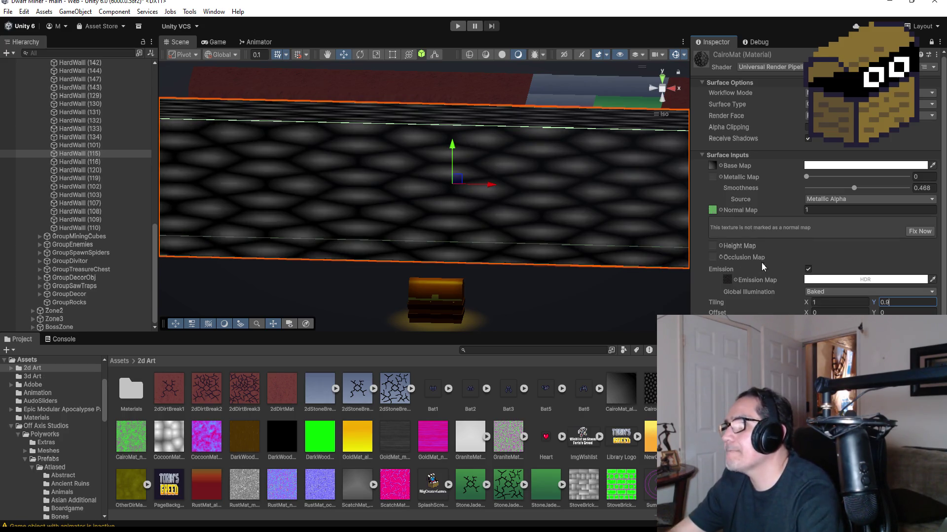
pyautogui.scroll(-4, 516, 228)
# Dim CairoMat's emission colour from white to a light grey in the HDR picker.
pyautogui.moveTo(473, 186)
pyautogui.mouseDown()
pyautogui.moveTo(552, 197)
pyautogui.moveTo(450, 193)
pyautogui.moveTo(544, 201)
pyautogui.mouseUp()
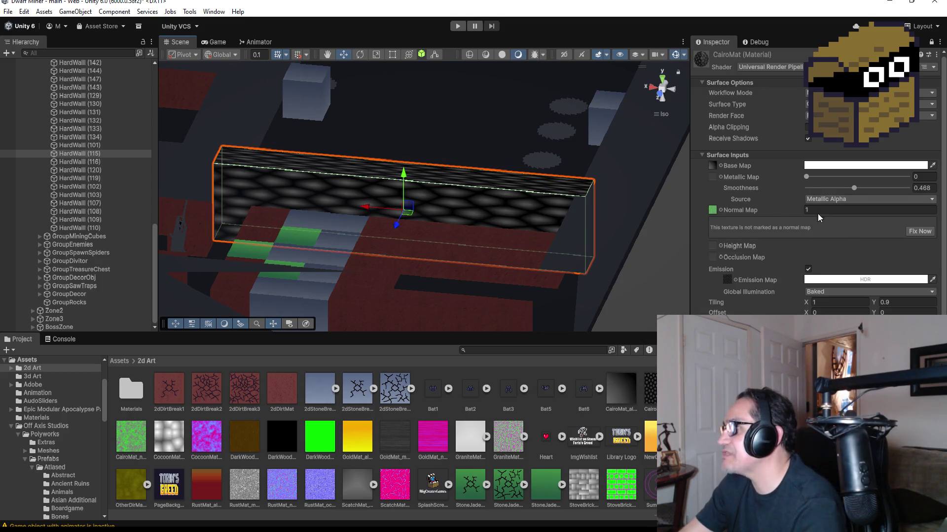
pyautogui.click(838, 280)
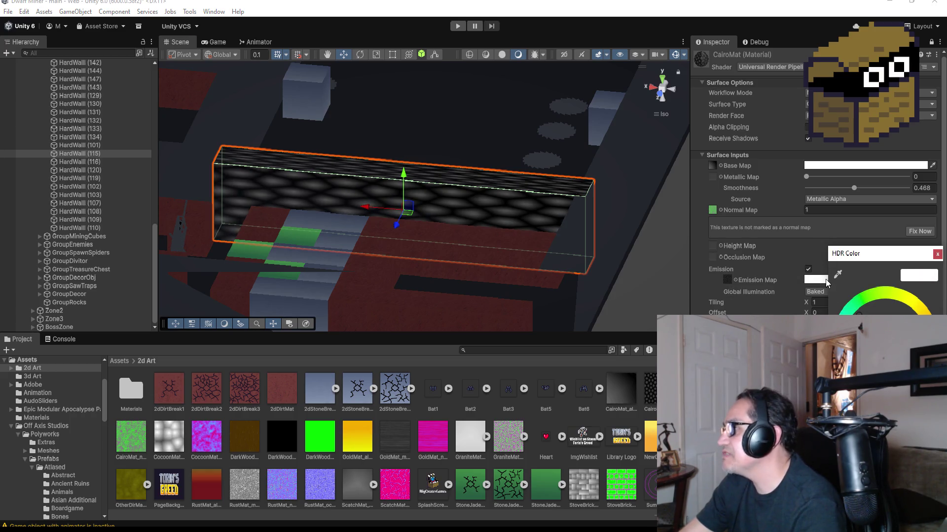
pyautogui.click(837, 274)
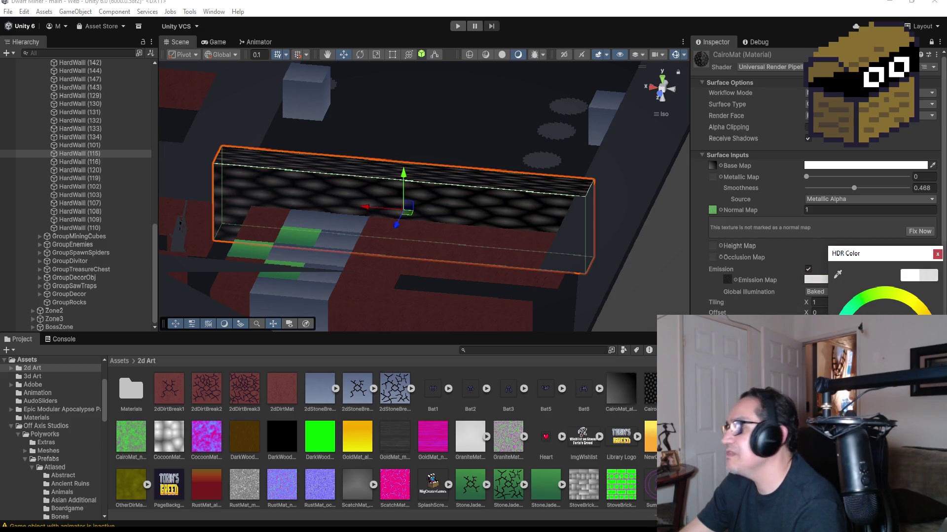
pyautogui.click(938, 254)
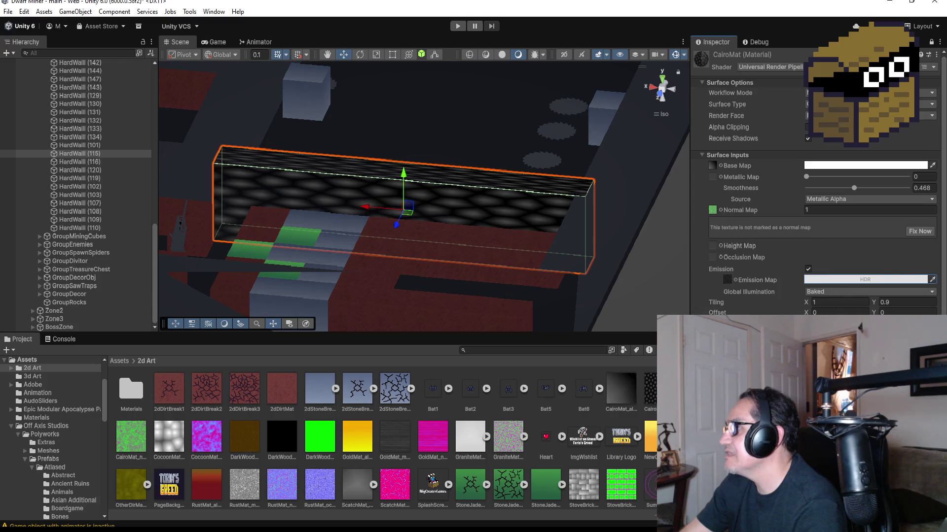
pyautogui.click(832, 313)
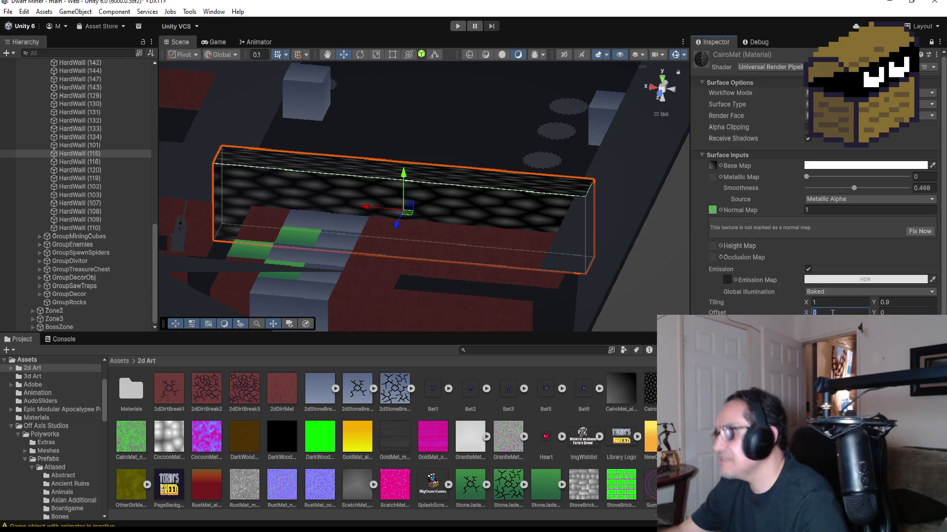
# Set the offset to 1 by 1 and try vertical tiling values 0.5 and 1.
pyautogui.write('1')
pyautogui.press('Tab')
pyautogui.write('1')
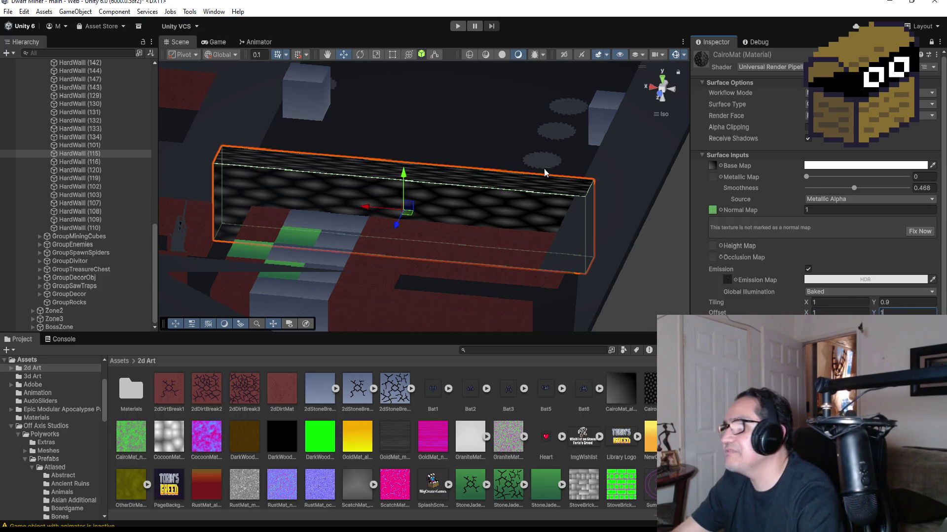
pyautogui.moveTo(602, 123); pyautogui.dragTo(301, 105)
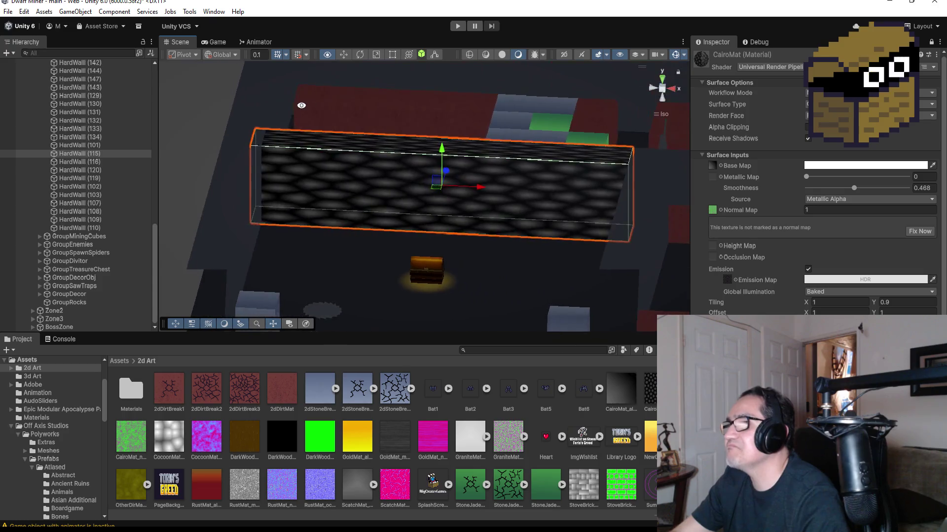
pyautogui.scroll(3, 437, 178)
pyautogui.click(912, 302)
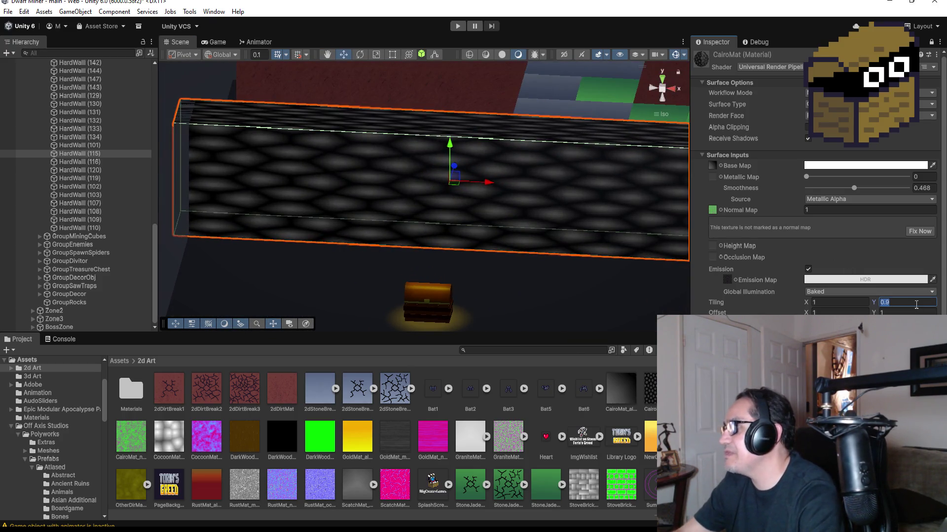
pyautogui.write('0.5')
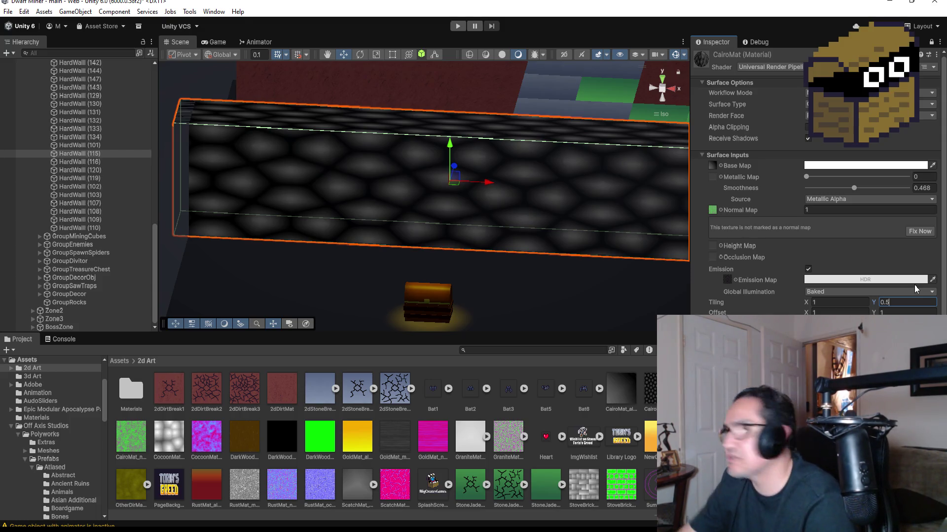
pyautogui.press('BackSpace')
pyautogui.press('BackSpace')
pyautogui.press('BackSpace')
pyautogui.write('0')
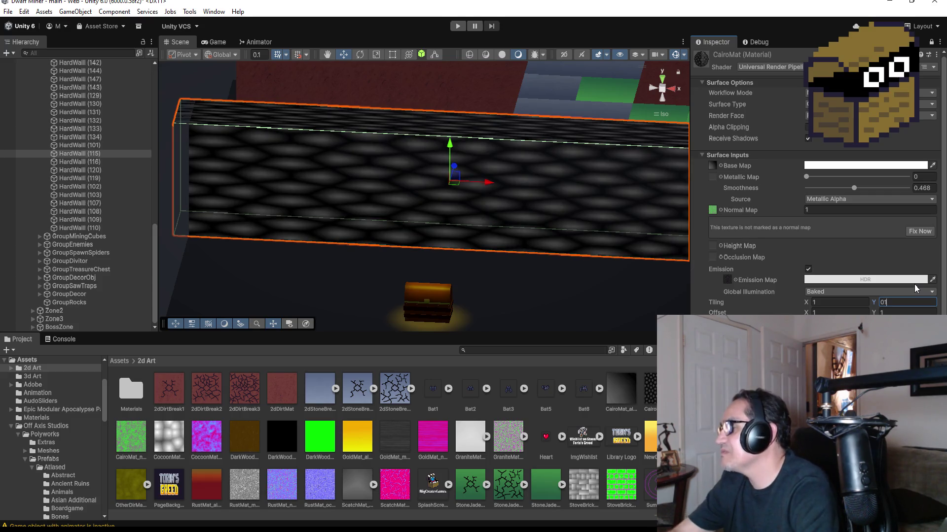
pyautogui.write('1')
# Set horizontal tiling to 1, offset to 5 by 5, and vertical tiling to 0.7.
pyautogui.click(848, 300)
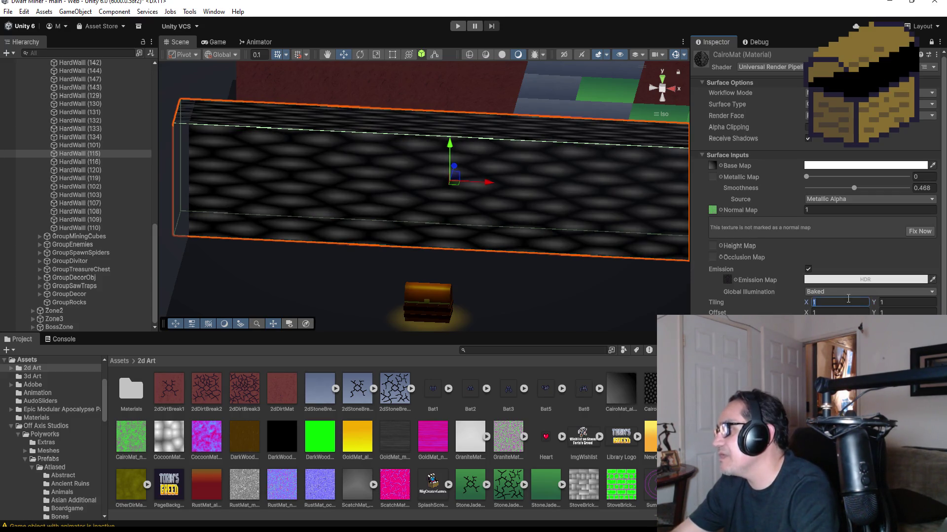
pyautogui.write('.5')
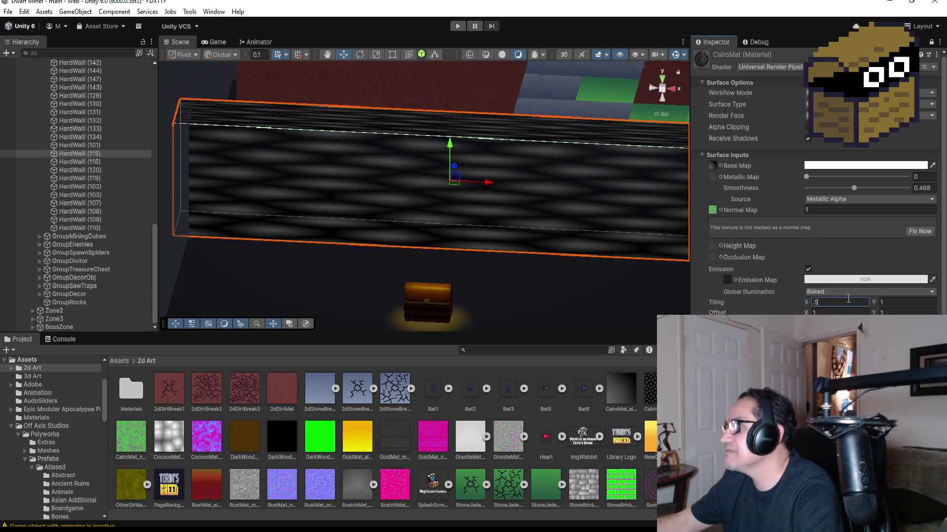
pyautogui.write('.3')
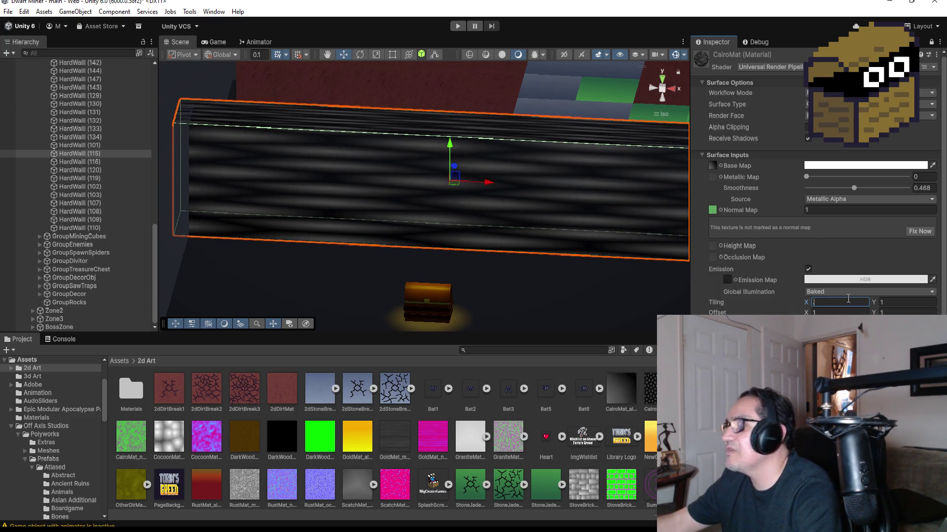
pyautogui.write('.1')
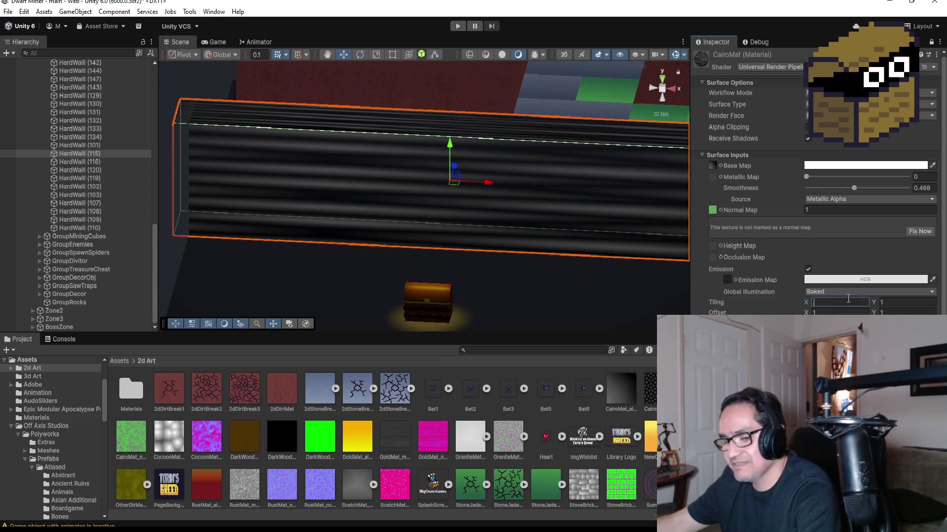
pyautogui.write('.6')
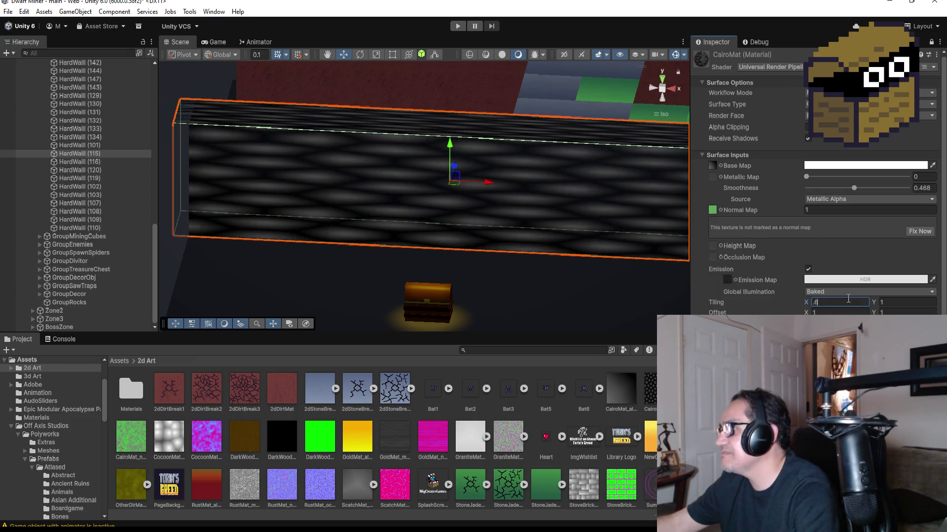
pyautogui.press('BackSpace')
pyautogui.press('BackSpace')
pyautogui.write('1')
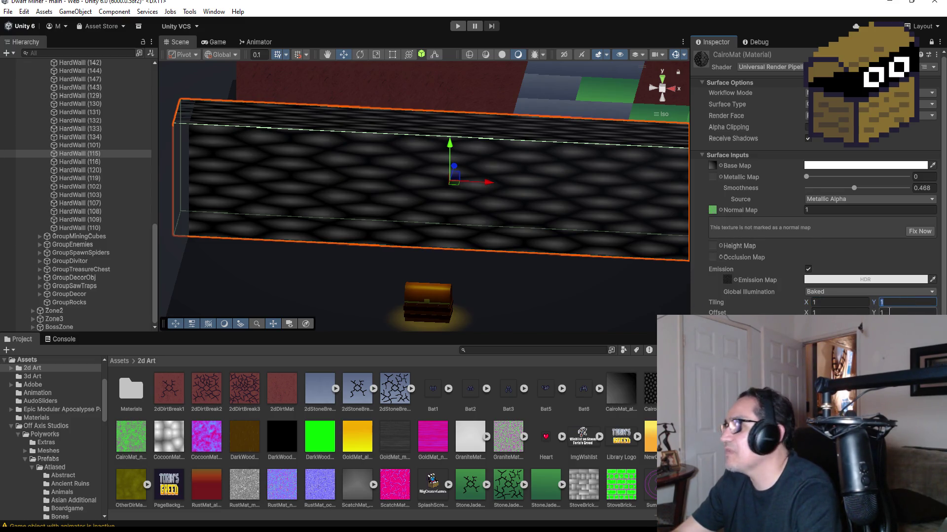
pyautogui.press('Tab')
pyautogui.write('25')
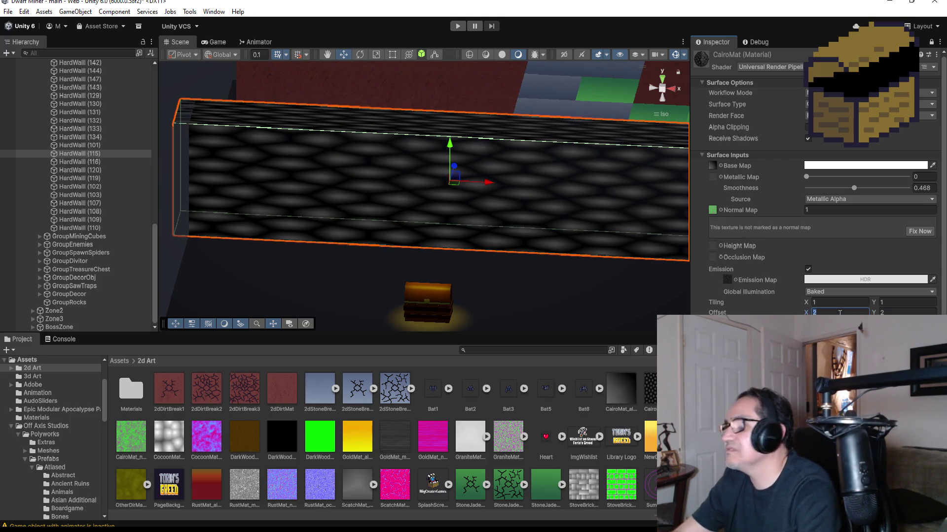
pyautogui.click(898, 312)
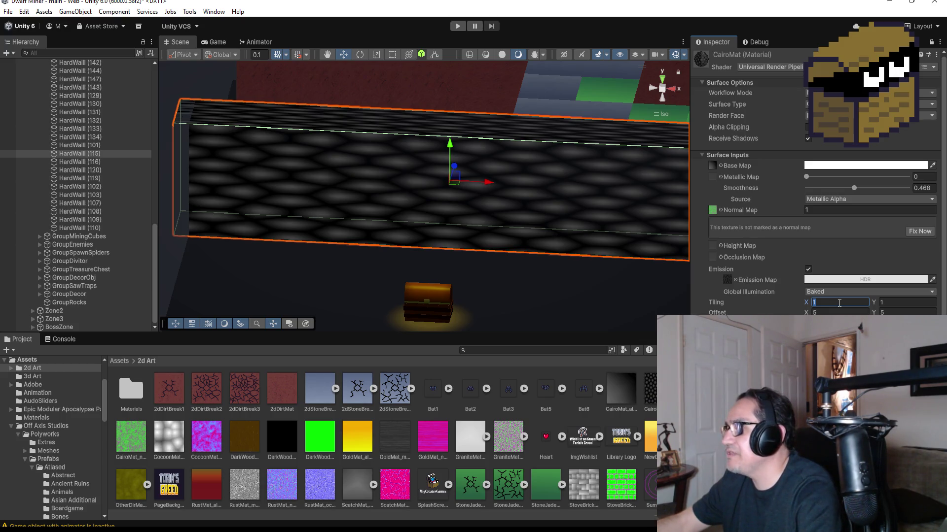
pyautogui.press('Tab')
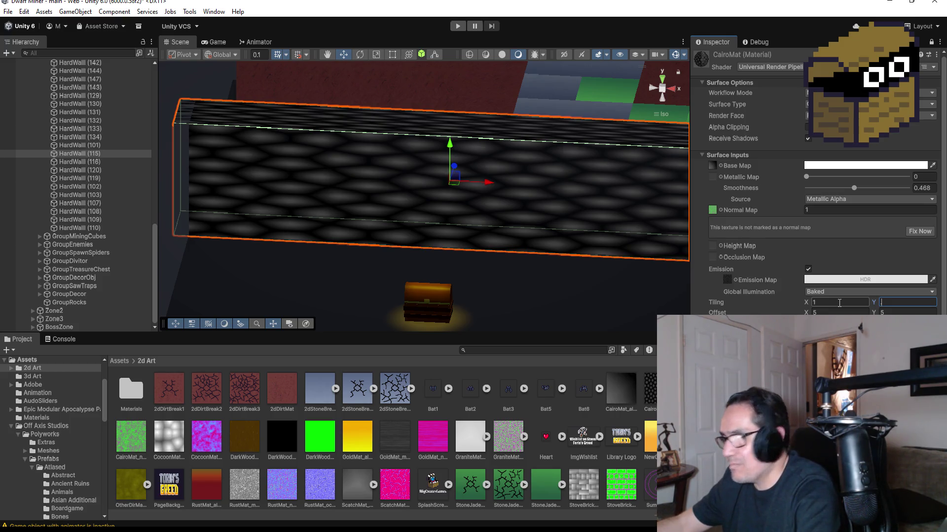
pyautogui.write('.7')
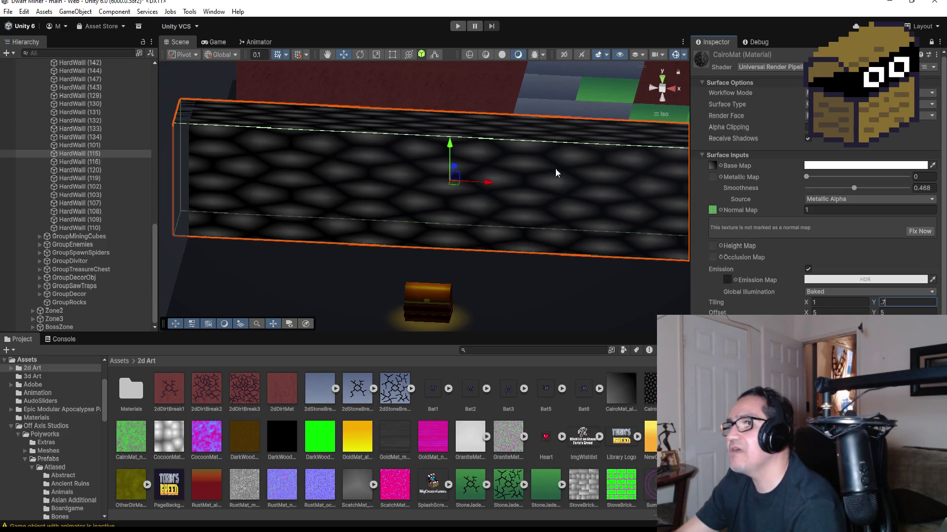
# Brighten the base colour toward white, set smoothness to 0.384, and use the Specular workflow.
pyautogui.click(833, 166)
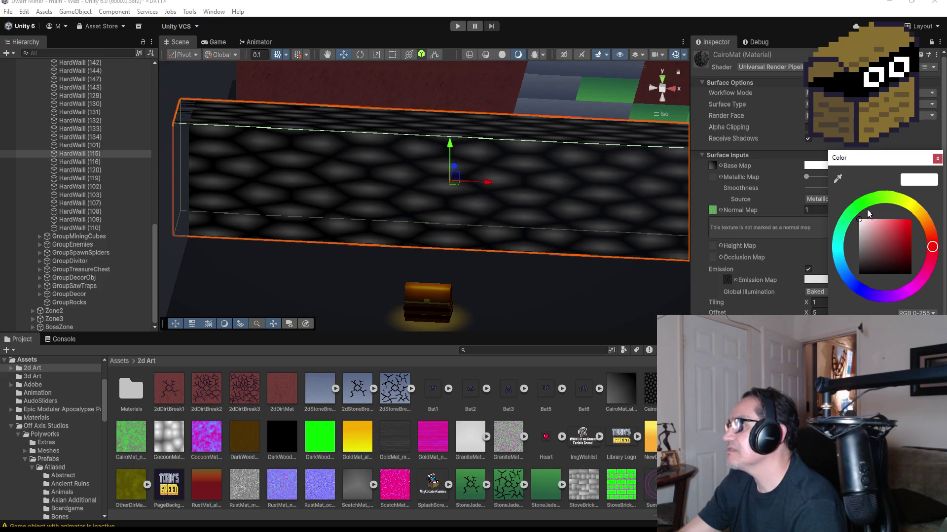
pyautogui.moveTo(848, 258); pyautogui.dragTo(845, 229)
pyautogui.click(937, 158)
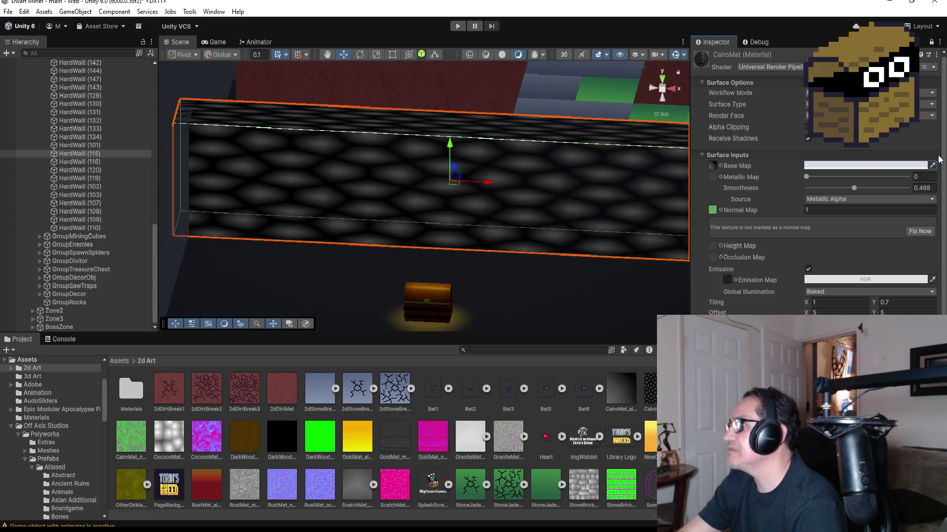
pyautogui.moveTo(807, 177)
pyautogui.mouseDown()
pyautogui.moveTo(892, 183)
pyautogui.moveTo(844, 194)
pyautogui.mouseUp()
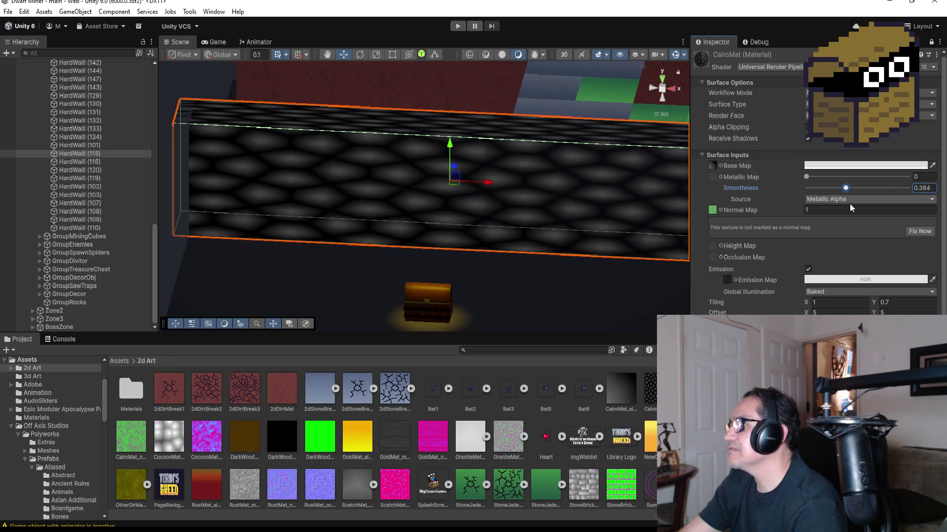
pyautogui.click(838, 104)
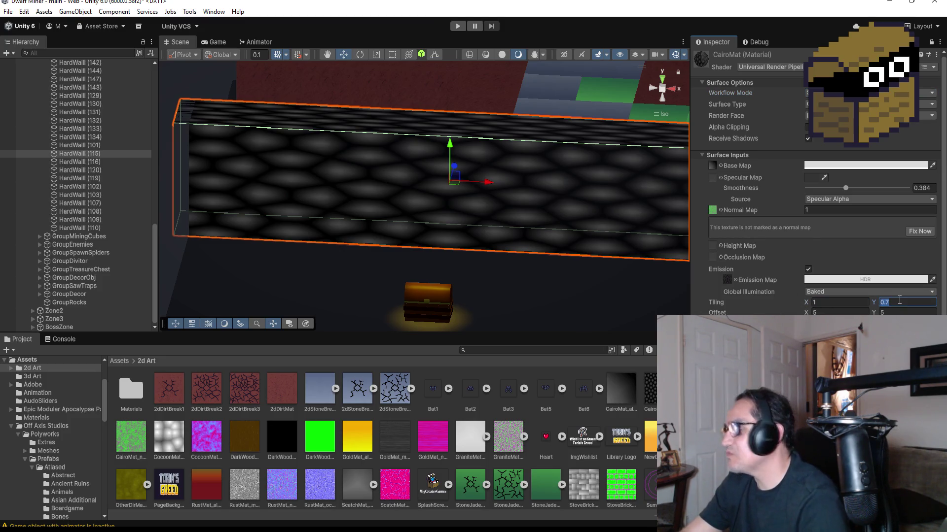
# Try vertical tiling values 2 and 3, returning to 2.
pyautogui.write('2')
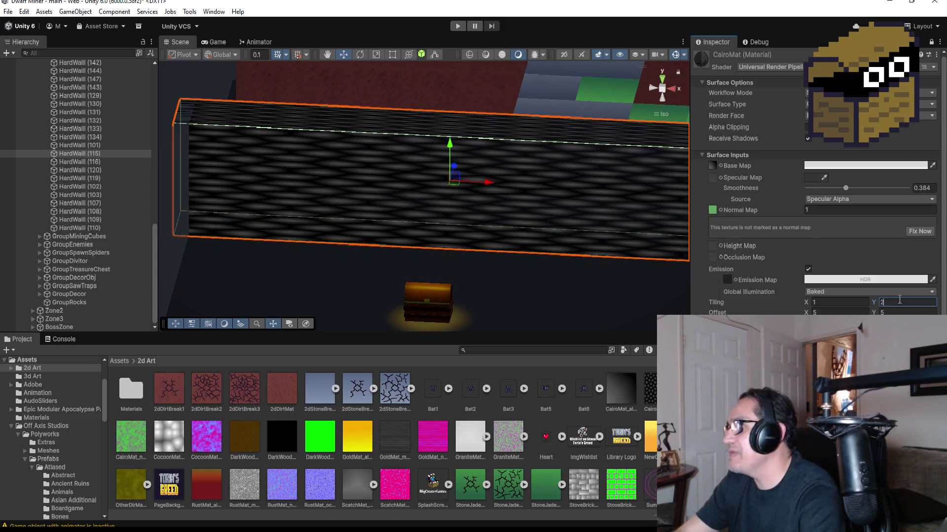
pyautogui.press('BackSpace')
pyautogui.write('3')
pyautogui.press('BackSpace')
pyautogui.write('2')
pyautogui.click(844, 312)
pyautogui.write('1')
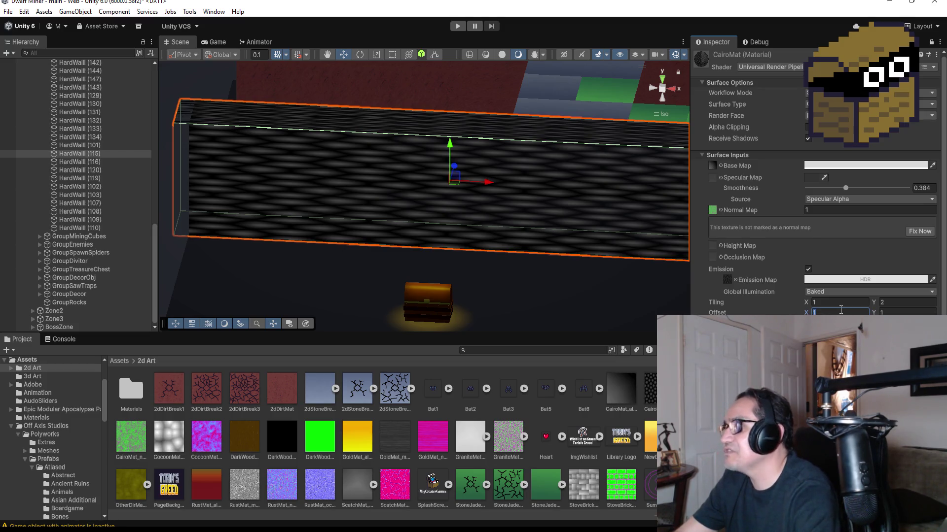
# Try vertical tiling values 3, 2.3, 1.2, 1.5 and 1, then clear the field.
pyautogui.write('3')
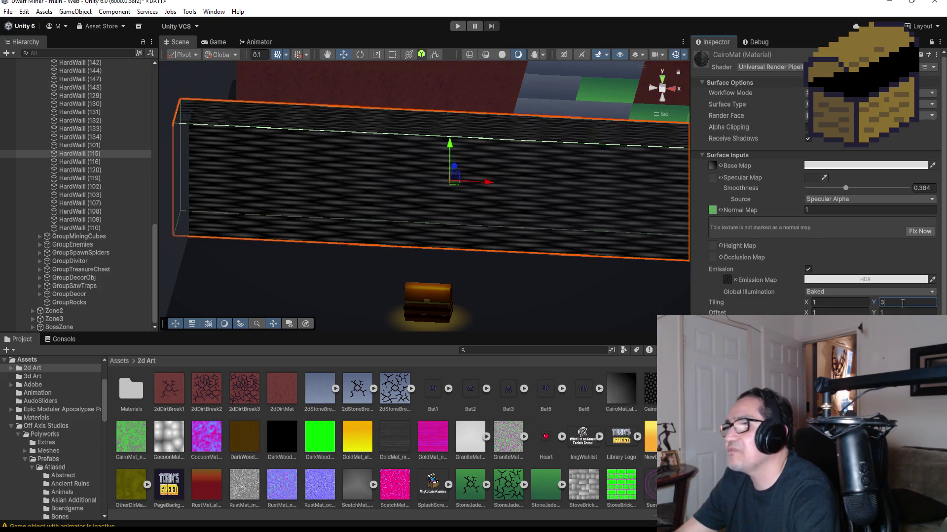
pyautogui.press('BackSpace')
pyautogui.write('2.')
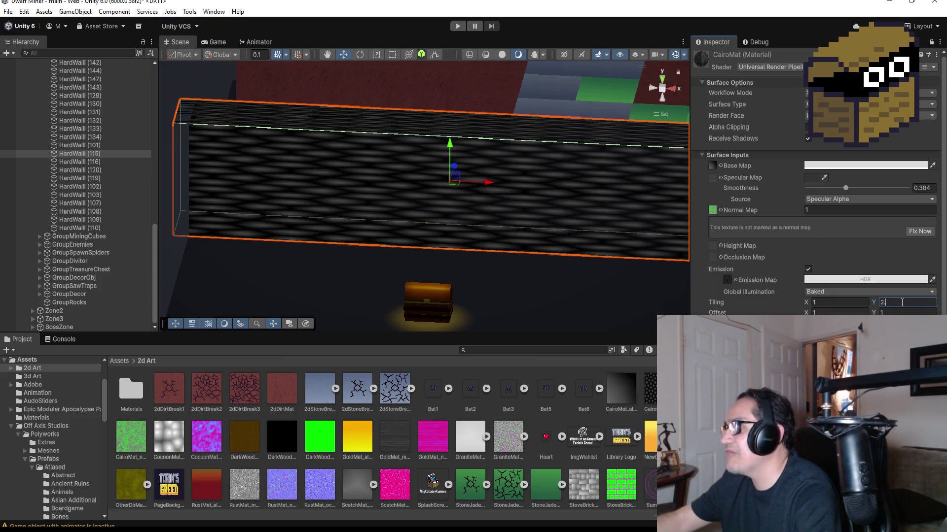
pyautogui.write('3')
pyautogui.press('BackSpace')
pyautogui.press('BackSpace')
pyautogui.press('BackSpace')
pyautogui.write('1')
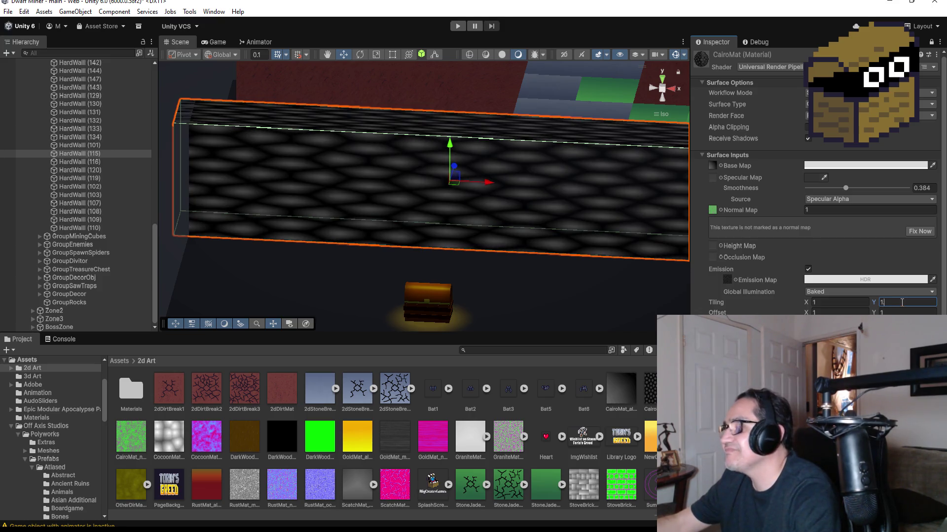
pyautogui.write('.2')
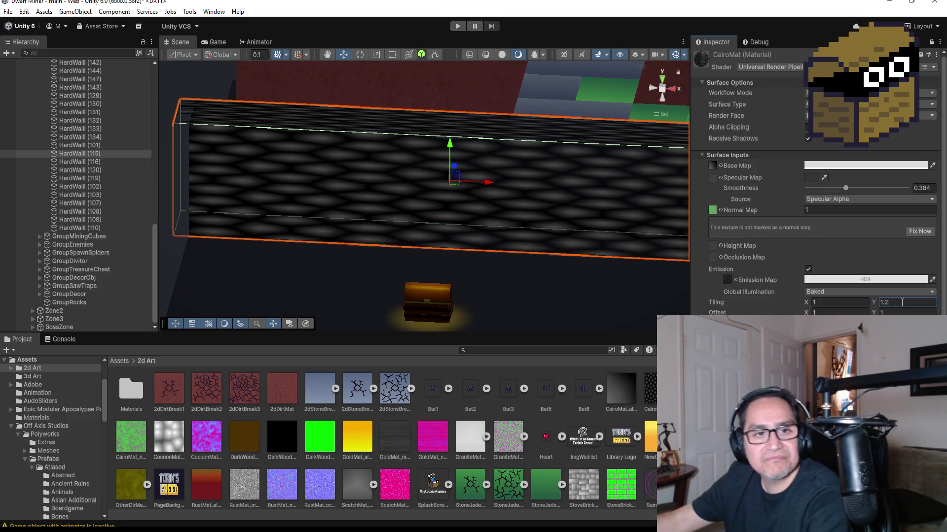
pyautogui.press('BackSpace')
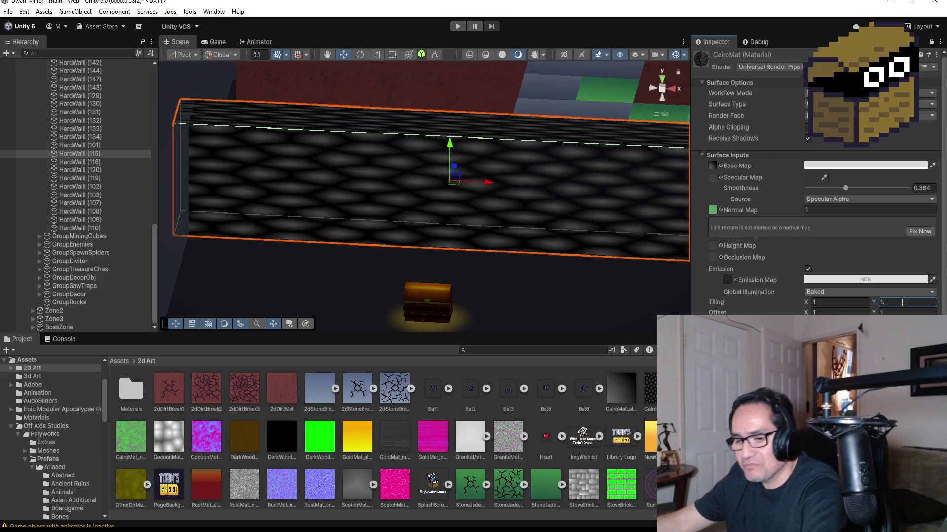
pyautogui.write('5')
pyautogui.press('BackSpace')
pyautogui.press('BackSpace')
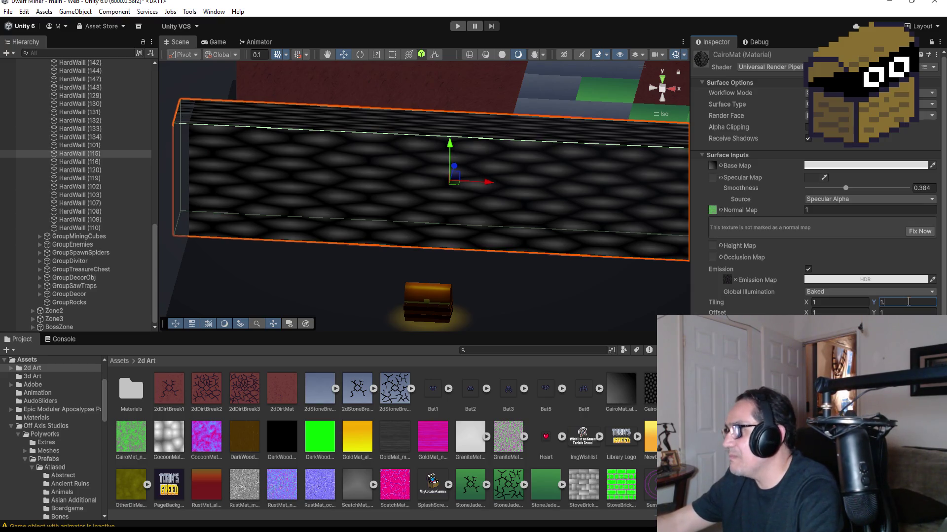
pyautogui.press('BackSpace')
# Set CairoMat's vertical tiling to 0.5 and enter Play mode to test the wall.
pyautogui.write('1')
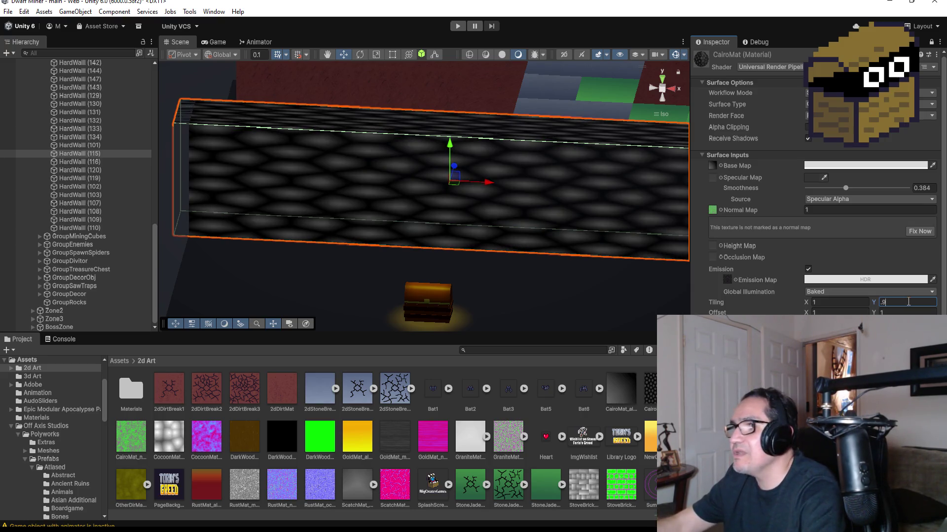
pyautogui.moveTo(558, 213)
pyautogui.mouseDown()
pyautogui.moveTo(575, 194)
pyautogui.moveTo(490, 195)
pyautogui.moveTo(454, 216)
pyautogui.moveTo(463, 192)
pyautogui.moveTo(517, 173)
pyautogui.moveTo(520, 192)
pyautogui.mouseUp()
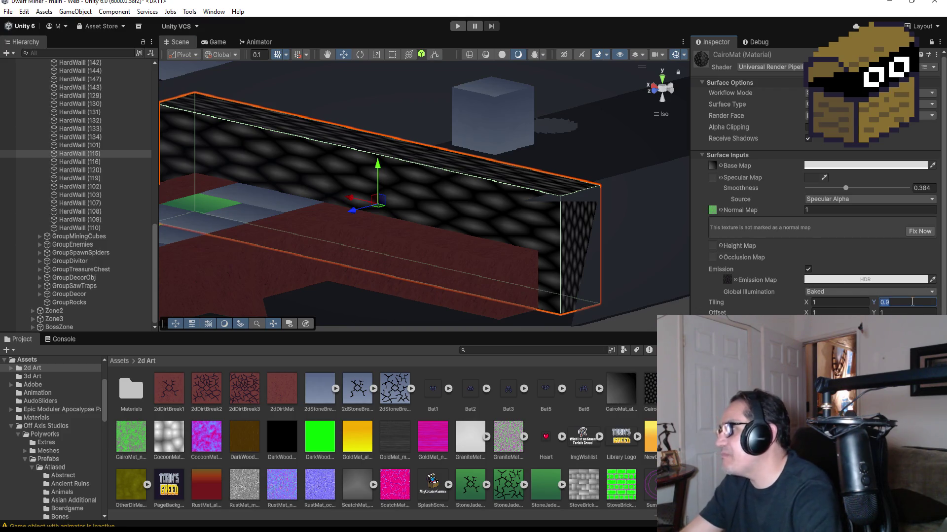
pyautogui.press('BackSpace')
pyautogui.press('BackSpace')
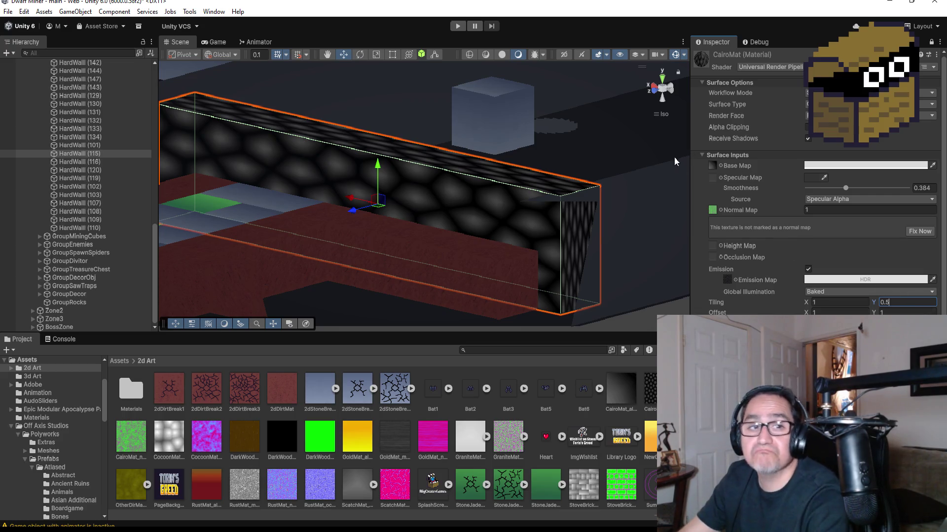
pyautogui.click(458, 26)
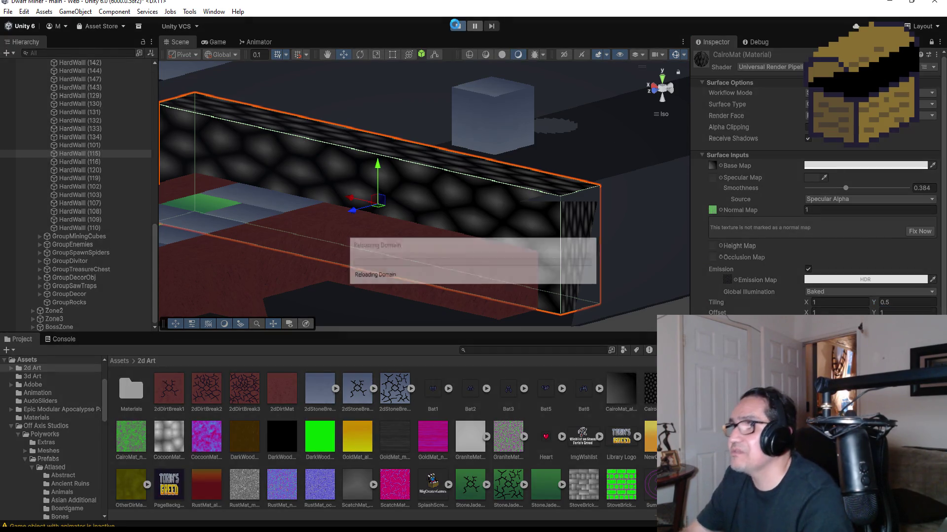
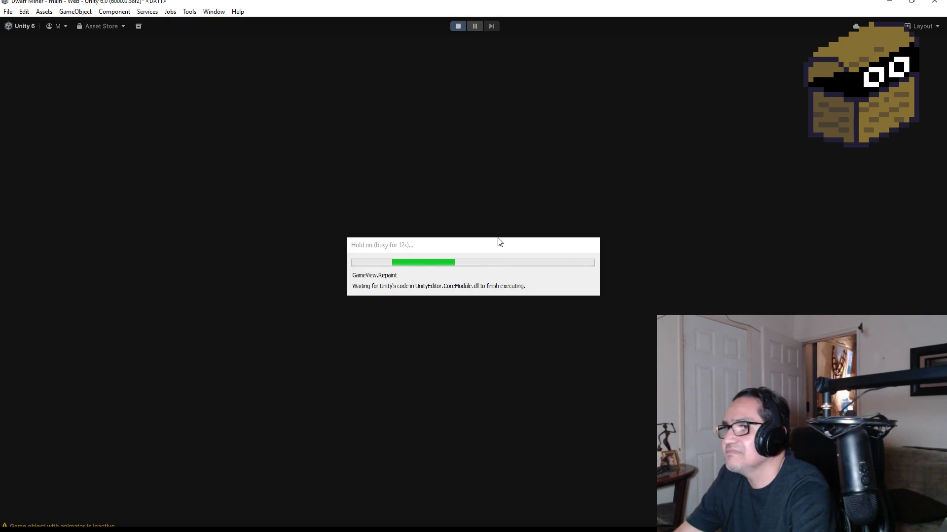
# Start playing, switch to weapon 2 and fight past the spiky creatures to the chest.
pyautogui.press('Escape')
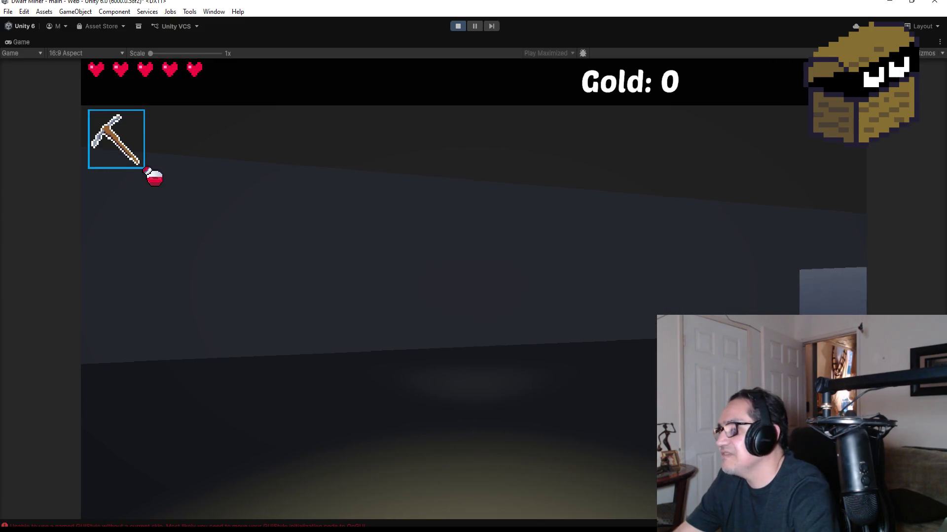
pyautogui.press('2')
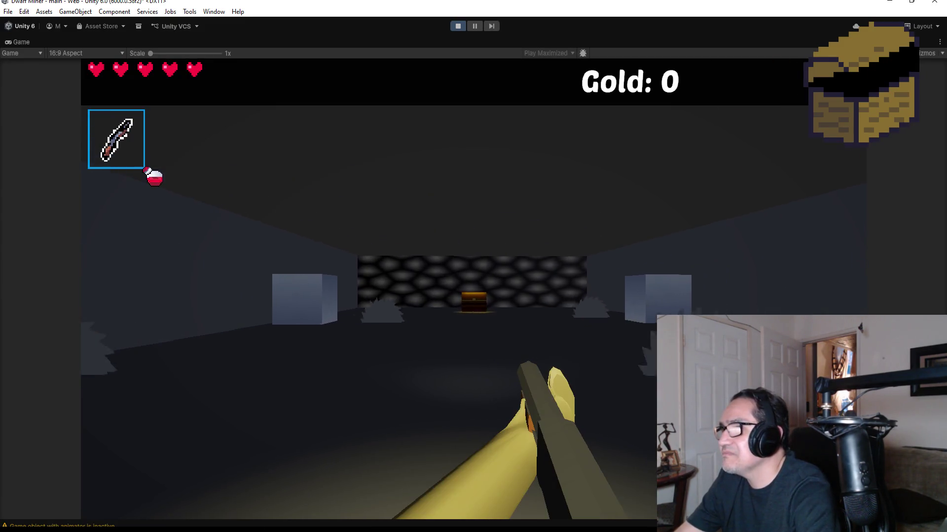
pyautogui.press('w')
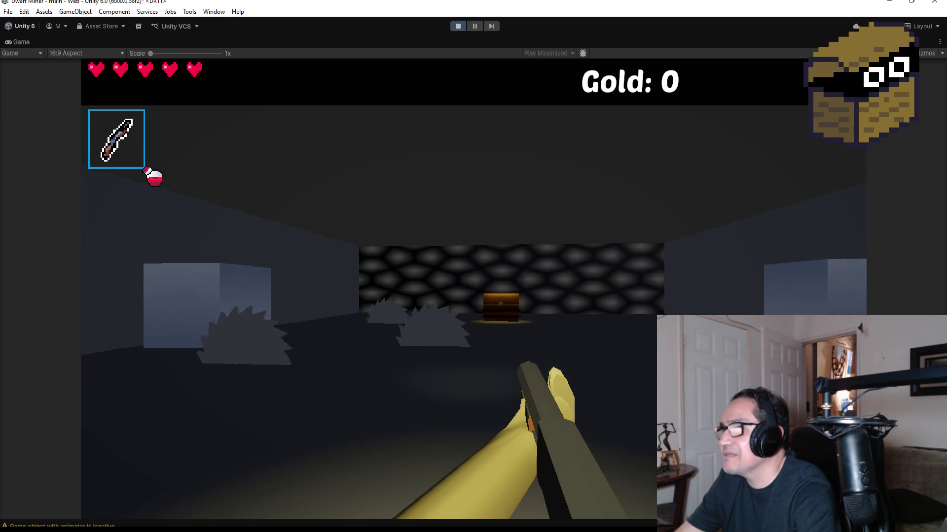
pyautogui.press('w')
pyautogui.click(474, 289)
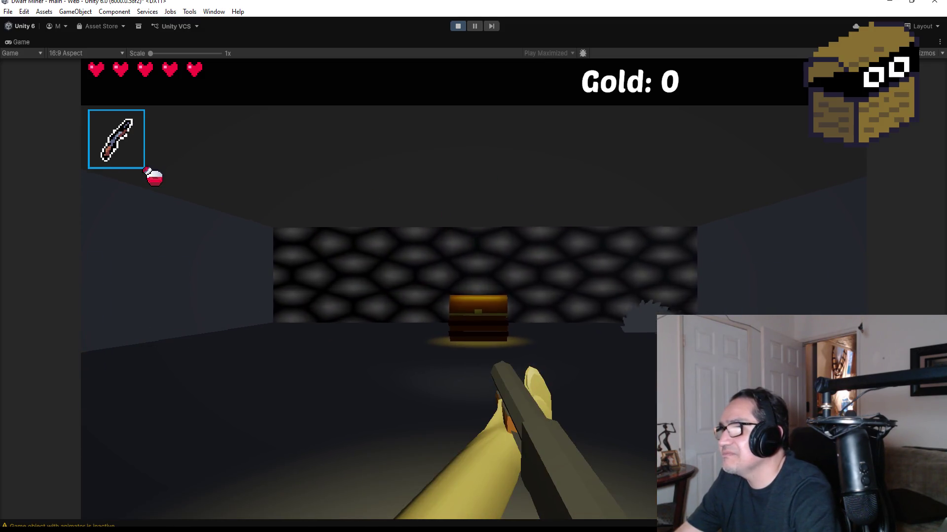
pyautogui.press('w')
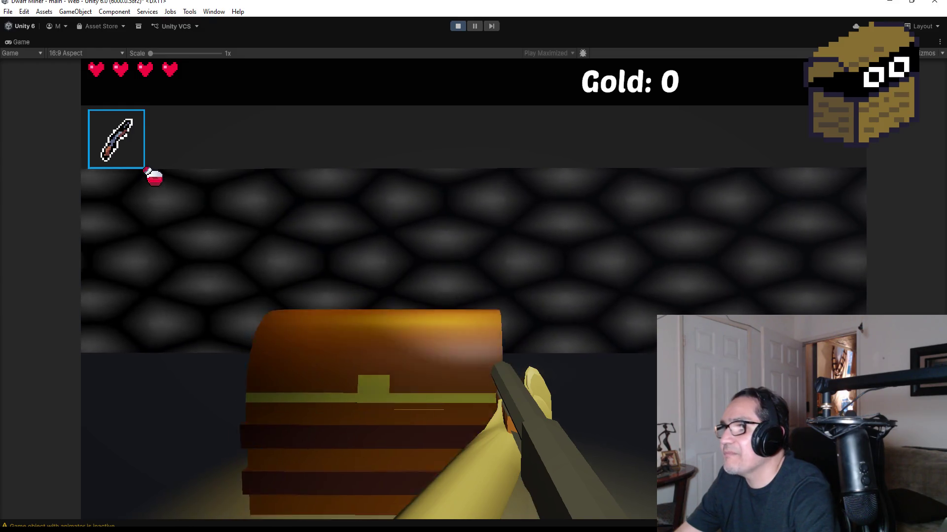
# Open the treasure chest, collect the 11 gold, inspect the cobbled wall, then stop play mode.
pyautogui.press('s')
pyautogui.press('e')
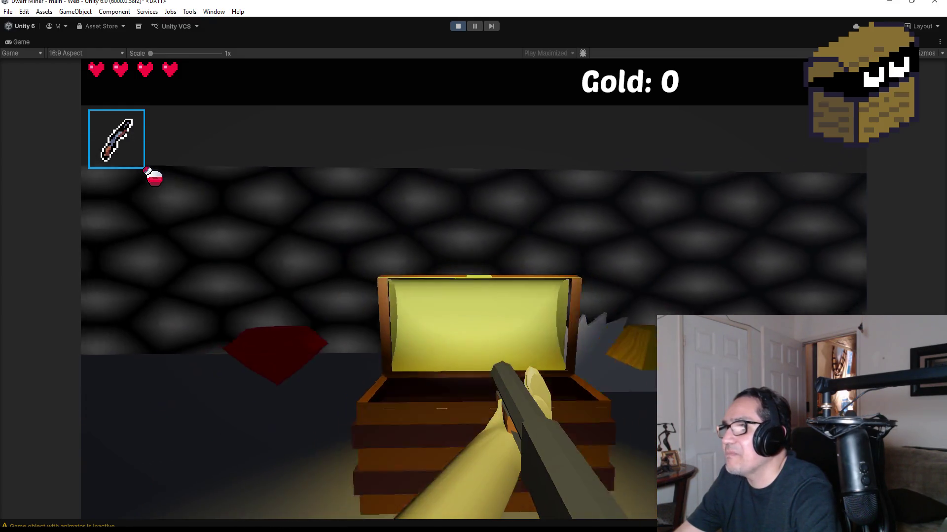
pyautogui.press('w')
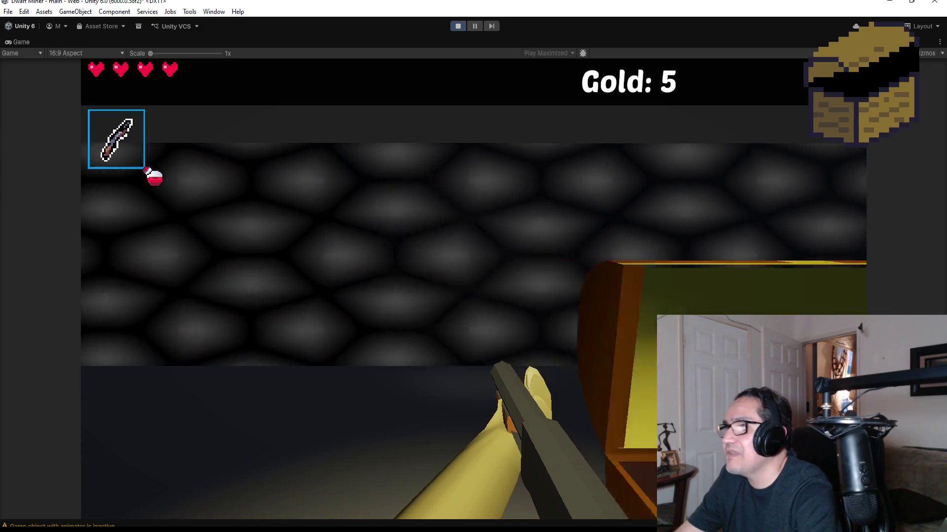
pyautogui.press('w')
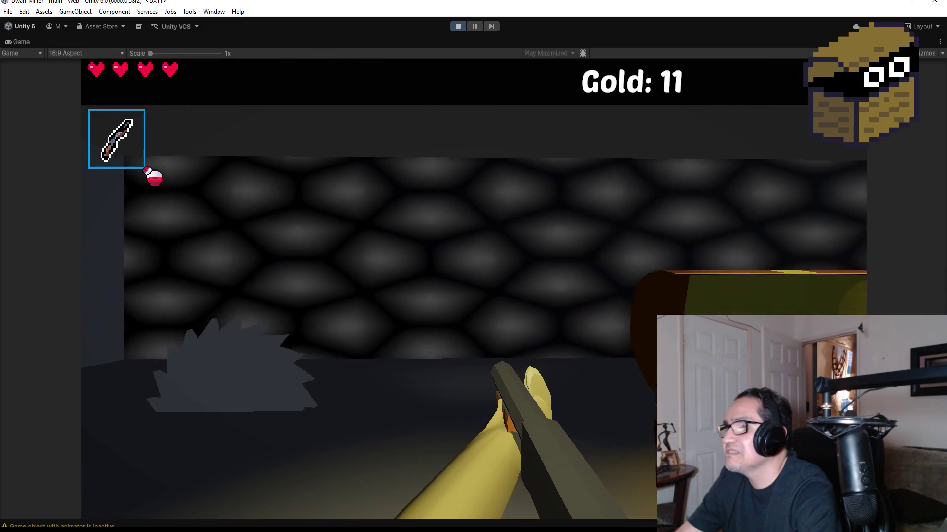
pyautogui.press('w')
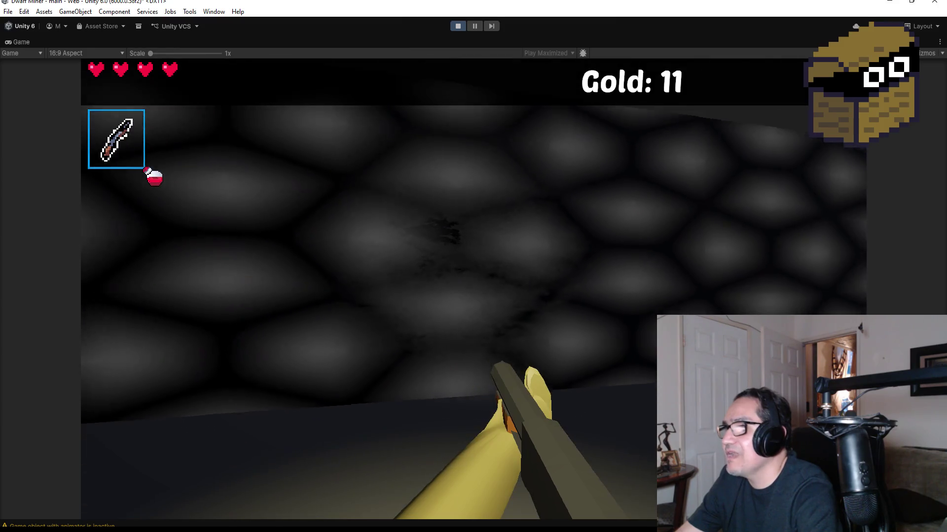
pyautogui.press('s')
pyautogui.press('Escape')
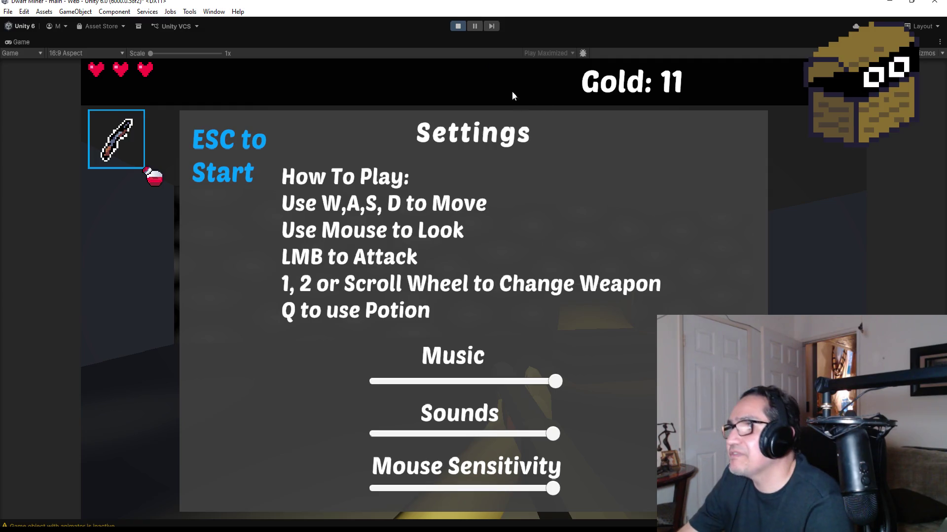
pyautogui.click(455, 26)
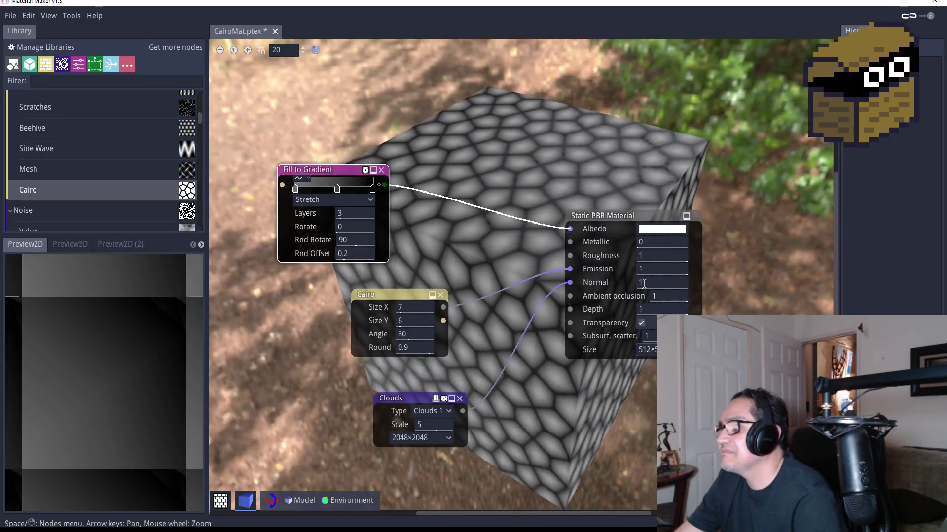
# Set the material size to 1024, delete the Clouds node and rearrange the Cairo and Fill to Gradient nodes.
pyautogui.click(647, 350)
pyautogui.click(650, 411)
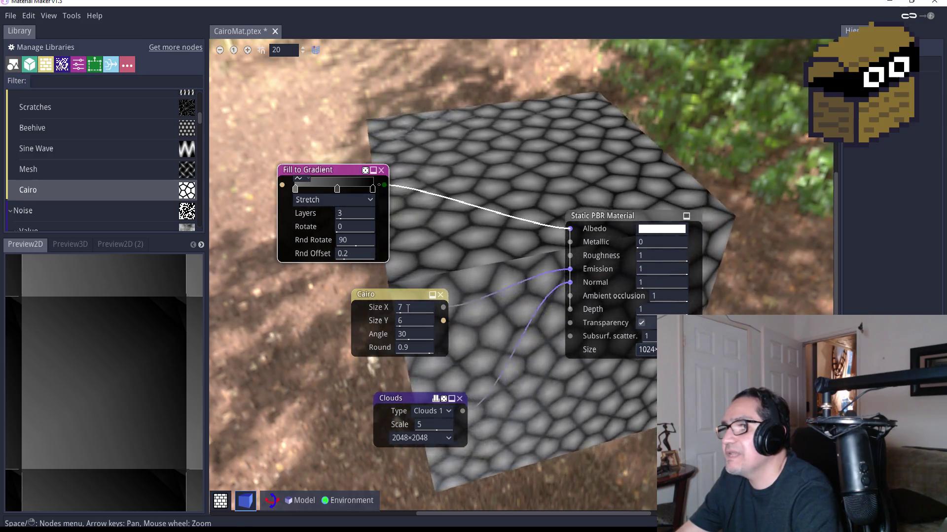
pyautogui.click(459, 399)
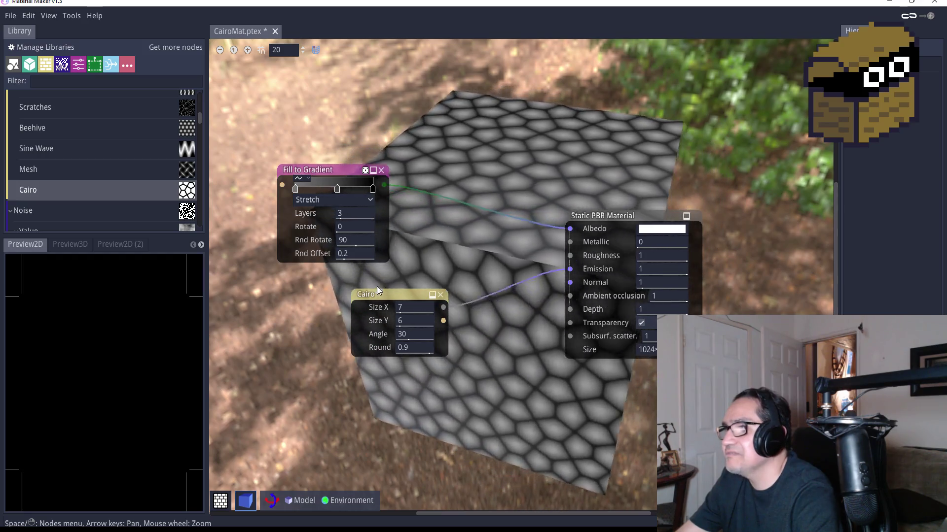
pyautogui.moveTo(392, 293); pyautogui.dragTo(377, 332)
pyautogui.moveTo(323, 177); pyautogui.dragTo(365, 204)
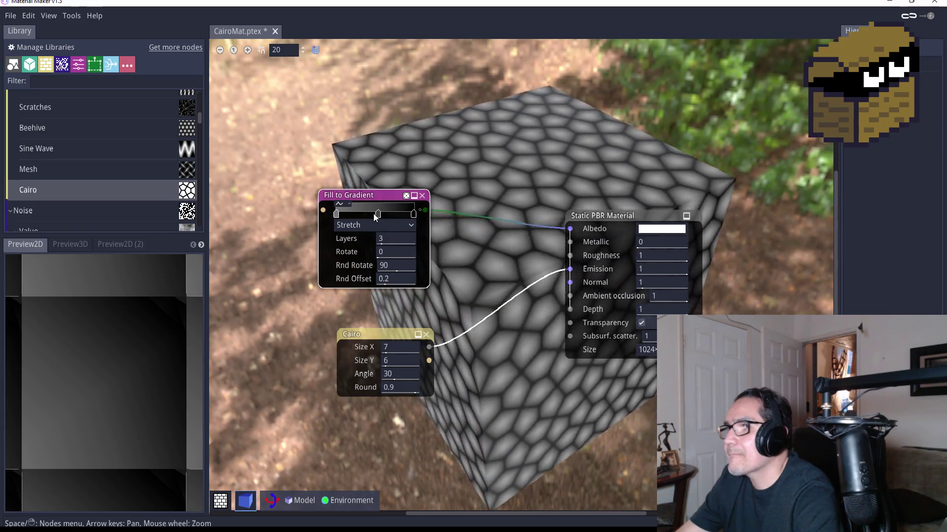
# Recolour the gradient's right stop white and middle stop olive, then delete the Fill to Gradient node.
pyautogui.doubleClick(414, 214)
pyautogui.click(426, 254)
pyautogui.moveTo(426, 253); pyautogui.dragTo(419, 221)
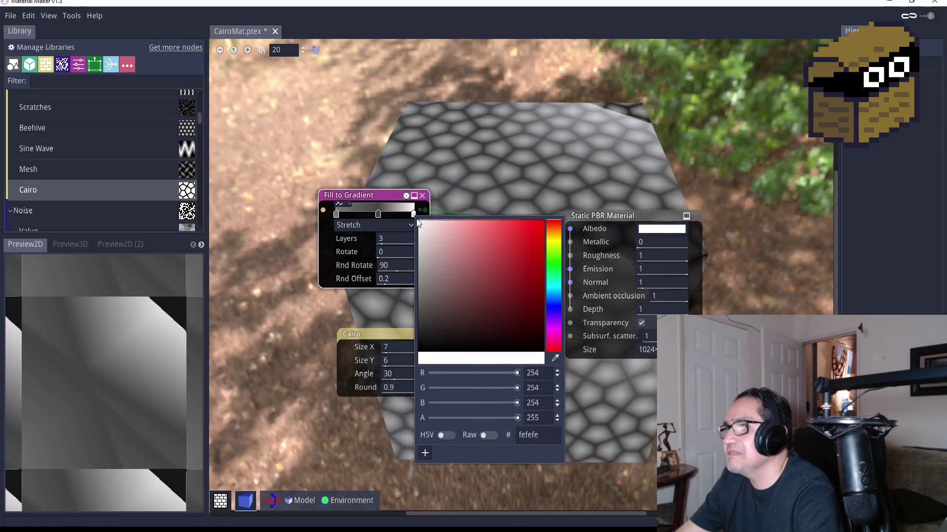
pyautogui.click(379, 212)
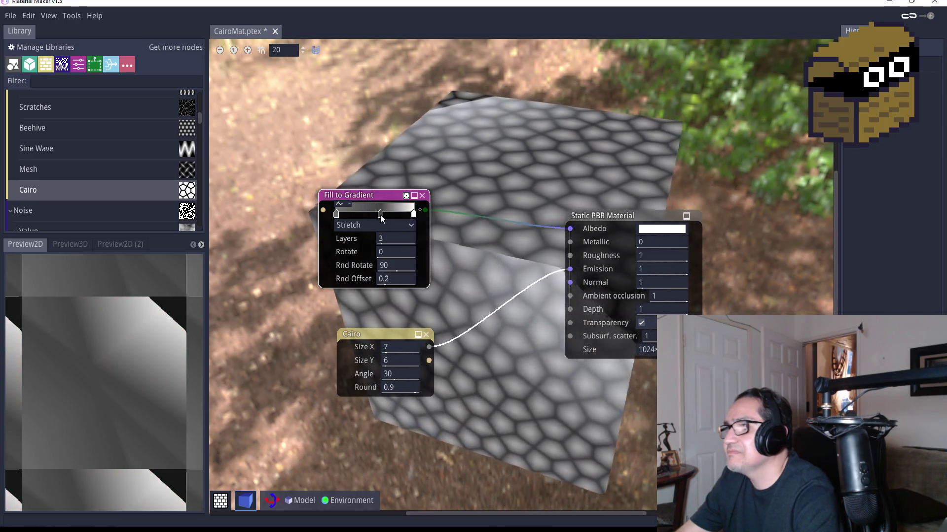
pyautogui.doubleClick(376, 214)
pyautogui.moveTo(392, 255)
pyautogui.mouseDown()
pyautogui.moveTo(368, 212)
pyautogui.moveTo(362, 304)
pyautogui.moveTo(362, 290)
pyautogui.moveTo(444, 280)
pyautogui.moveTo(448, 270)
pyautogui.mouseUp()
pyautogui.click(513, 246)
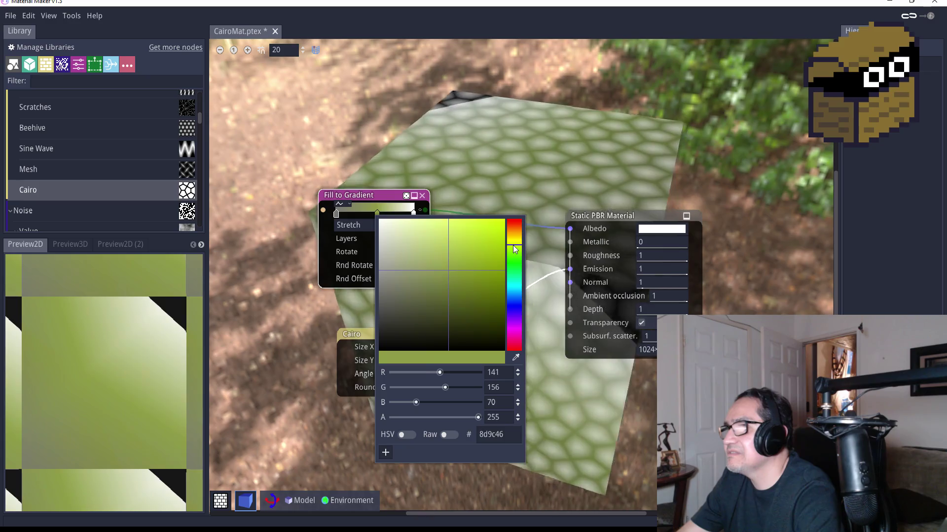
pyautogui.click(456, 252)
pyautogui.moveTo(457, 252)
pyautogui.mouseDown()
pyautogui.moveTo(473, 238)
pyautogui.moveTo(469, 297)
pyautogui.mouseUp()
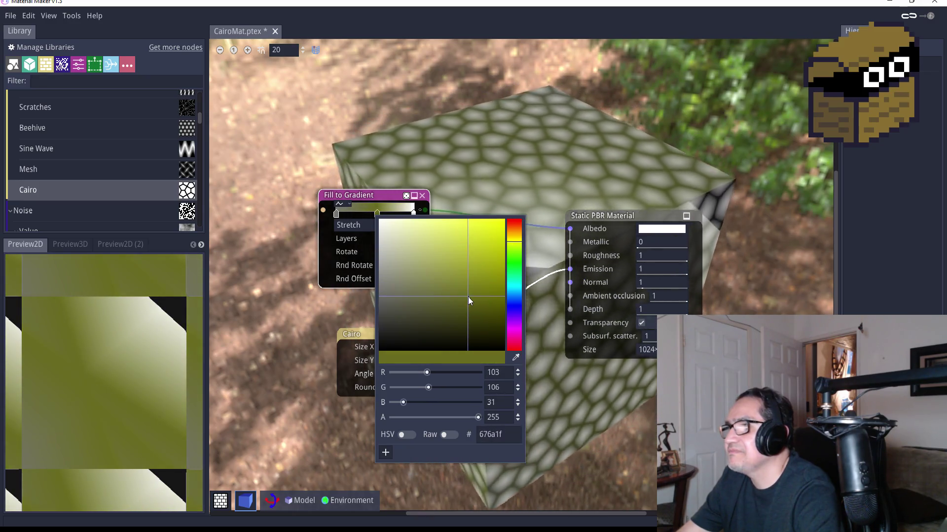
pyautogui.click(382, 220)
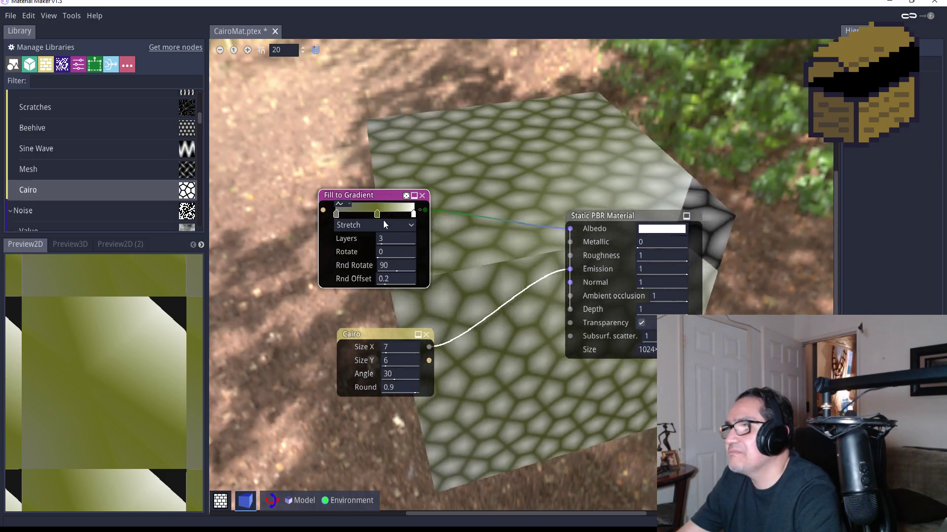
pyautogui.press('Delete')
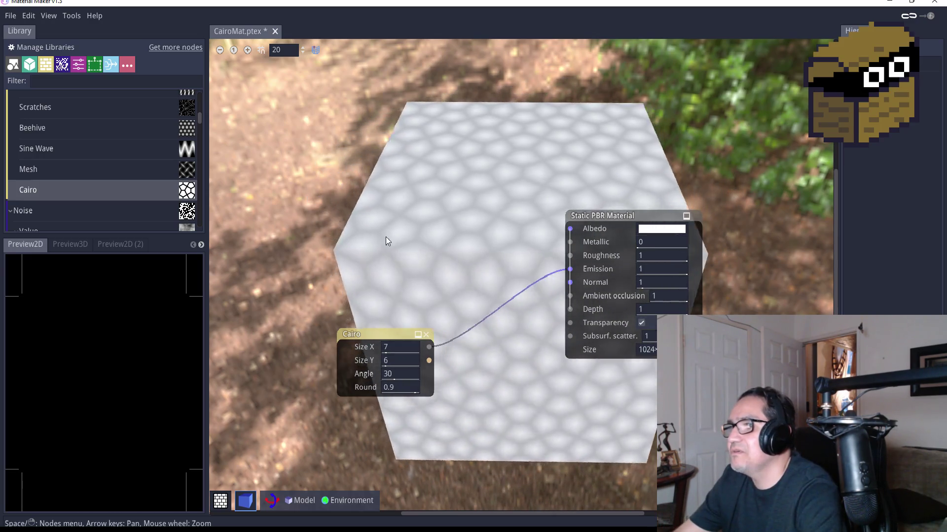
pyautogui.rightClick(361, 199)
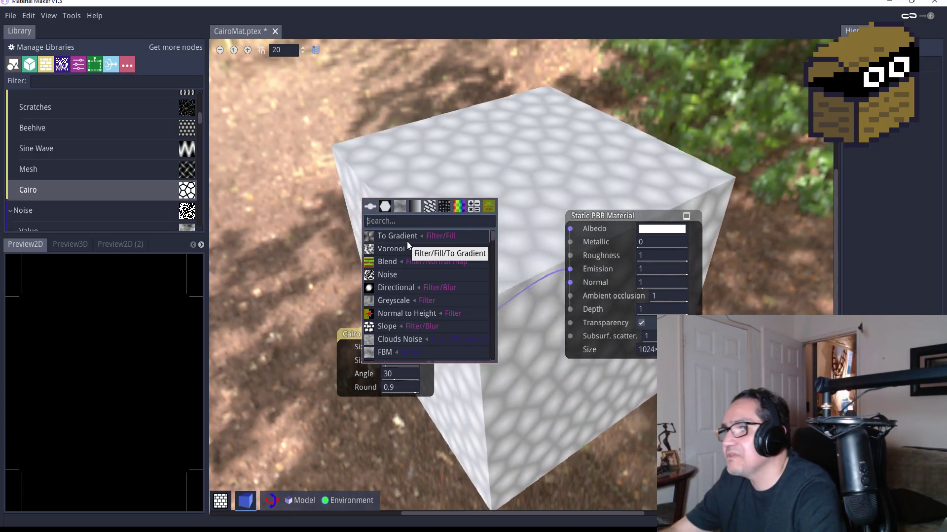
# Add a new Fill to Gradient node wired into Albedo, then return to Unity.
pyautogui.click(407, 240)
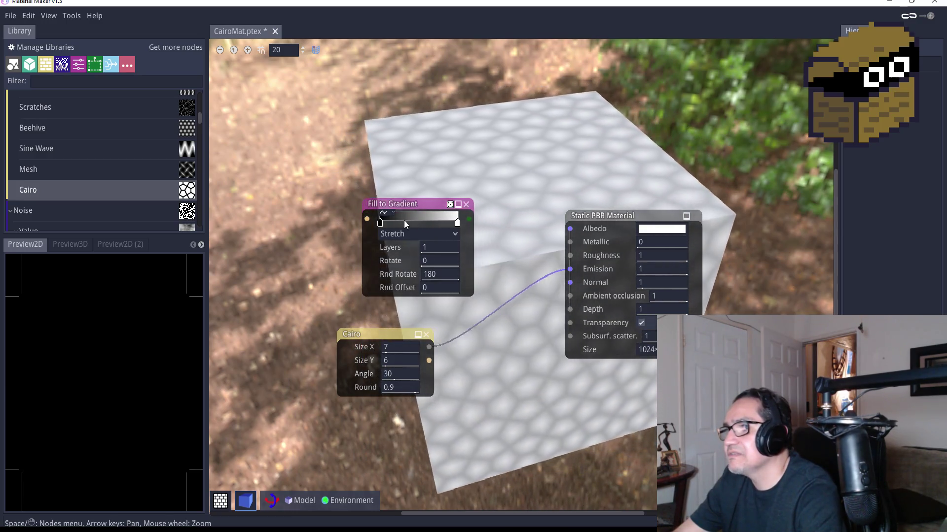
pyautogui.moveTo(468, 222); pyautogui.dragTo(571, 229)
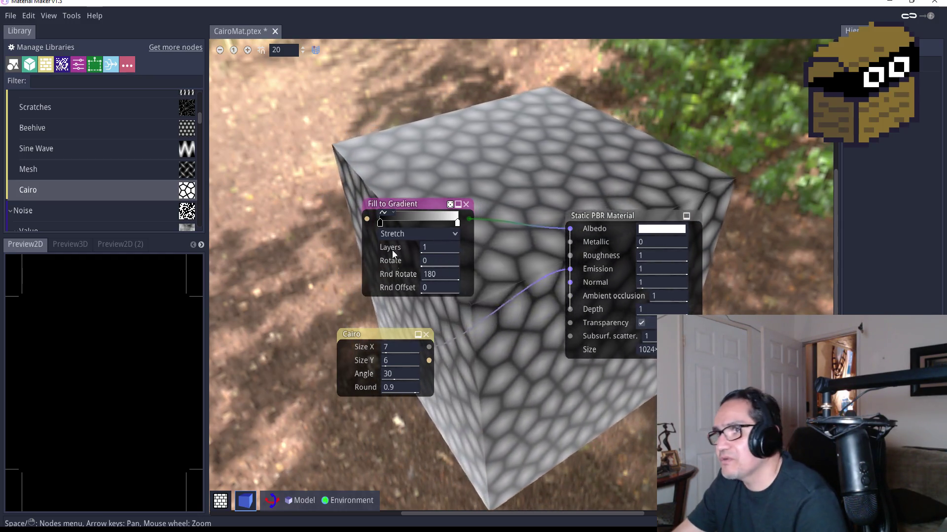
pyautogui.scroll(4, 522, 251)
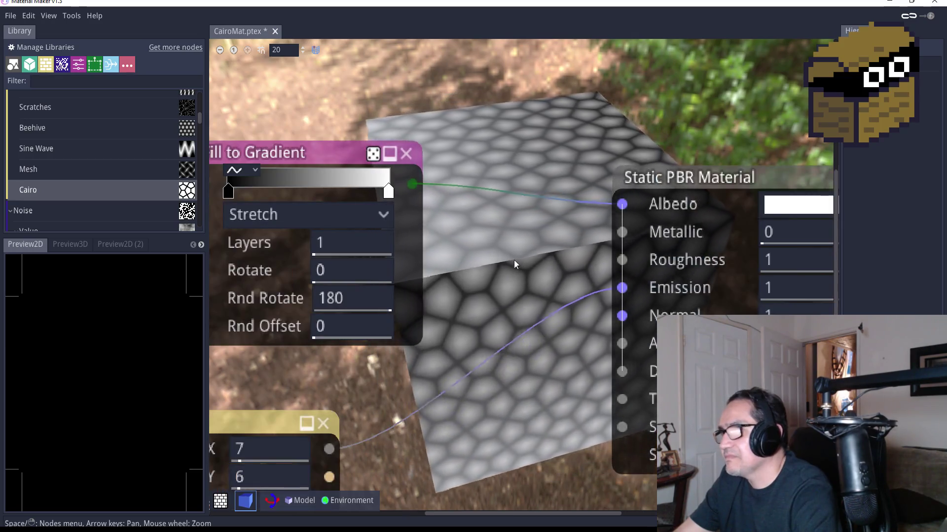
pyautogui.scroll(-4, 505, 259)
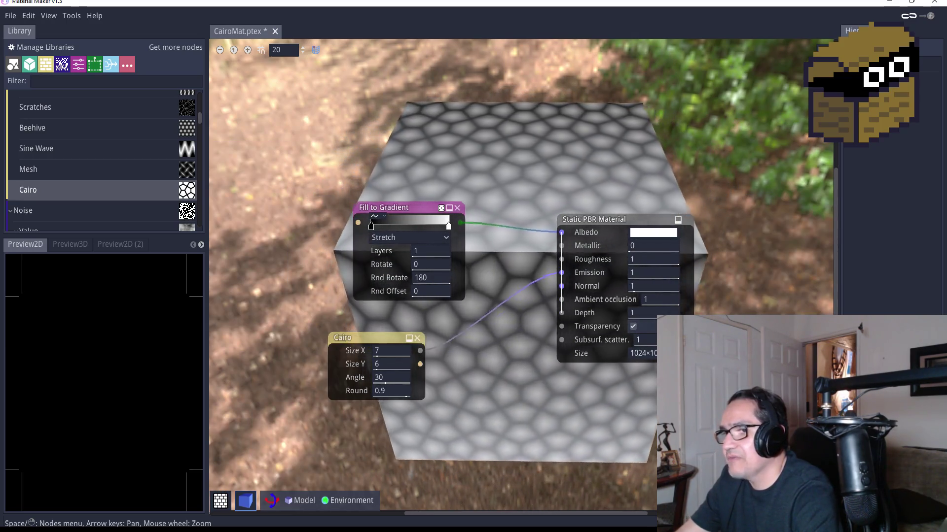
pyautogui.hotkey('alt', 'Tab')
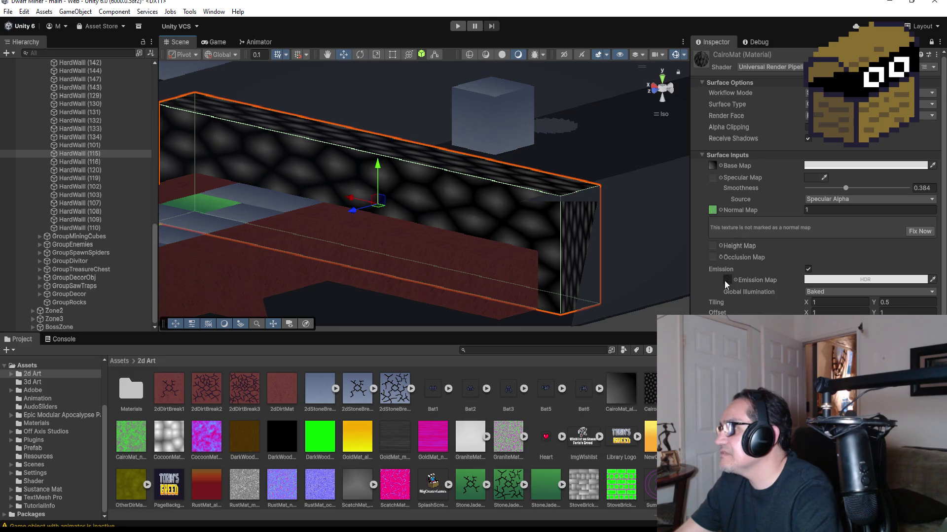
# Turn off CairoMat's emission and keep Specular Alpha as the smoothness source.
pyautogui.click(808, 269)
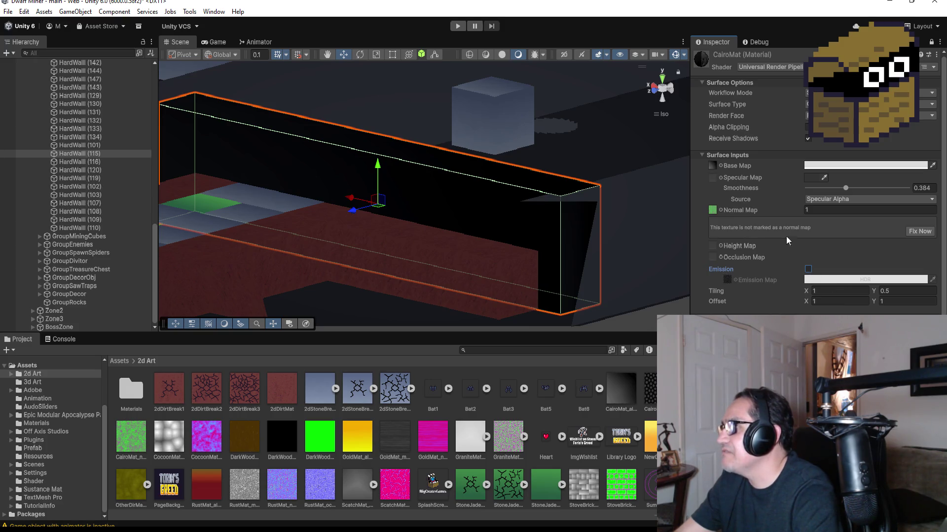
pyautogui.moveTo(536, 193)
pyautogui.mouseDown()
pyautogui.moveTo(625, 196)
pyautogui.moveTo(619, 190)
pyautogui.mouseUp()
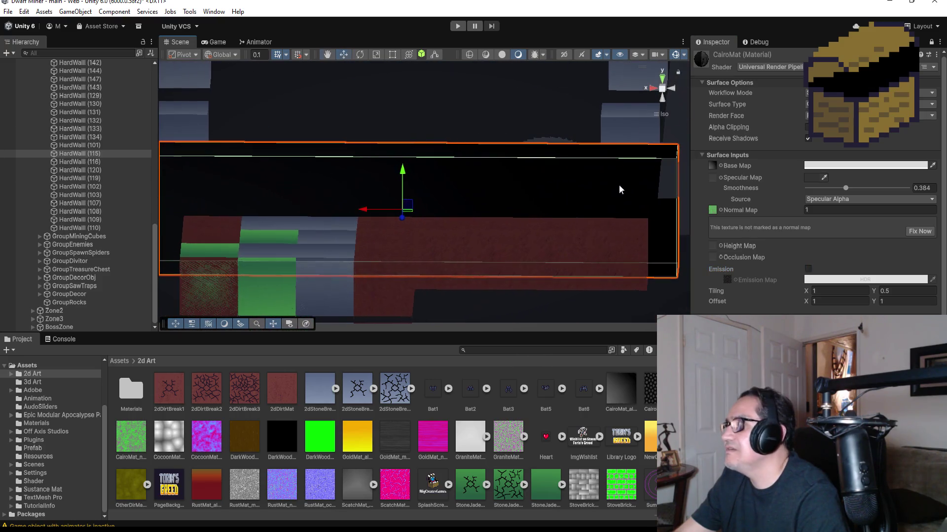
pyautogui.click(841, 211)
pyautogui.click(841, 199)
pyautogui.click(841, 211)
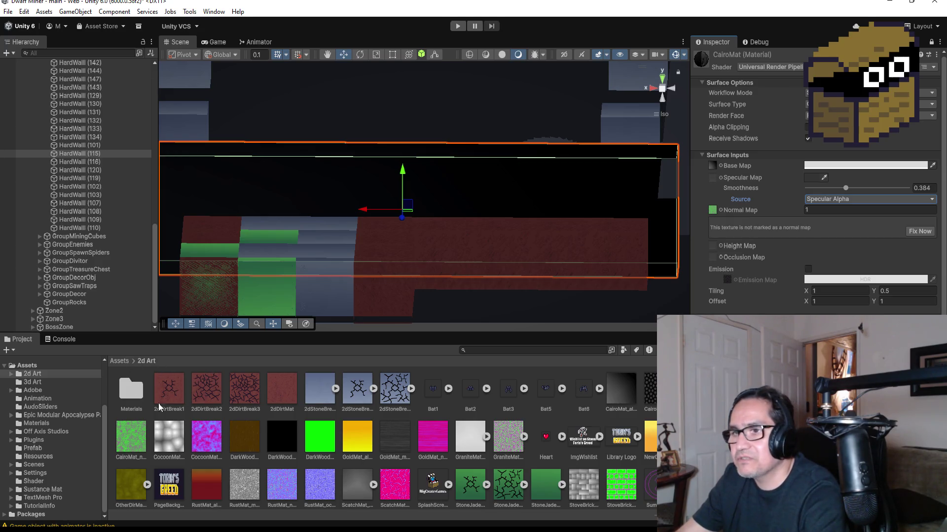
pyautogui.scroll(-4, 363, 457)
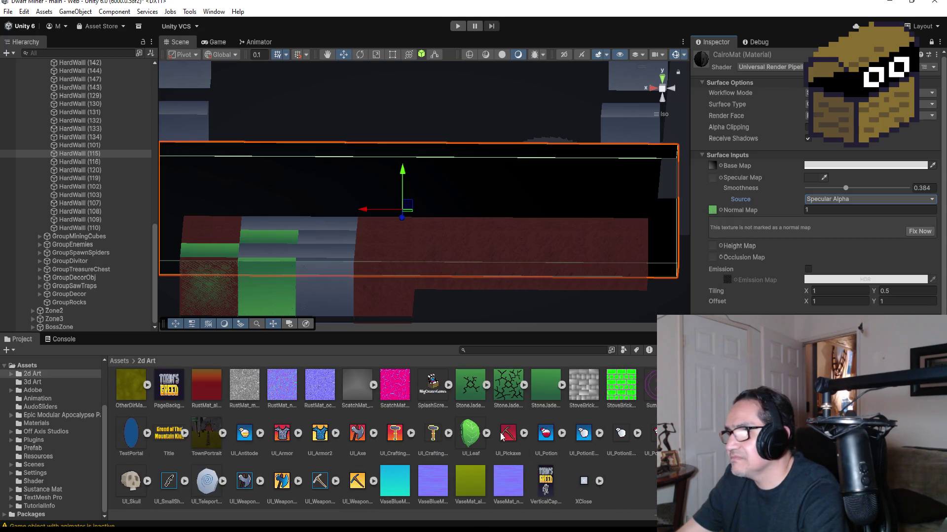
pyautogui.scroll(4, 577, 406)
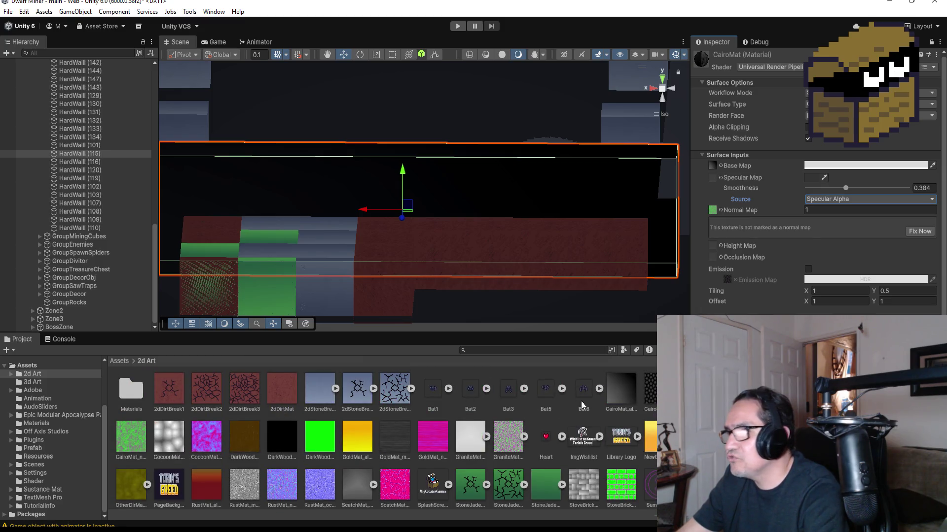
# Delete the old CairoMat albedo, emission and normal textures from 2d Art.
pyautogui.click(634, 389)
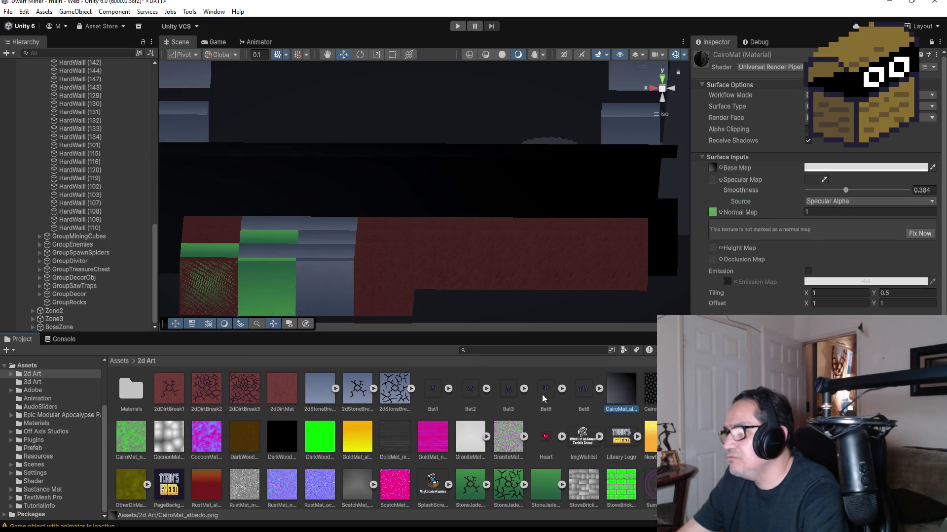
pyautogui.click(132, 445)
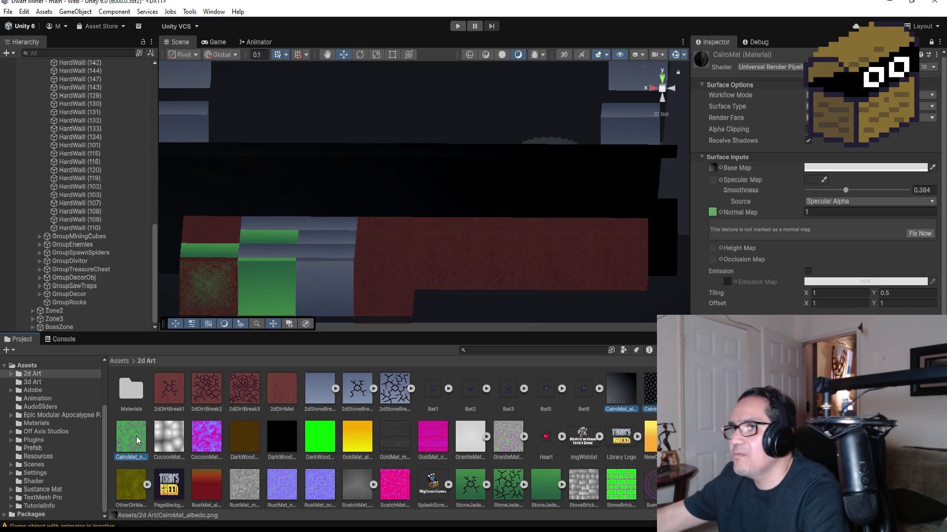
pyautogui.press('Delete')
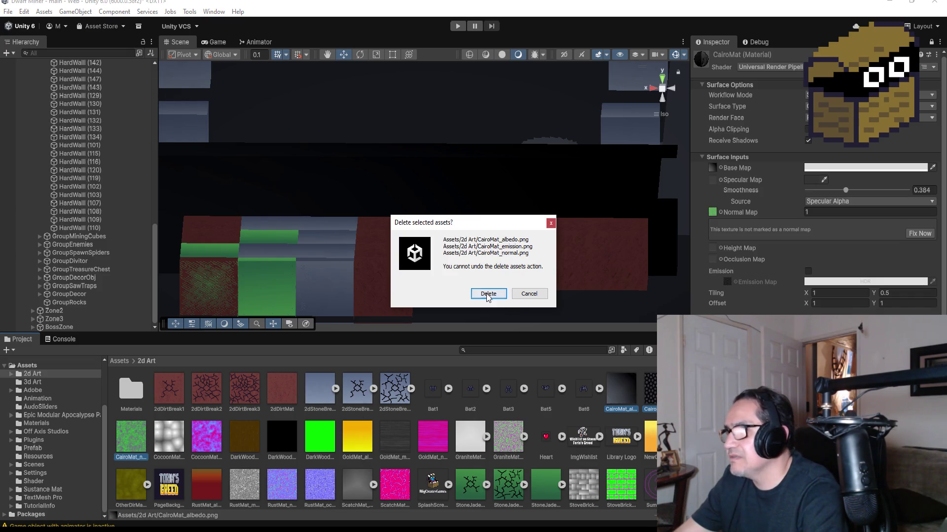
pyautogui.click(486, 295)
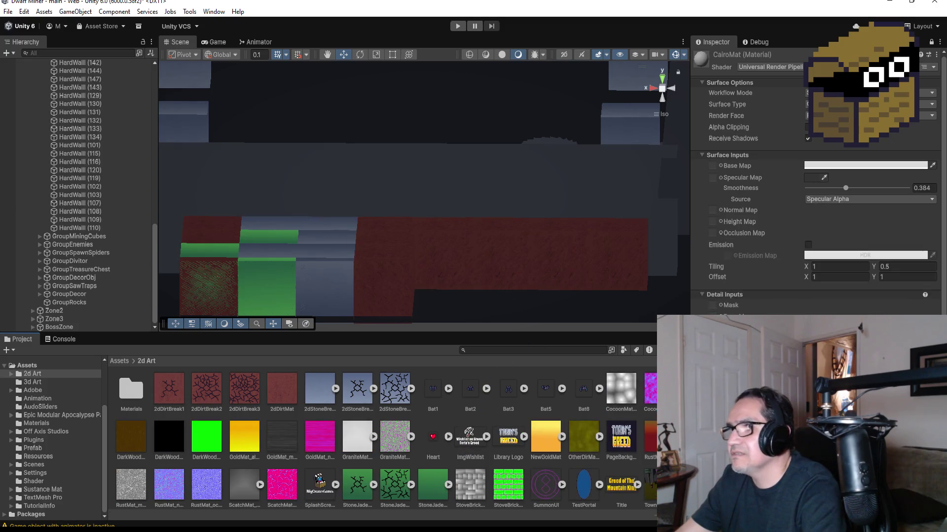
pyautogui.hotkey('alt', 'Tab')
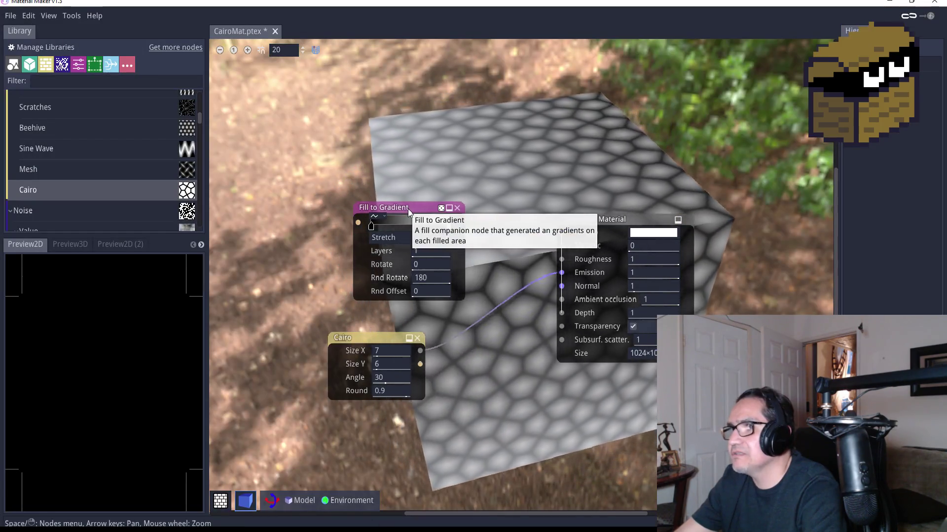
# Make the gradient's right stop a bright yellow.
pyautogui.moveTo(408, 209); pyautogui.dragTo(386, 213)
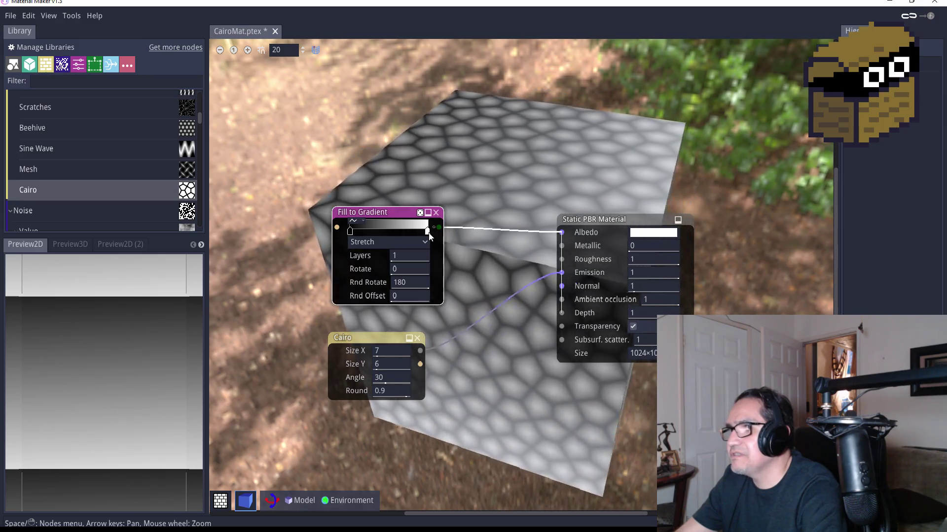
pyautogui.click(427, 230)
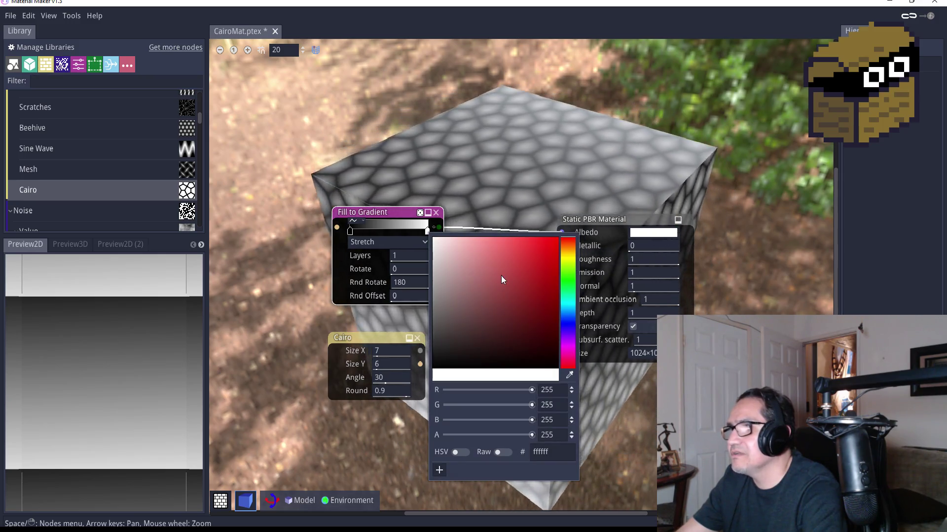
pyautogui.click(513, 276)
pyautogui.click(520, 267)
pyautogui.click(568, 259)
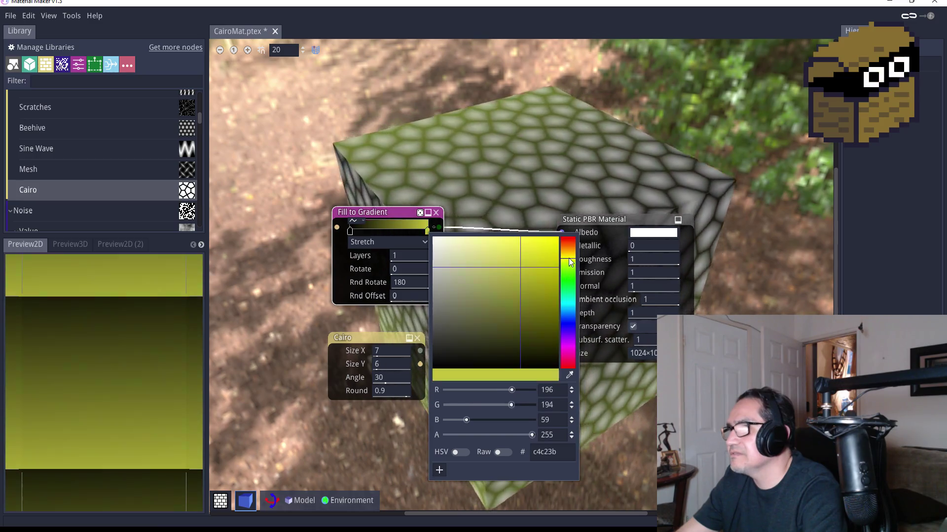
pyautogui.moveTo(569, 258); pyautogui.dragTo(571, 271)
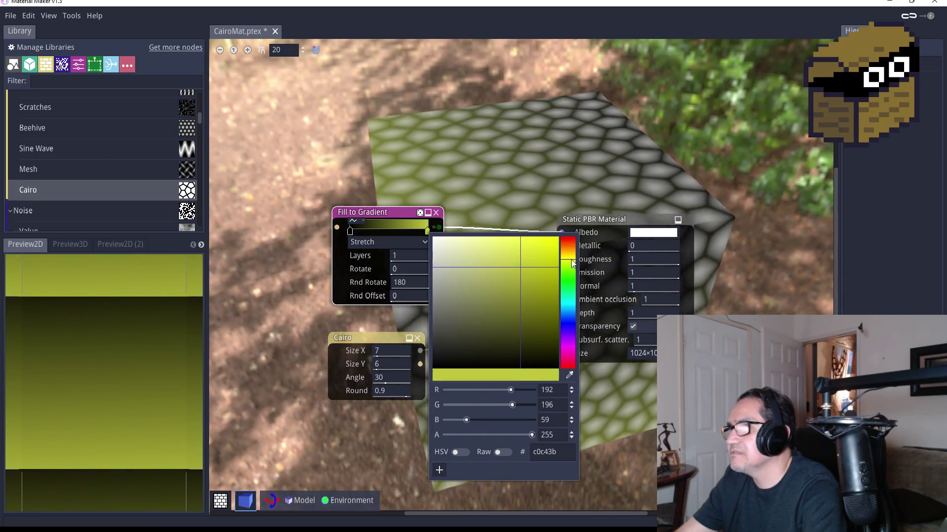
pyautogui.click(386, 212)
# Tint the gradient's left stop a yellow shade.
pyautogui.click(350, 231)
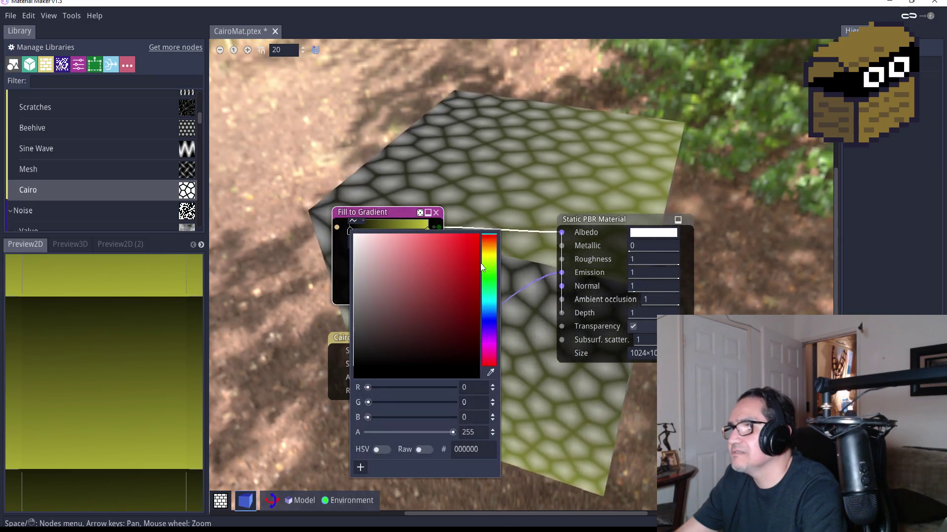
pyautogui.click(483, 260)
pyautogui.click(465, 260)
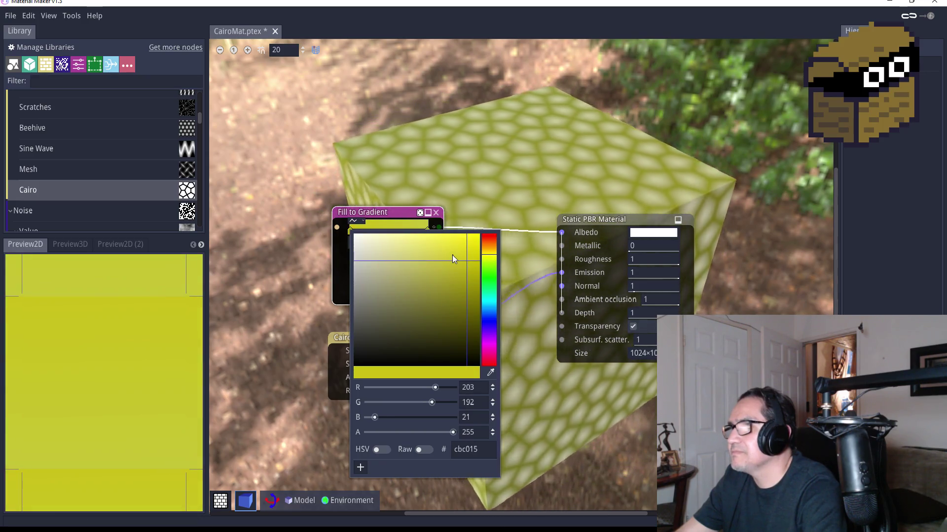
pyautogui.click(452, 255)
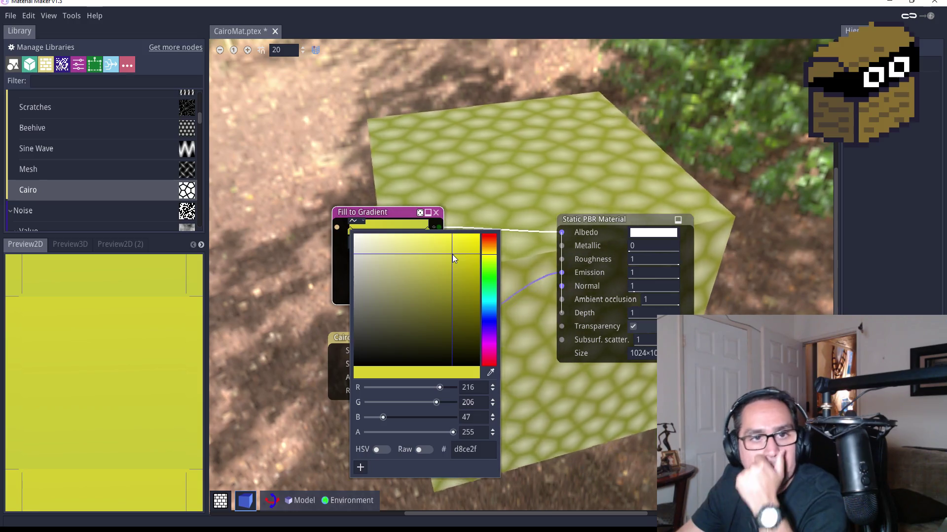
# Switch the gradient fill to Square mode with 3 layers.
pyautogui.click(418, 227)
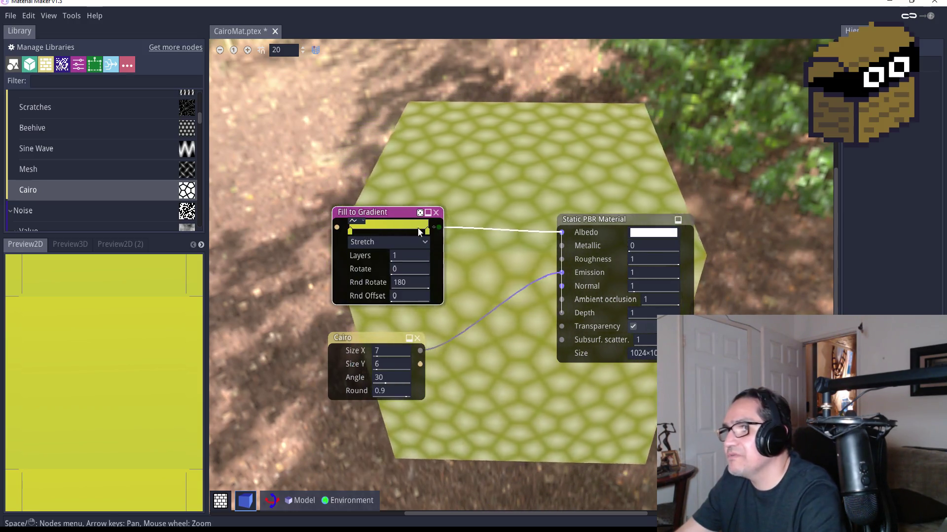
pyautogui.click(415, 242)
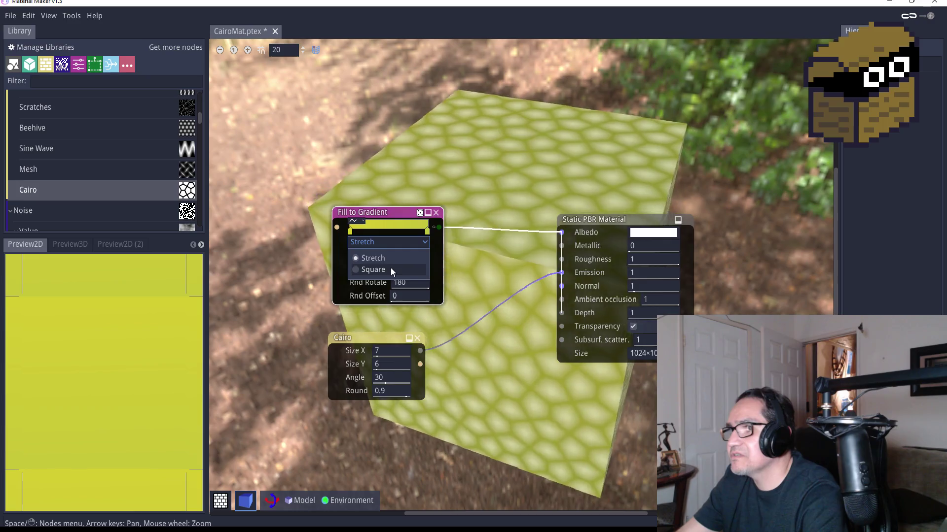
pyautogui.click(392, 269)
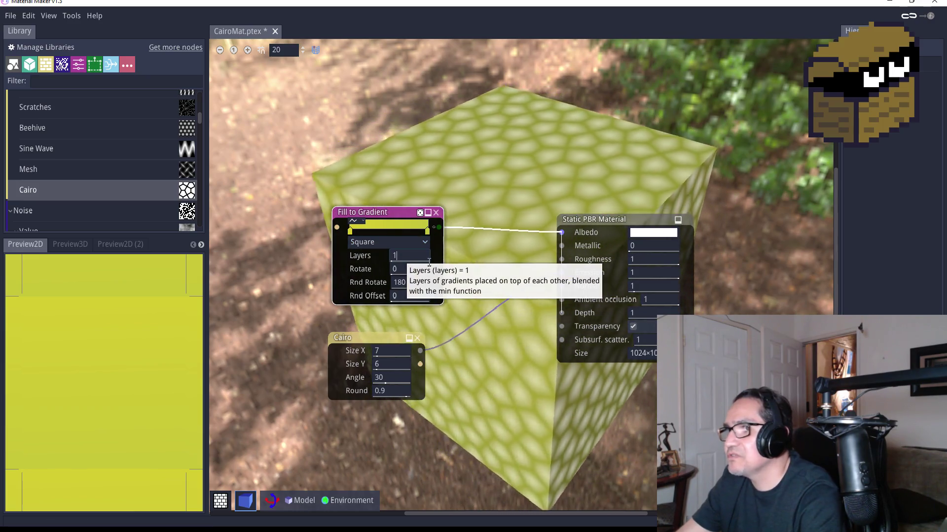
pyautogui.press('BackSpace')
pyautogui.write('3')
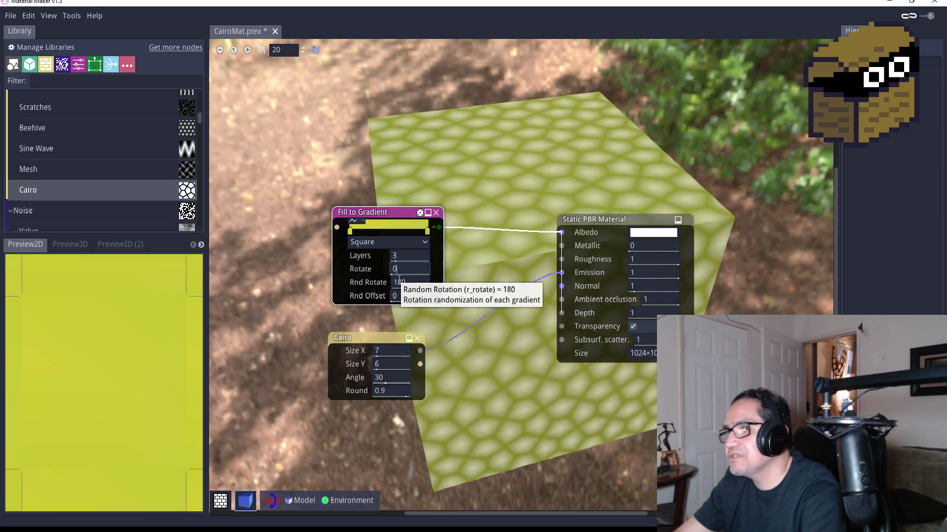
# Set Rnd Rotate to 90 and Rnd Offset to 30.
pyautogui.click(413, 281)
pyautogui.press('BackSpace')
pyautogui.press('BackSpace')
pyautogui.press('BackSpace')
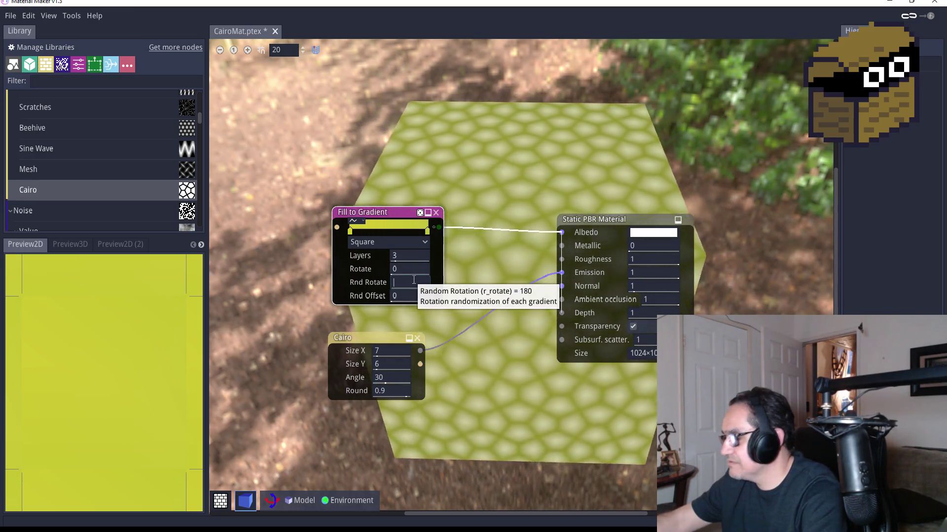
pyautogui.write('90')
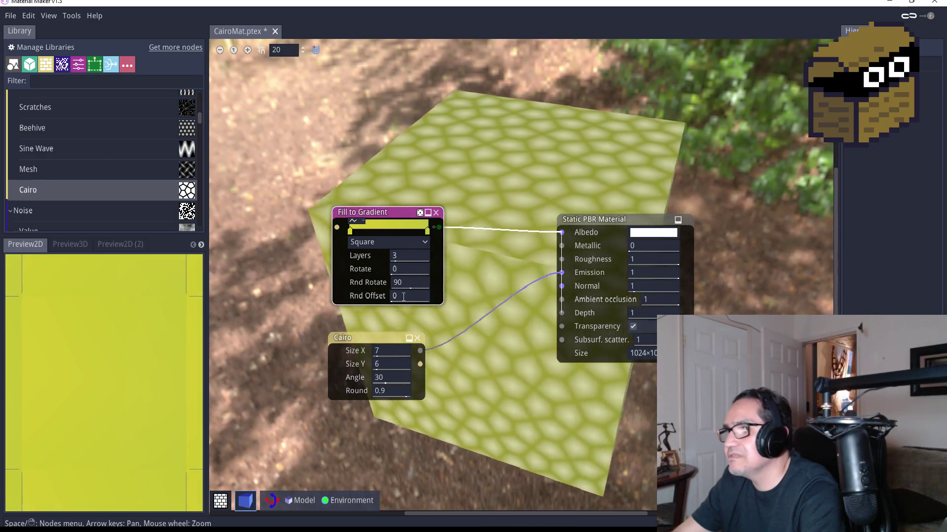
pyautogui.click(406, 296)
pyautogui.press('BackSpace')
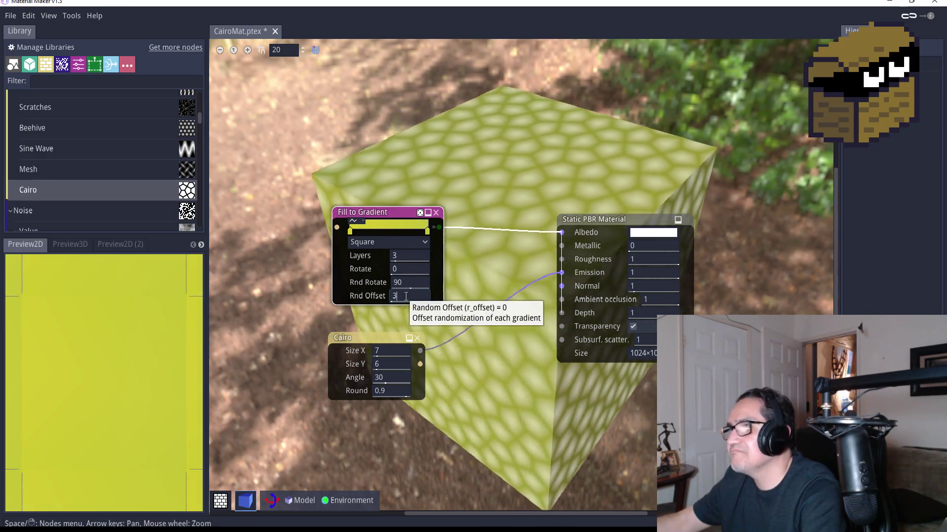
pyautogui.write('3')
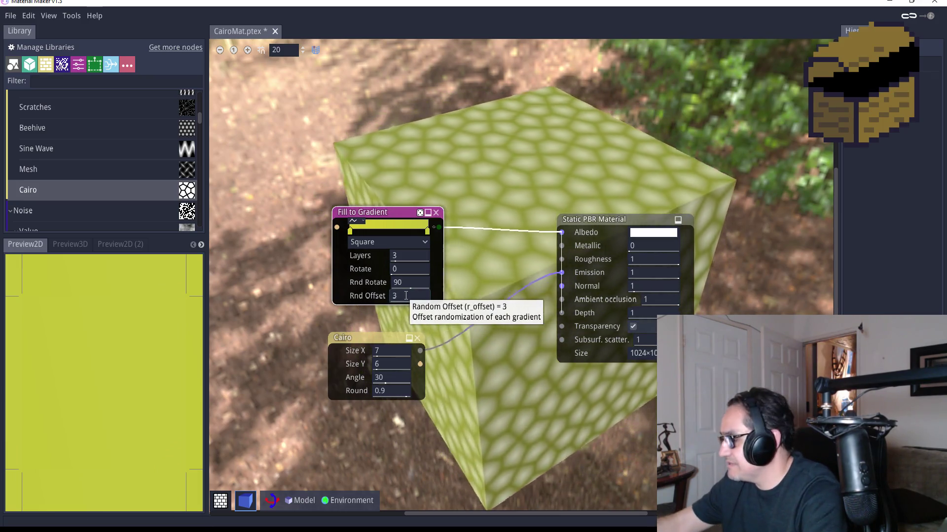
pyautogui.write('0')
pyautogui.press('Return')
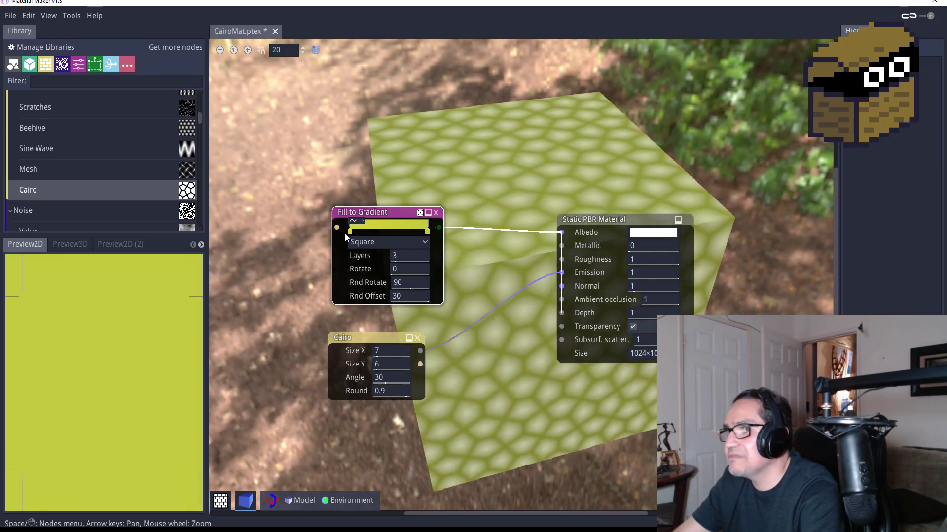
pyautogui.doubleClick(351, 232)
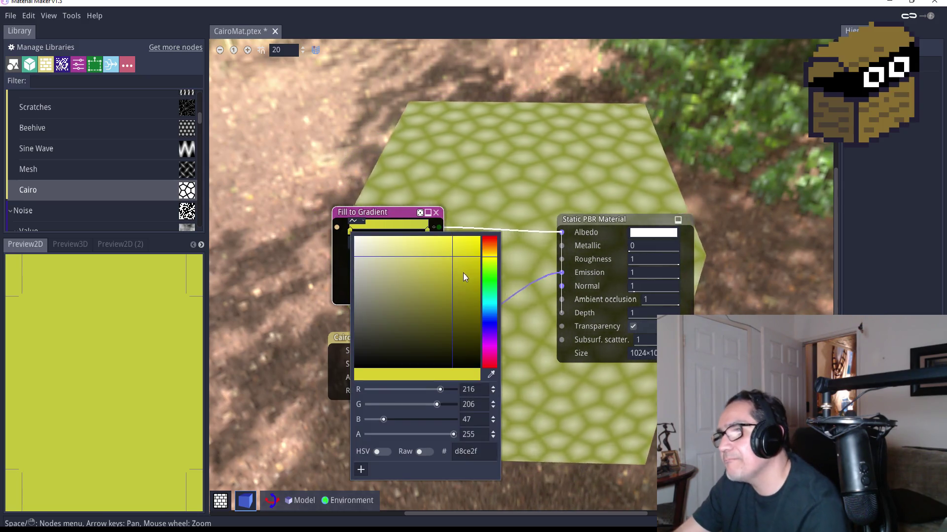
# Darken the left gradient stop, try greener hues, and settle on a dark yellow-green (0c5d24).
pyautogui.moveTo(452, 279); pyautogui.dragTo(453, 305)
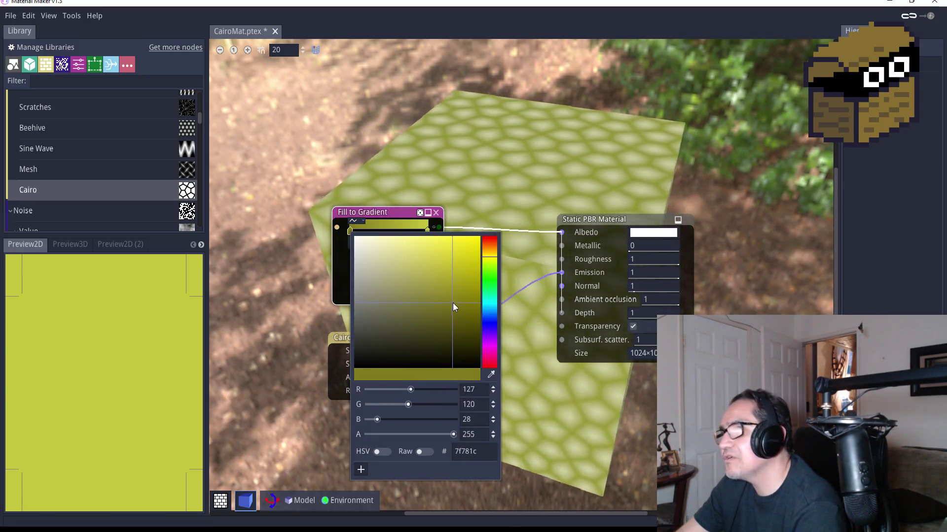
pyautogui.click(489, 269)
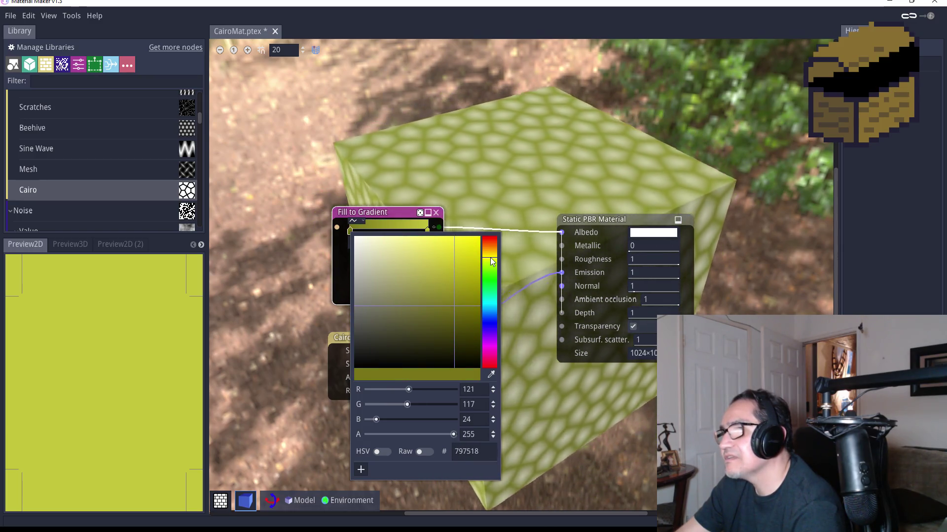
pyautogui.click(396, 213)
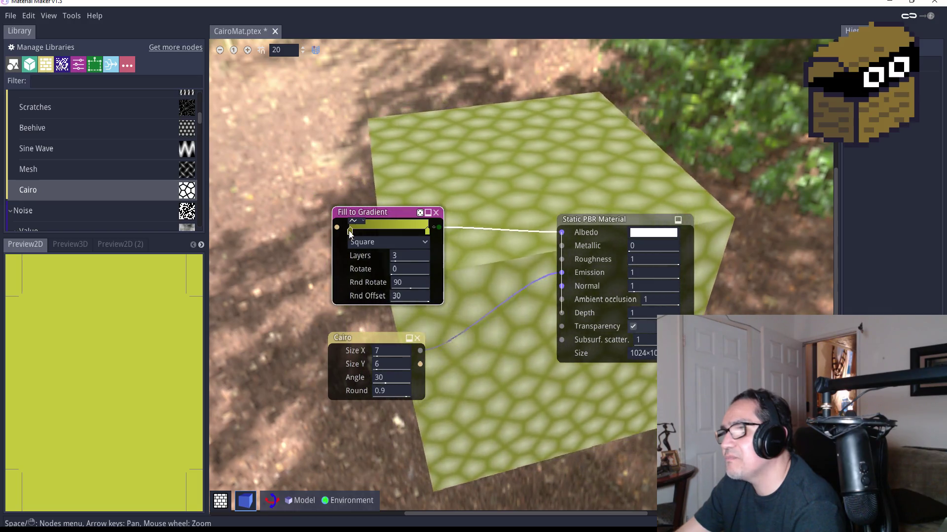
pyautogui.click(349, 232)
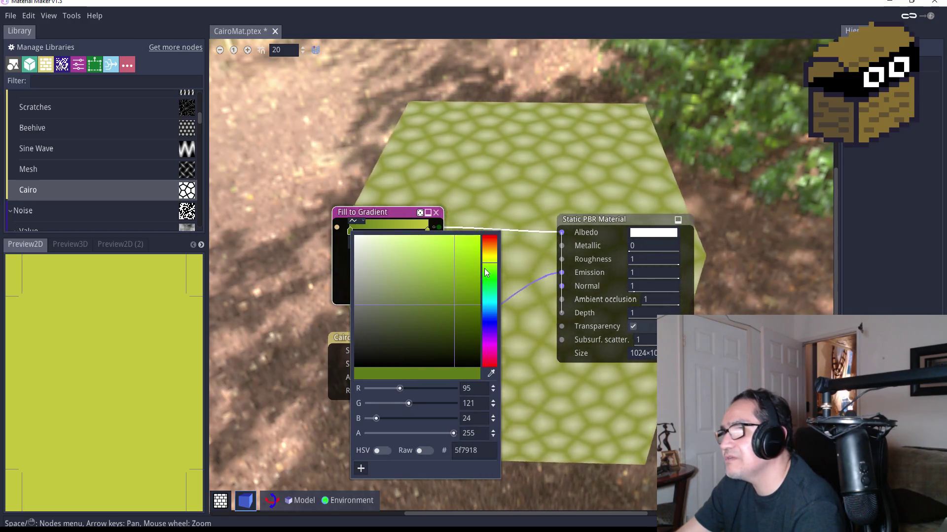
pyautogui.click(465, 318)
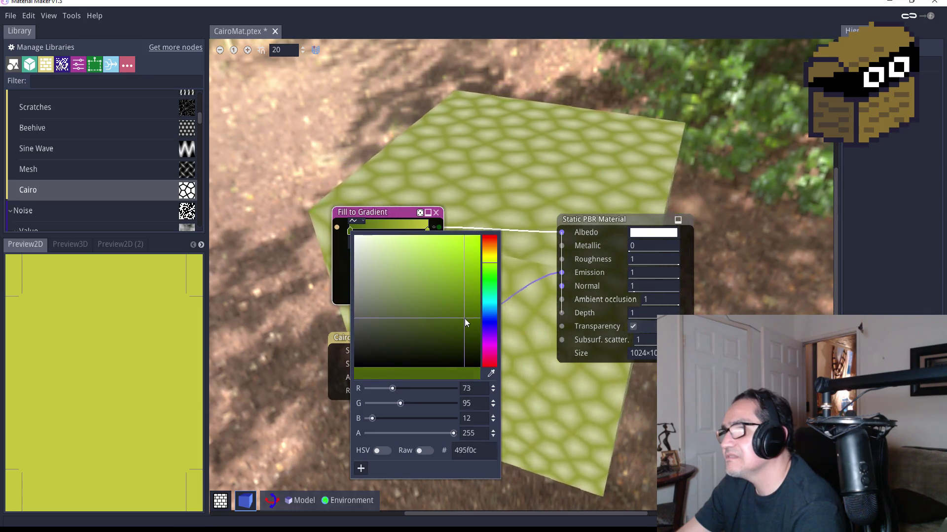
pyautogui.click(465, 319)
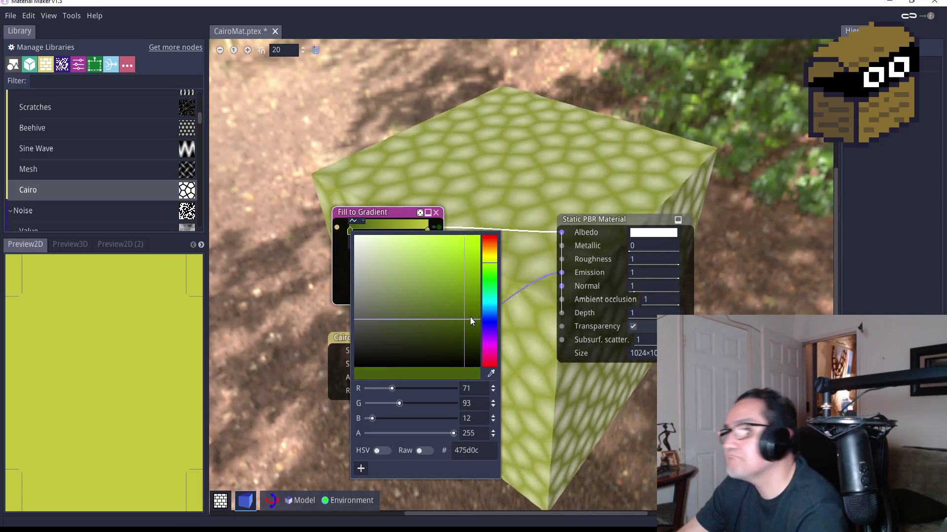
pyautogui.click(490, 281)
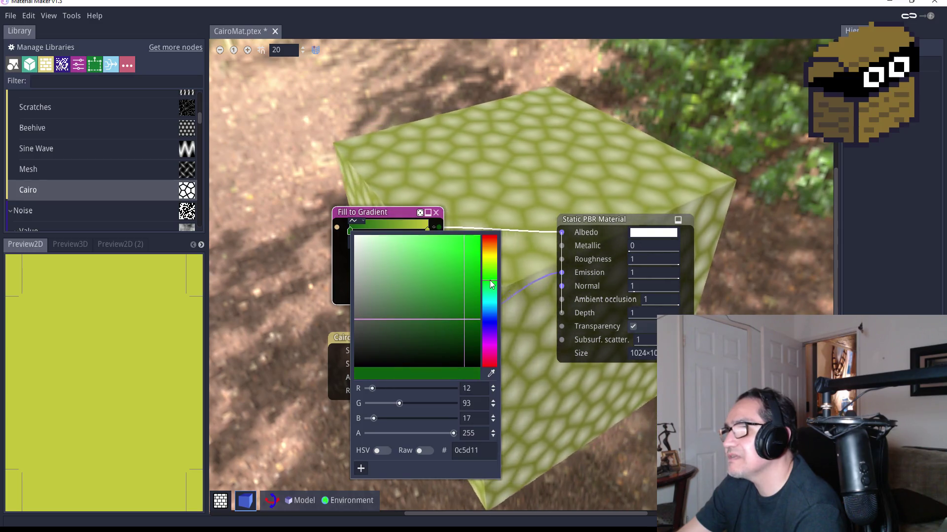
pyautogui.click(486, 287)
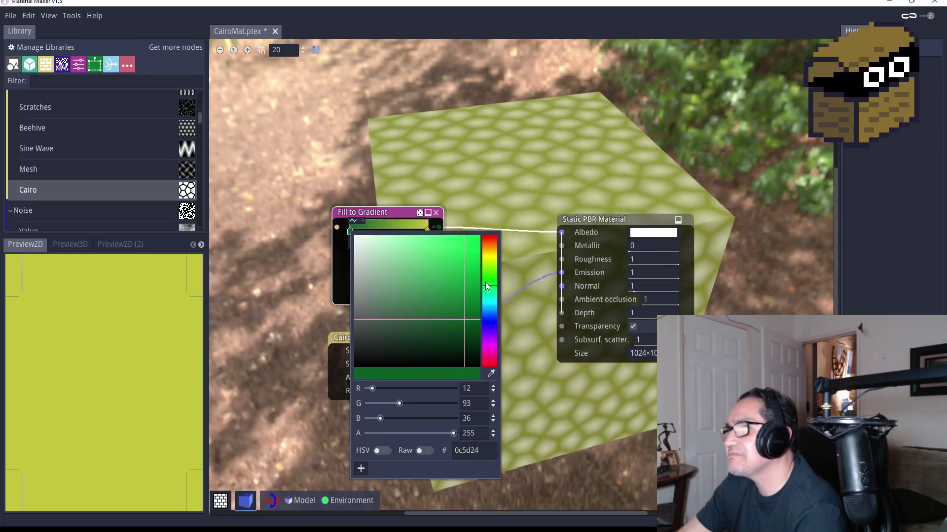
pyautogui.click(484, 264)
pyautogui.press('Escape')
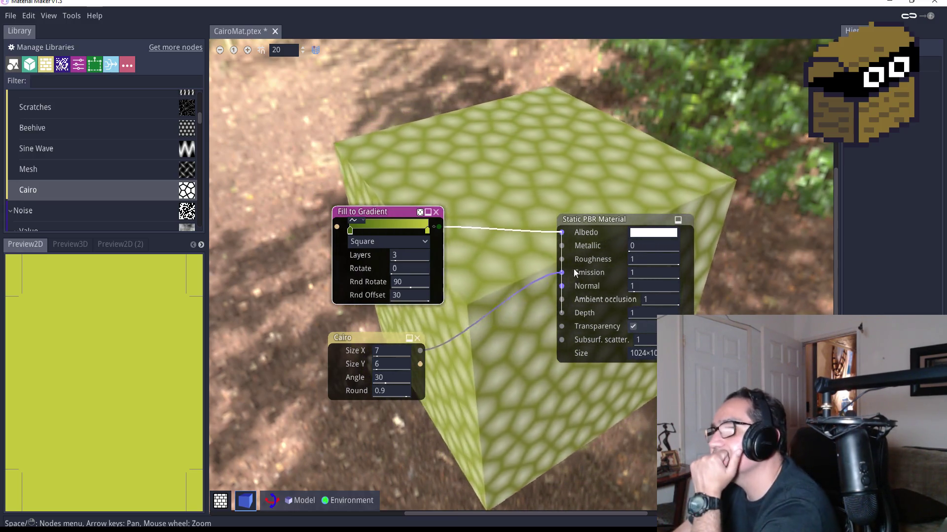
# Route Cairo's Fill output through Fill to Gradient into the Albedo port.
pyautogui.moveTo(562, 273)
pyautogui.mouseDown()
pyautogui.moveTo(564, 288)
pyautogui.moveTo(553, 285)
pyautogui.mouseUp()
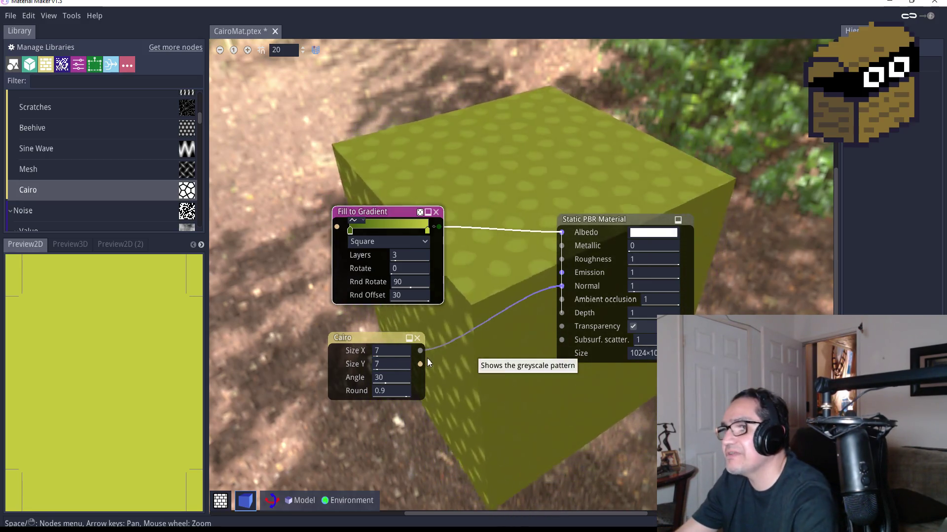
pyautogui.click(398, 353)
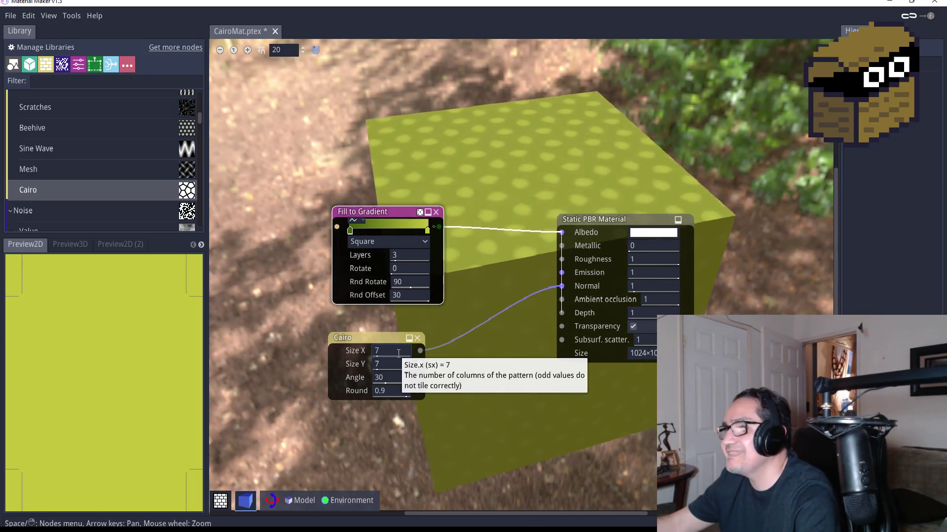
pyautogui.moveTo(561, 287); pyautogui.dragTo(562, 232)
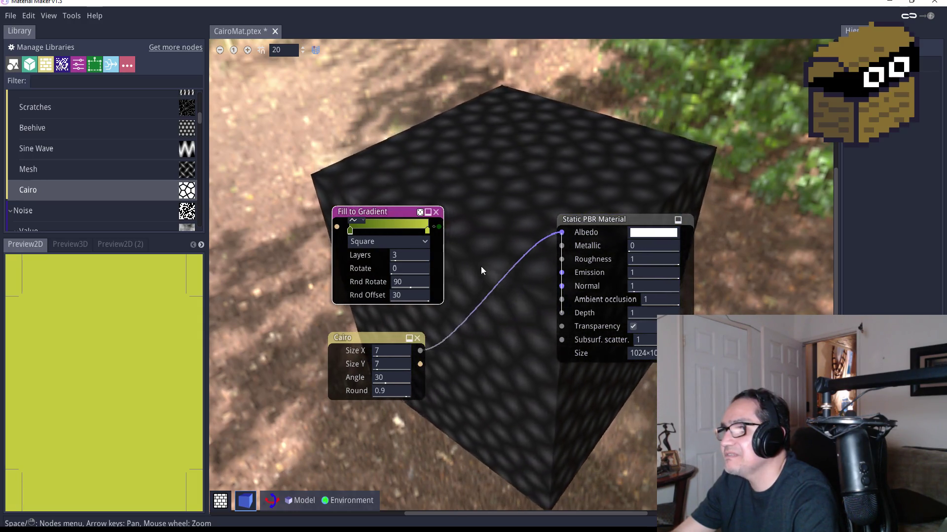
pyautogui.moveTo(419, 351); pyautogui.dragTo(340, 230)
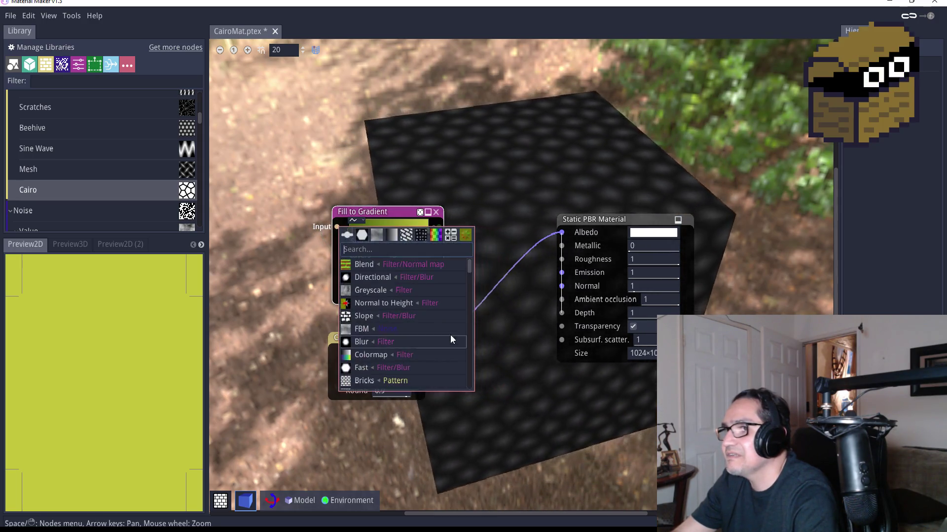
pyautogui.click(379, 209)
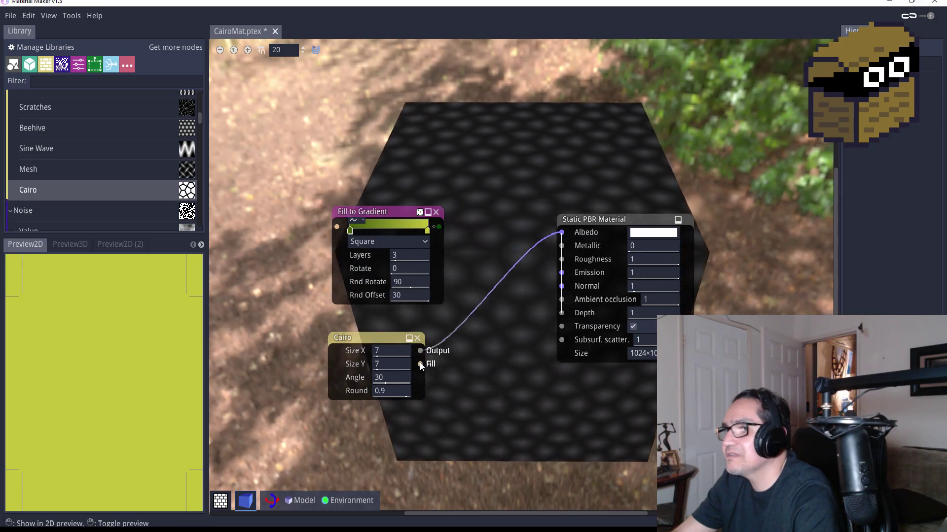
pyautogui.moveTo(419, 364); pyautogui.dragTo(338, 233)
pyautogui.moveTo(439, 227); pyautogui.dragTo(561, 234)
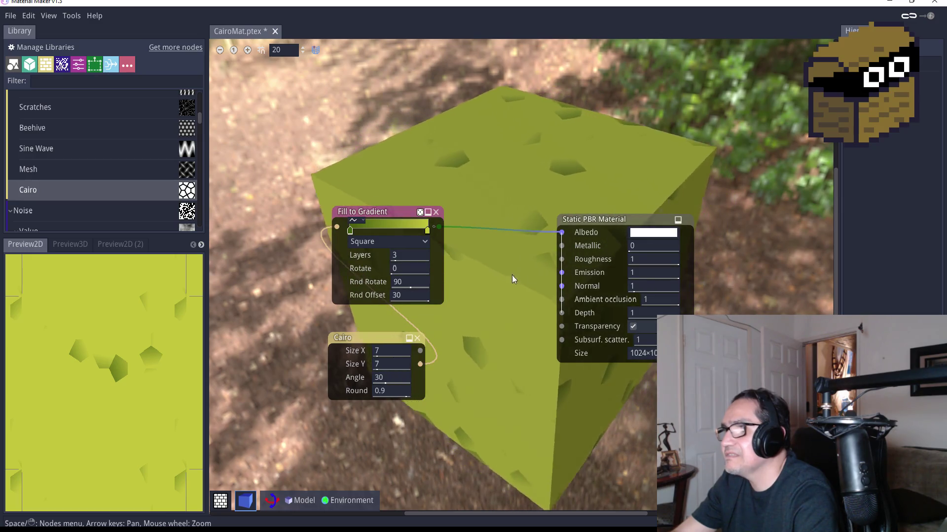
pyautogui.moveTo(377, 336); pyautogui.dragTo(316, 323)
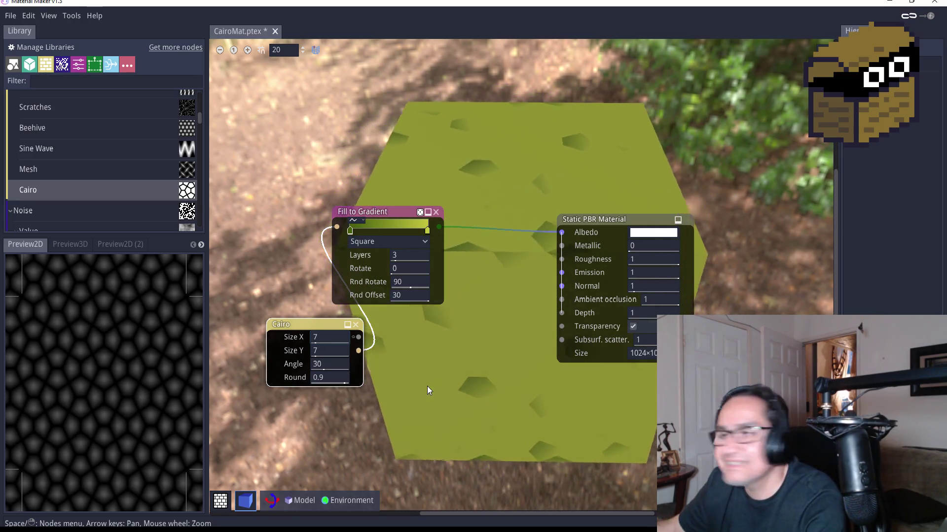
# Test Cairo sizes of 10 and then 20 for Size X and Size Y.
pyautogui.press('BackSpace')
pyautogui.write('1')
pyautogui.press('Return')
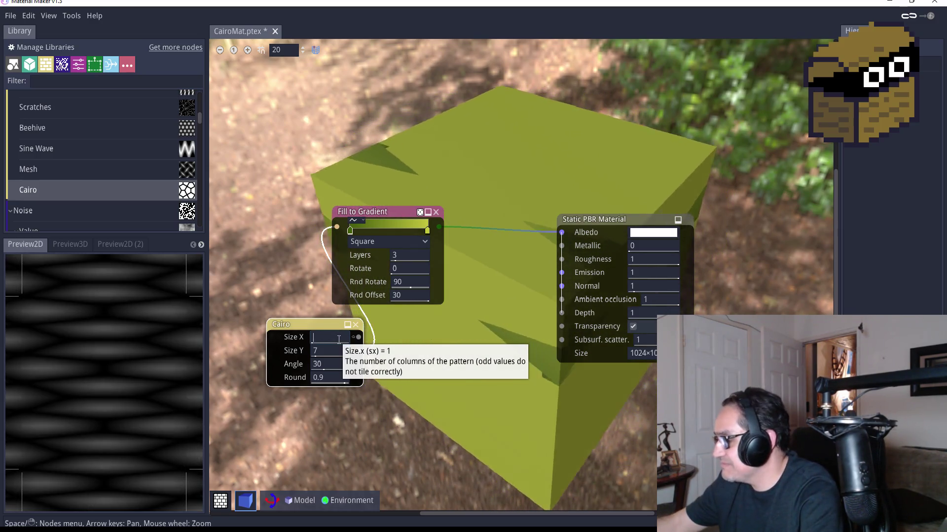
pyautogui.write('10')
pyautogui.press('Tab')
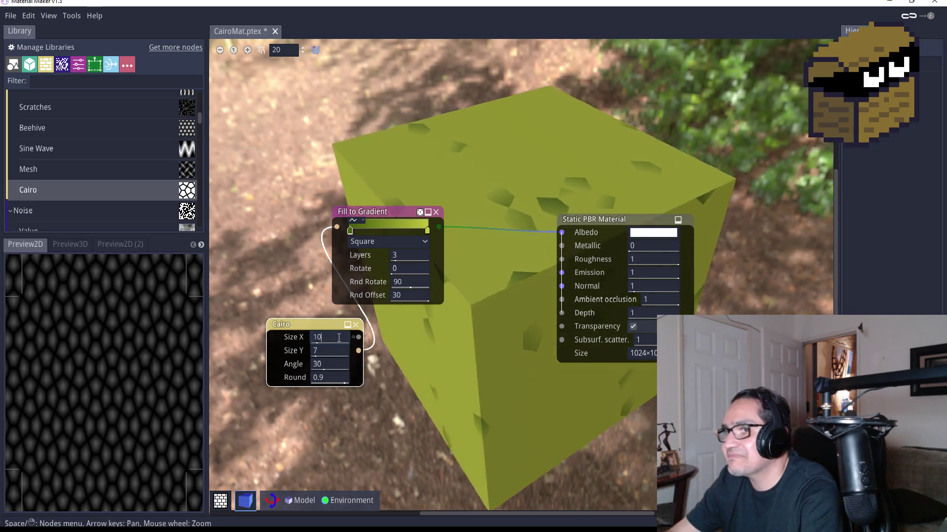
pyautogui.click(339, 338)
pyautogui.write('0')
pyautogui.press('Tab')
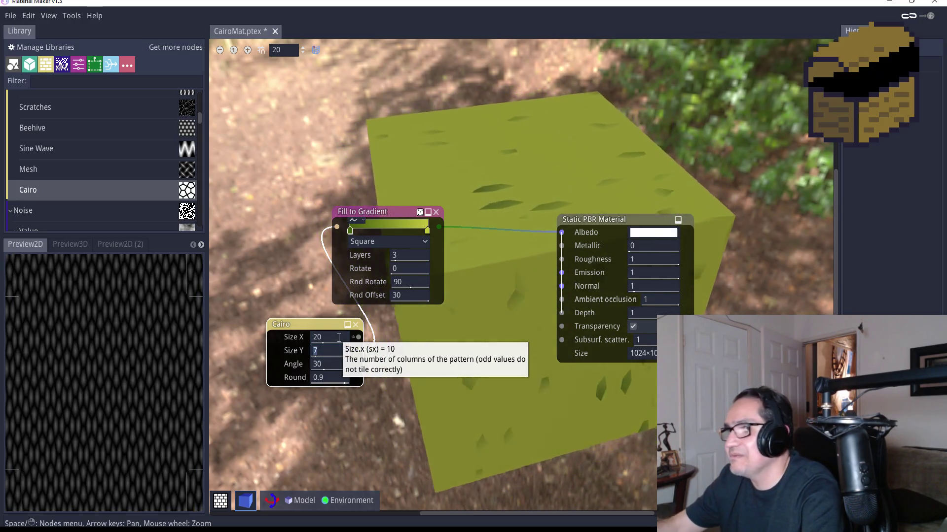
pyautogui.write('20')
pyautogui.press('Return')
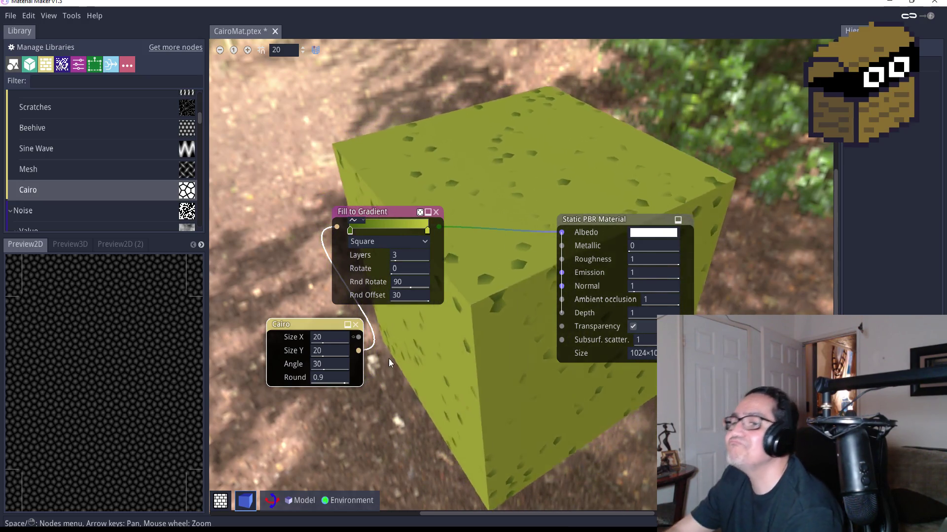
# Wire Cairo into the material's Normal and set Size X and Size Y back to 7.
pyautogui.moveTo(359, 336)
pyautogui.mouseDown()
pyautogui.moveTo(531, 291)
pyautogui.moveTo(571, 259)
pyautogui.moveTo(561, 286)
pyautogui.mouseUp()
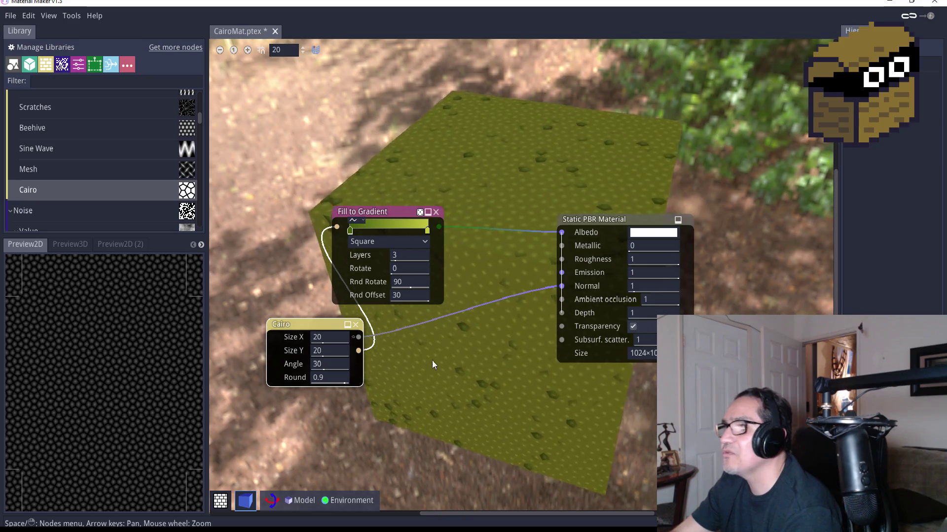
pyautogui.moveTo(379, 212); pyautogui.dragTo(396, 213)
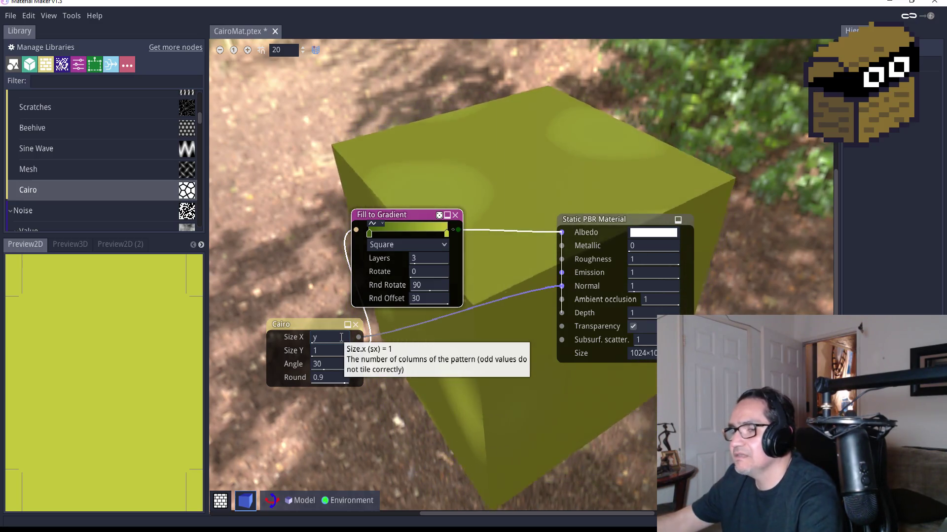
pyautogui.press('Tab')
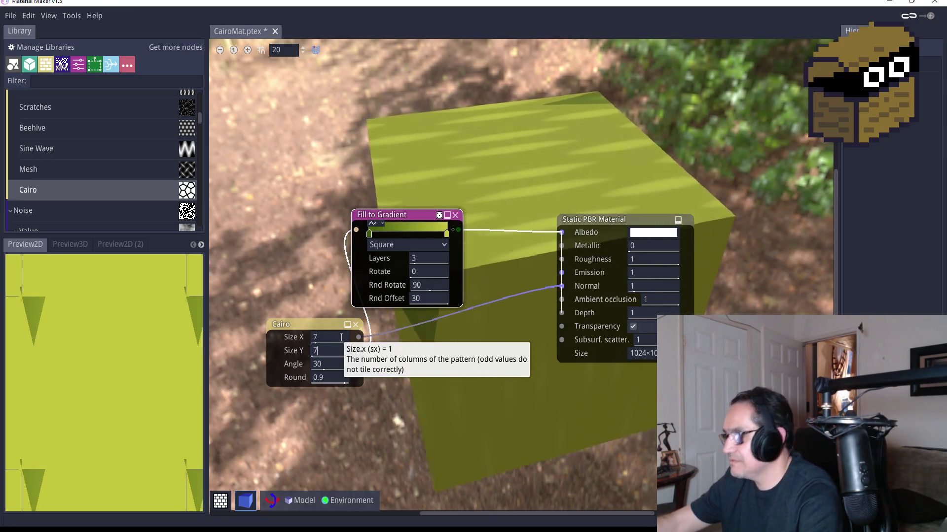
pyautogui.press('Return')
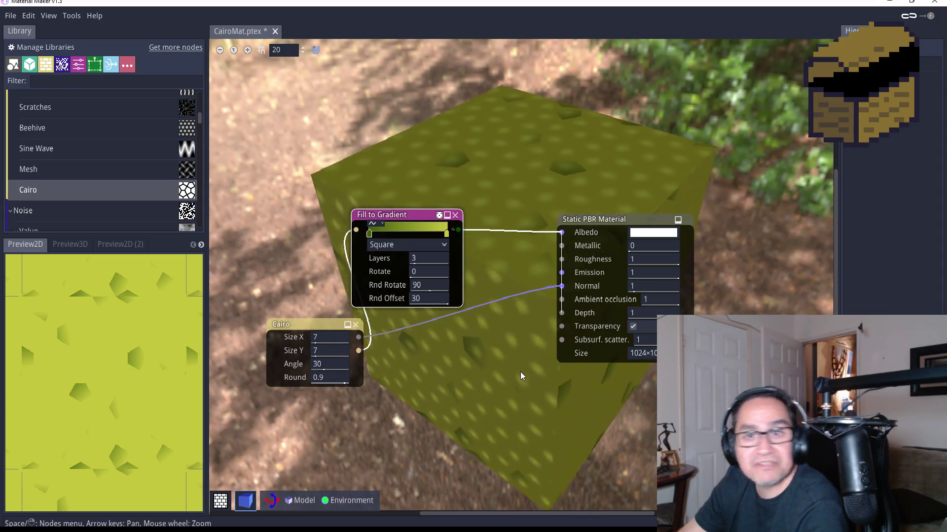
# Give Fill to Gradient 5 layers and Rnd Rotate 0, then move the node back up.
pyautogui.moveTo(412, 217)
pyautogui.mouseDown()
pyautogui.moveTo(427, 194)
pyautogui.moveTo(454, 346)
pyautogui.moveTo(438, 340)
pyautogui.moveTo(445, 355)
pyautogui.mouseUp()
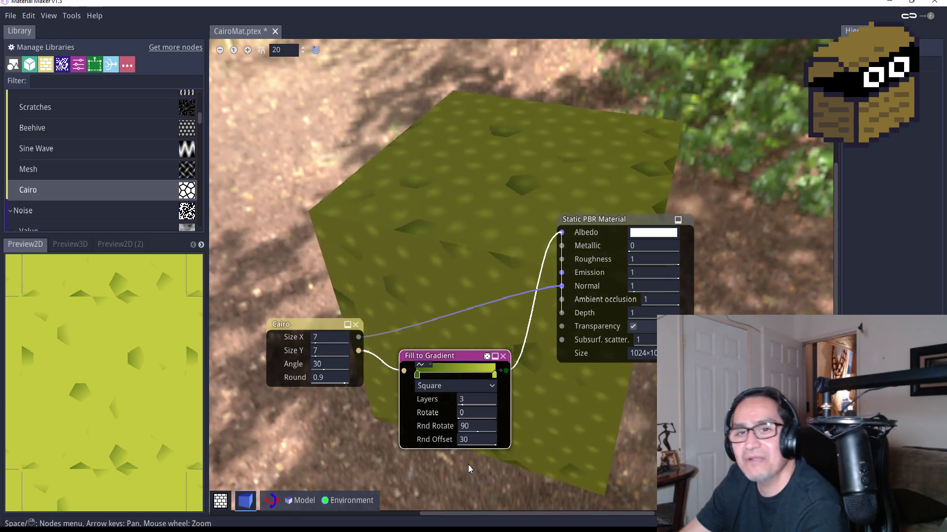
pyautogui.moveTo(481, 399); pyautogui.dragTo(488, 399)
pyautogui.click(477, 426)
pyautogui.write('0')
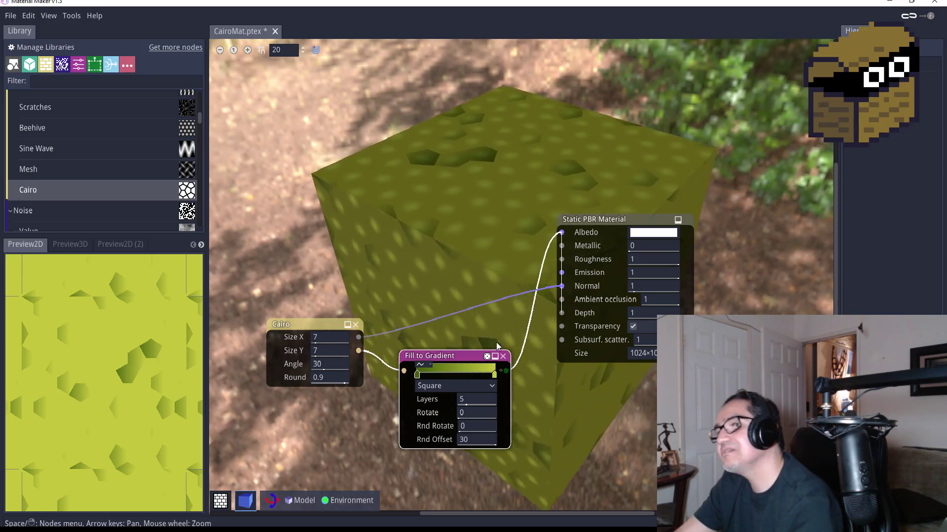
pyautogui.moveTo(469, 355)
pyautogui.mouseDown()
pyautogui.moveTo(325, 139)
pyautogui.moveTo(379, 145)
pyautogui.mouseUp()
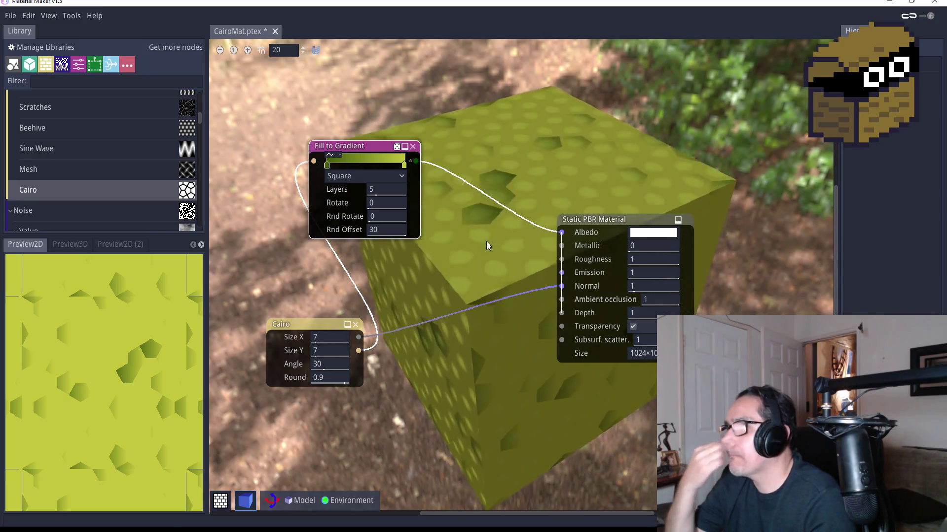
# Delete the Fill to Gradient node and rewire Cairo into the material's Albedo instead of Normal.
pyautogui.click(413, 146)
pyautogui.moveTo(326, 323); pyautogui.dragTo(353, 311)
pyautogui.moveTo(563, 259); pyautogui.dragTo(564, 233)
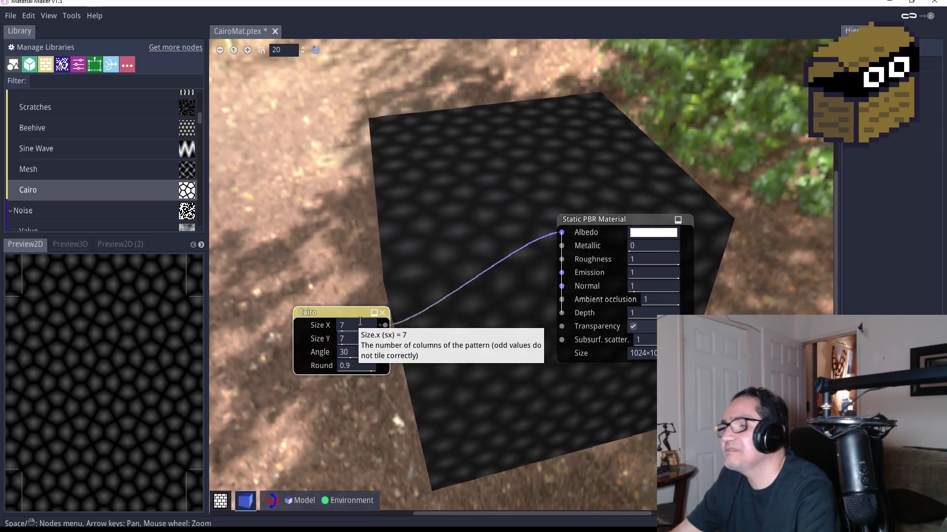
# Try Cairo Size X values of 1 and then 9.
pyautogui.press('BackSpace')
pyautogui.write('1')
pyautogui.press('Return')
pyautogui.click(357, 324)
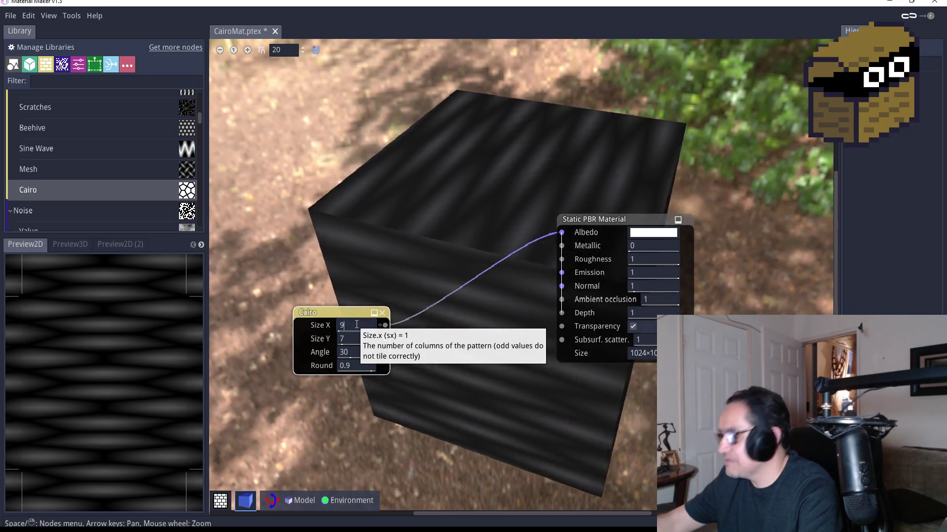
pyautogui.write('9')
pyautogui.press('Return')
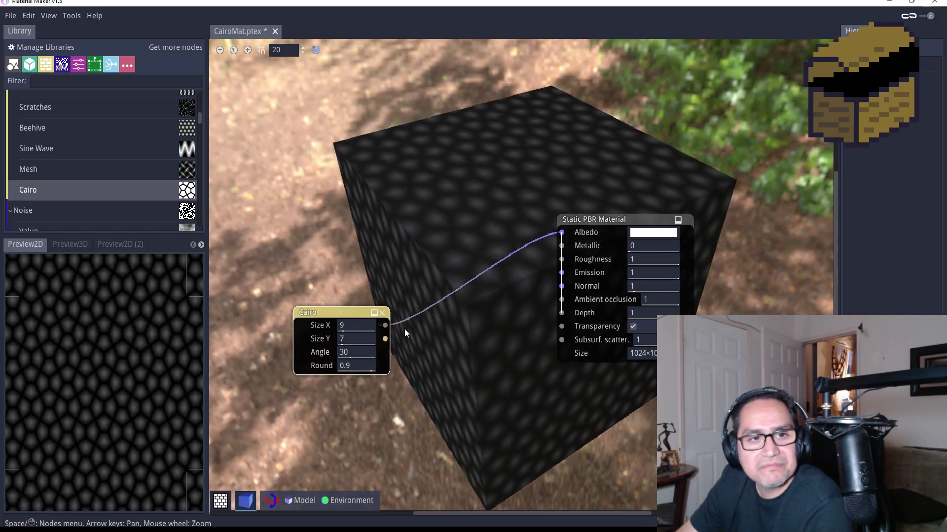
# Delete the Cairo node and browse the list of nodes to add.
pyautogui.click(383, 312)
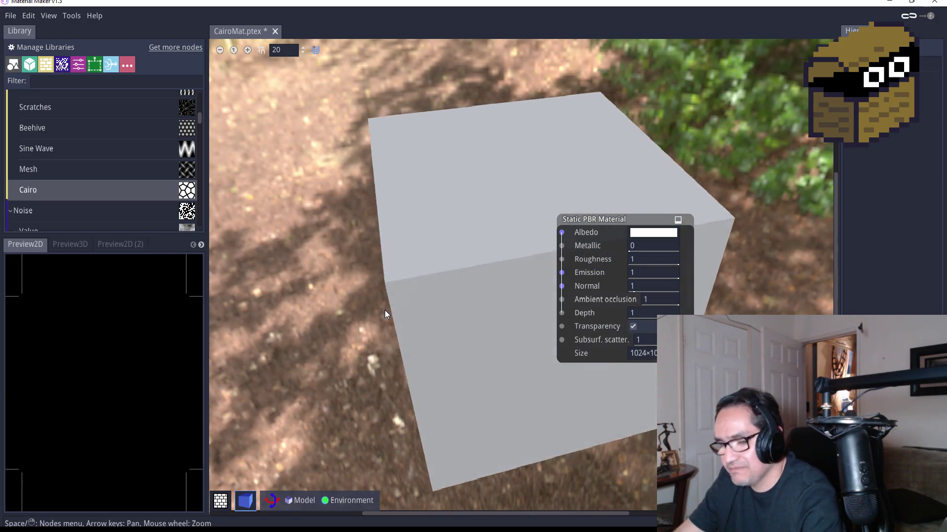
pyautogui.rightClick(384, 309)
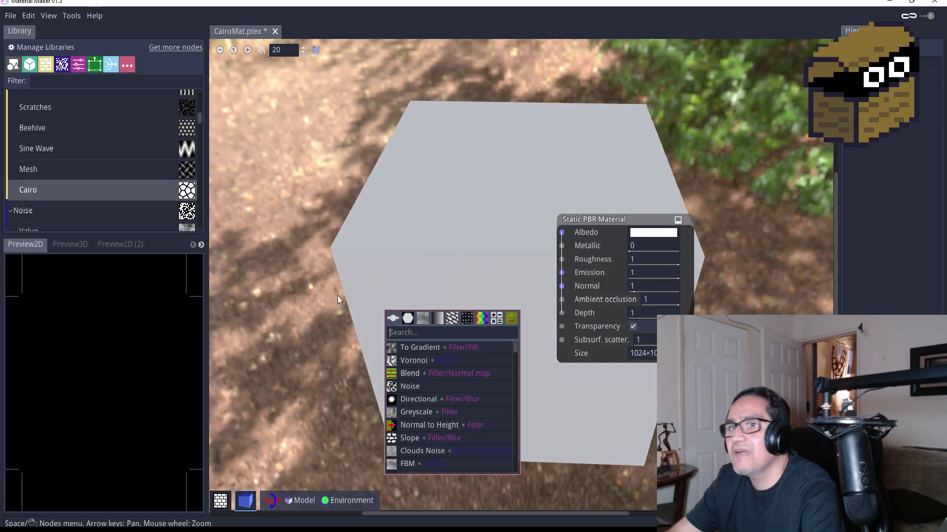
pyautogui.scroll(-1, 76, 182)
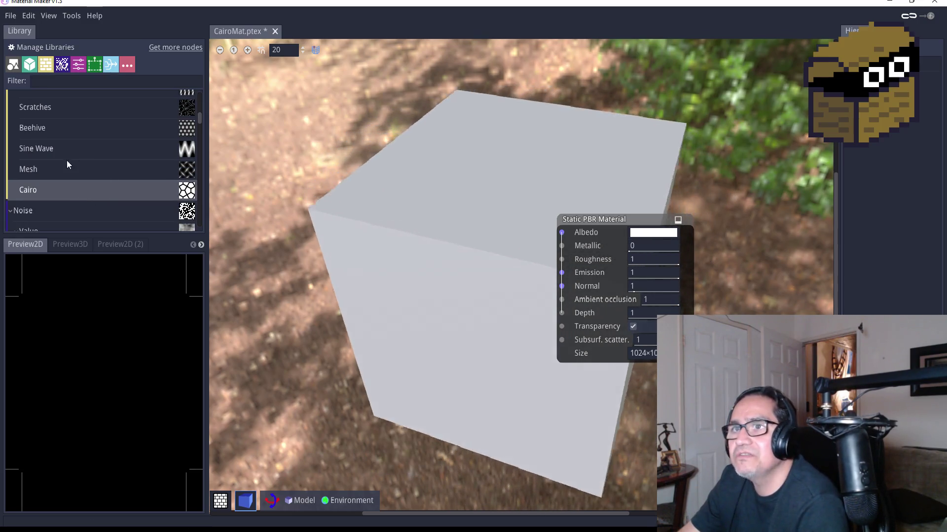
# Add a Beehive pattern node and connect its output to the material's Emission.
pyautogui.click(52, 141)
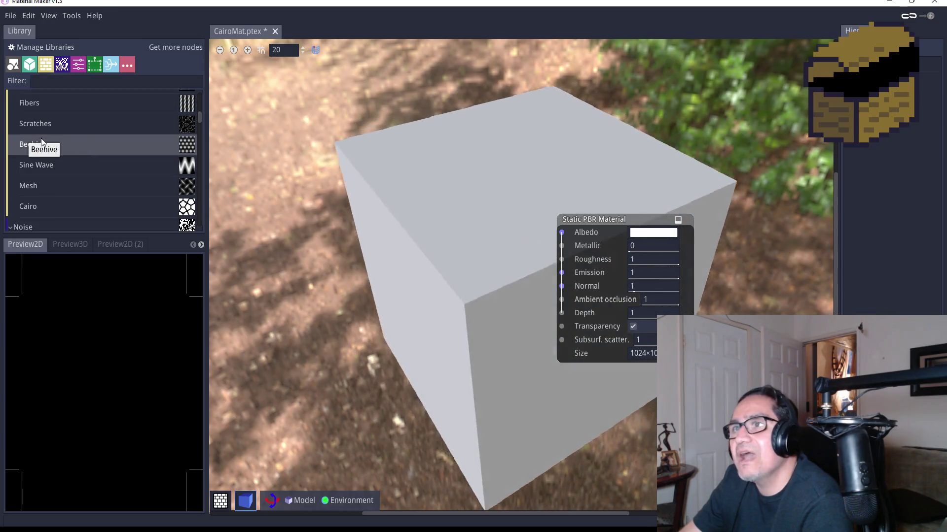
pyautogui.moveTo(41, 140); pyautogui.dragTo(339, 260)
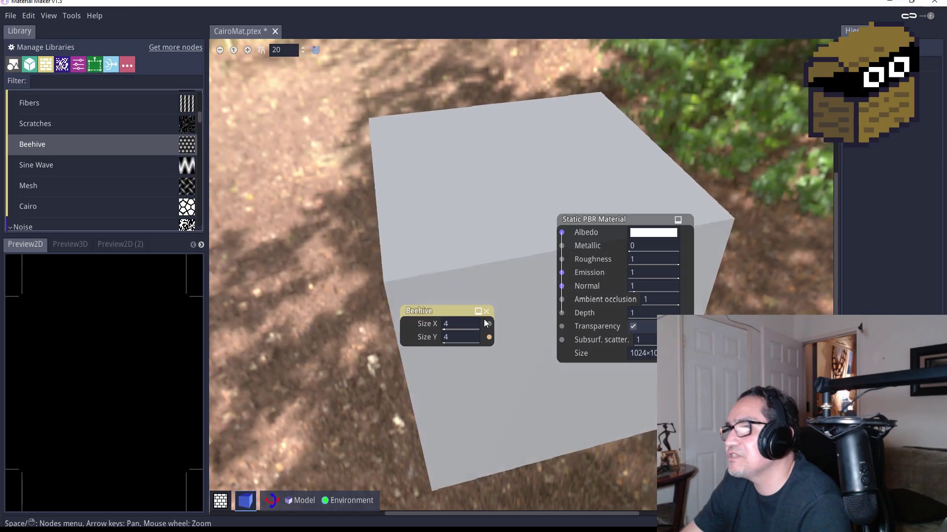
pyautogui.moveTo(490, 324); pyautogui.dragTo(560, 274)
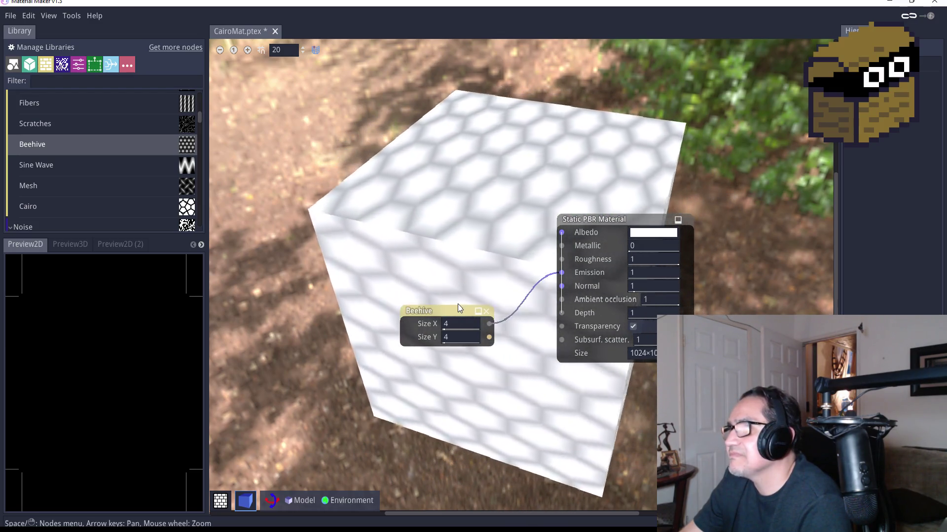
pyautogui.moveTo(444, 312); pyautogui.dragTo(349, 331)
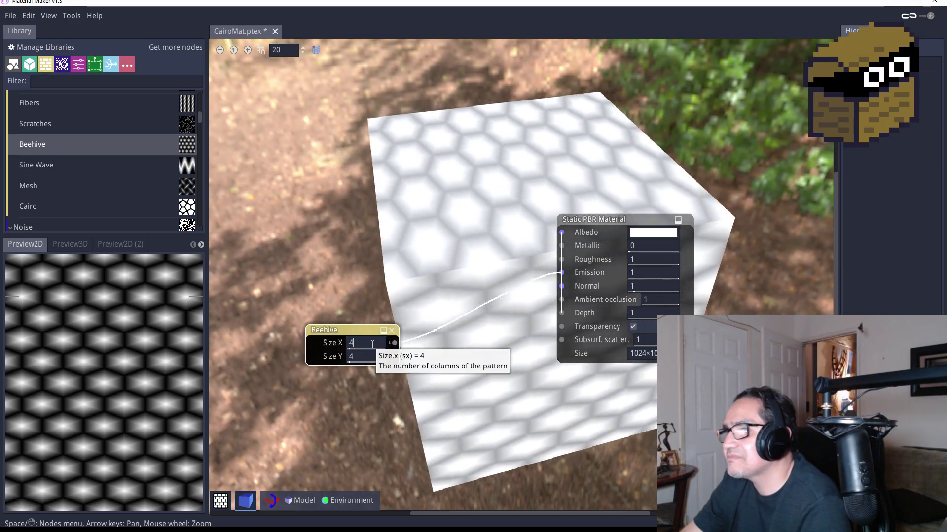
# Set the Beehive node's Size X and Size Y both to 6.
pyautogui.write('6')
pyautogui.press('Return')
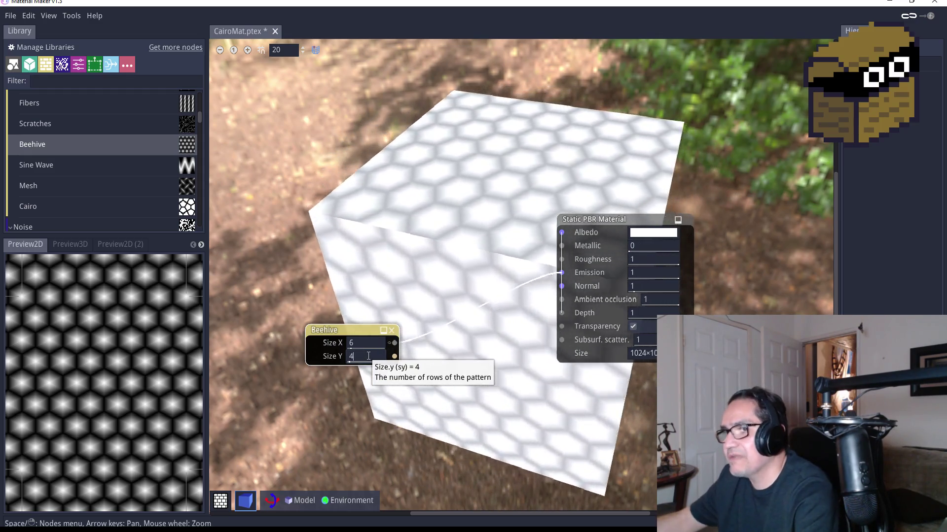
pyautogui.write('6')
pyautogui.press('Return')
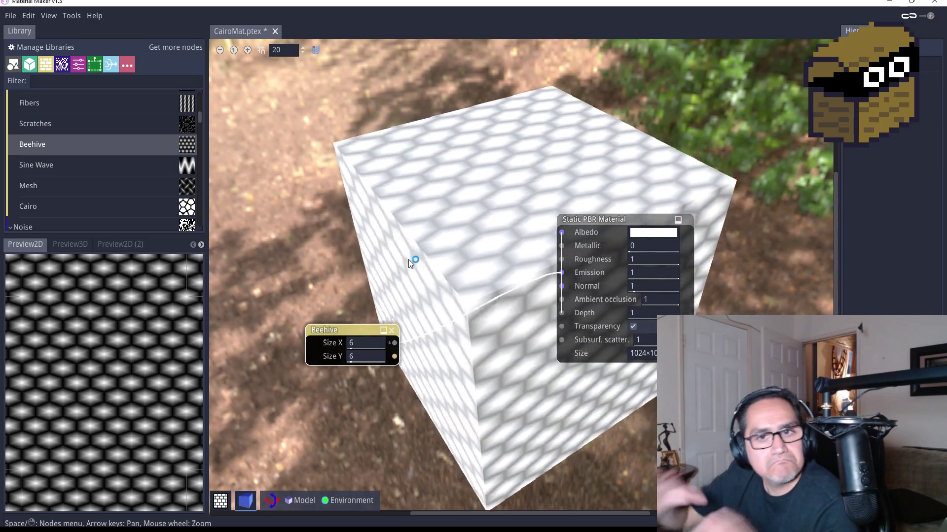
pyautogui.scroll(10, 87, 162)
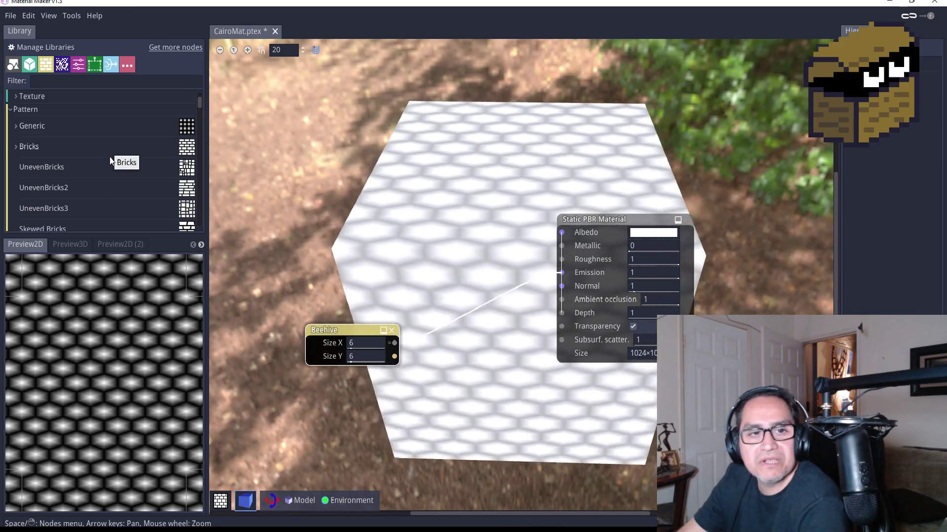
pyautogui.scroll(3, 100, 171)
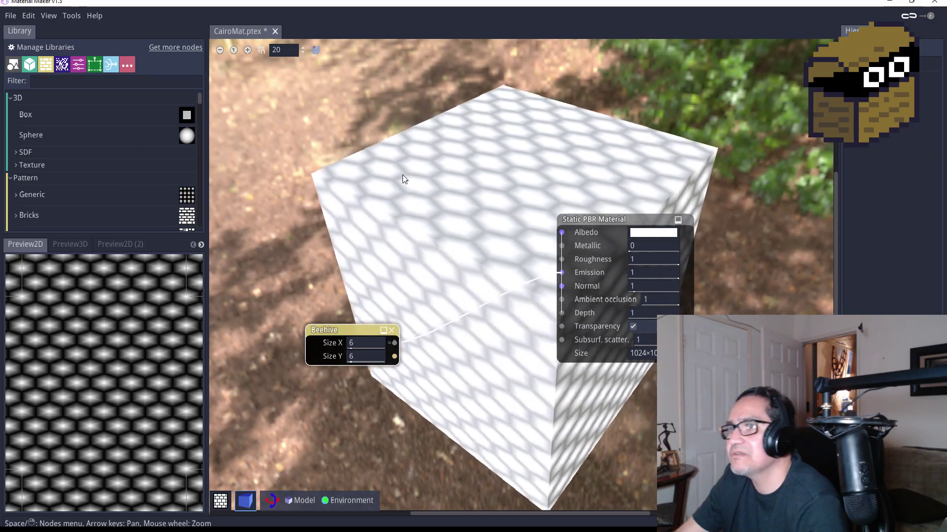
pyautogui.rightClick(380, 195)
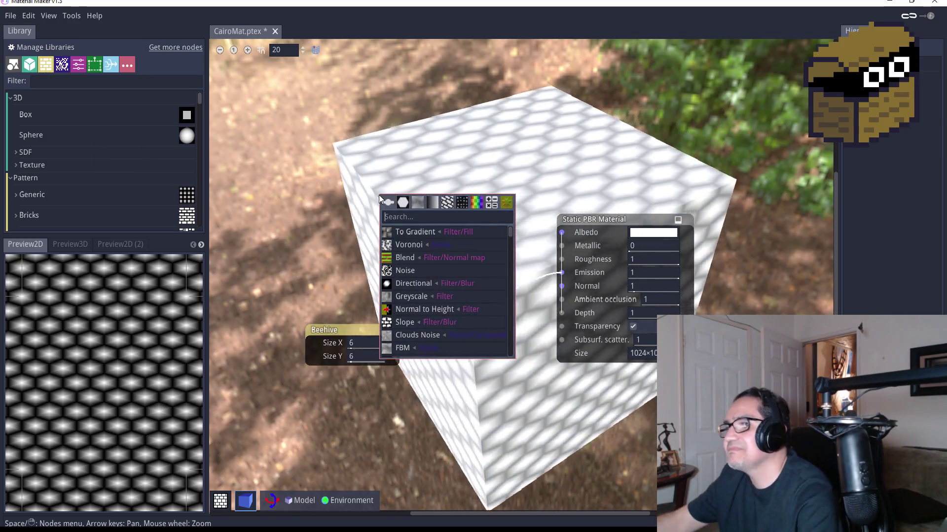
pyautogui.write('co')
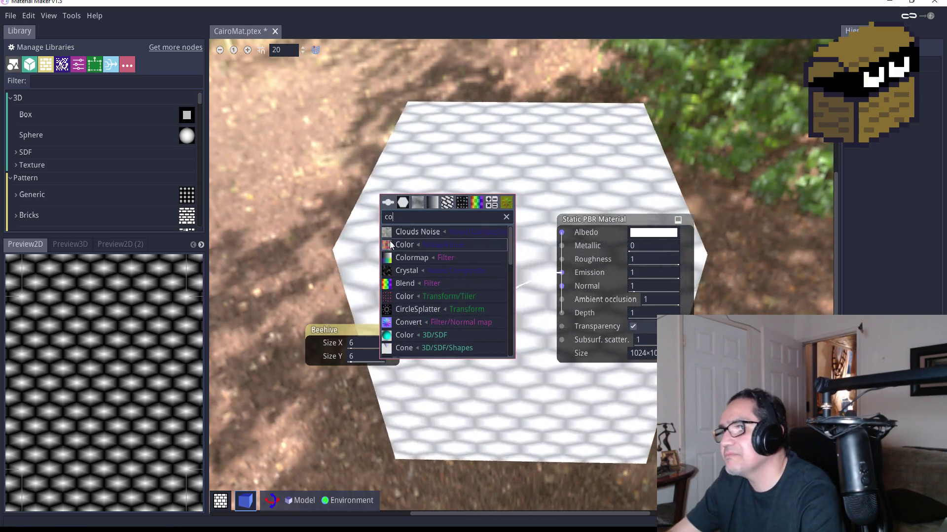
pyautogui.moveTo(425, 198); pyautogui.dragTo(392, 200)
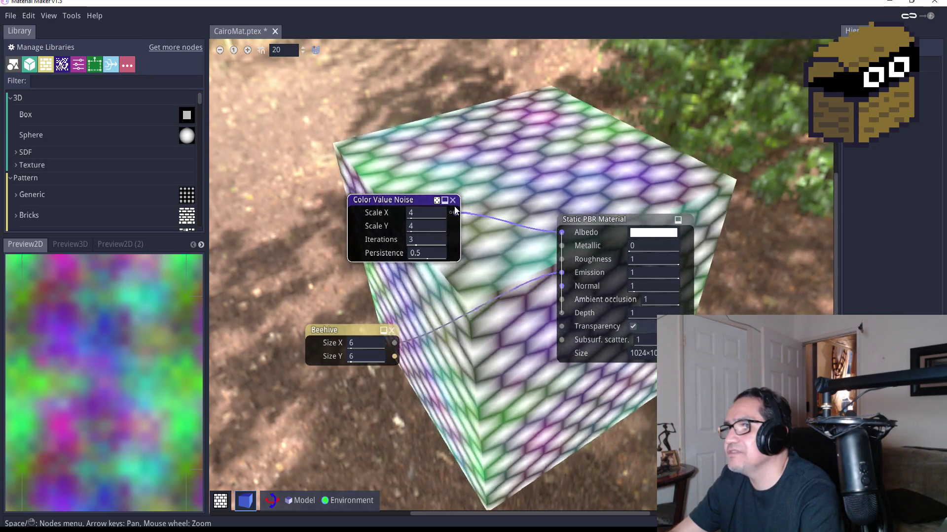
pyautogui.click(453, 199)
pyautogui.rightClick(385, 224)
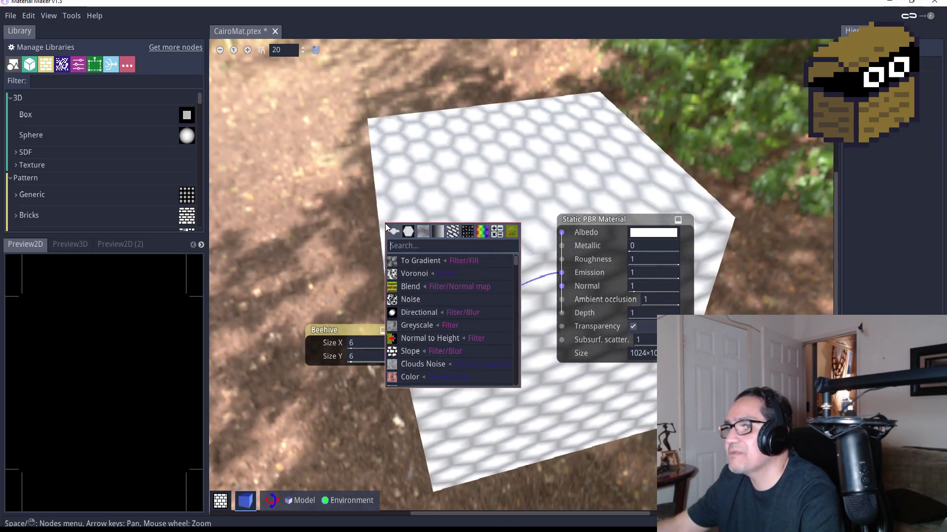
pyautogui.write('colorr')
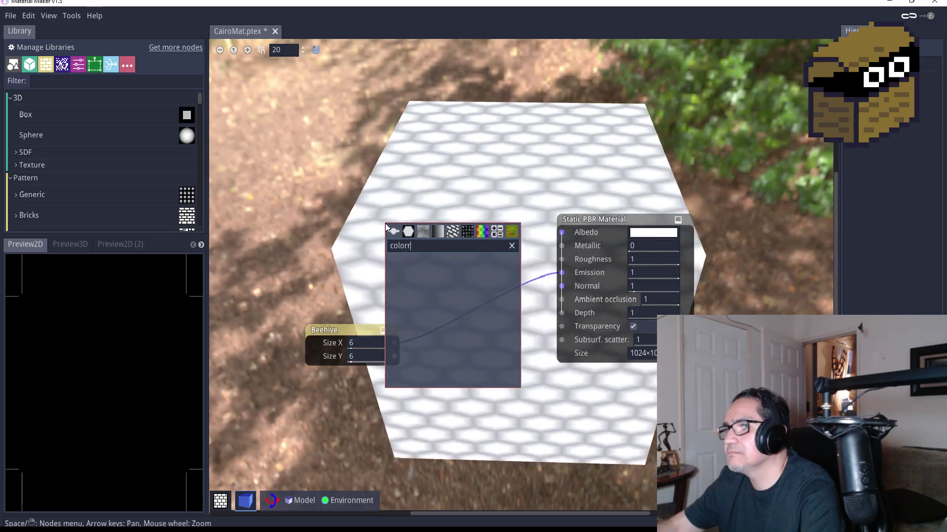
pyautogui.press('BackSpace')
pyautogui.click(419, 280)
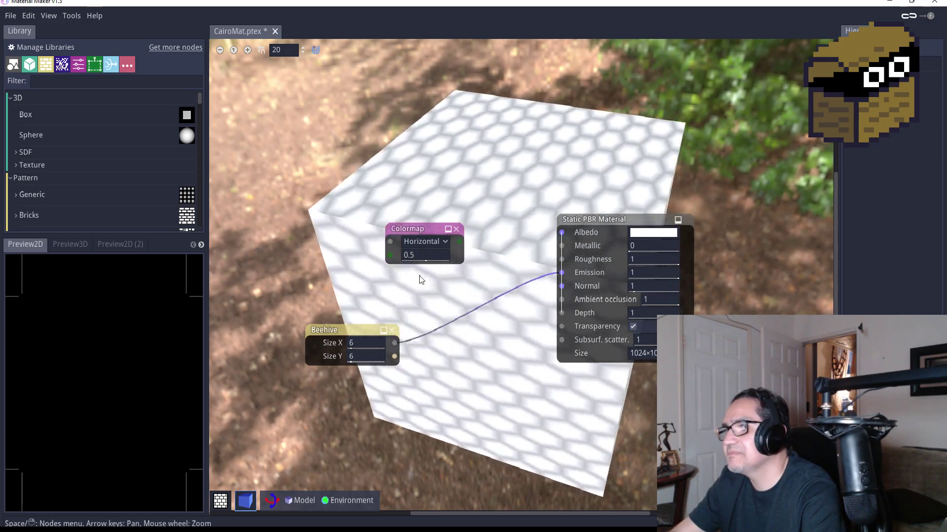
pyautogui.moveTo(422, 235)
pyautogui.mouseDown()
pyautogui.moveTo(412, 239)
pyautogui.moveTo(563, 246)
pyautogui.moveTo(562, 236)
pyautogui.mouseUp()
pyautogui.click(417, 241)
pyautogui.click(413, 242)
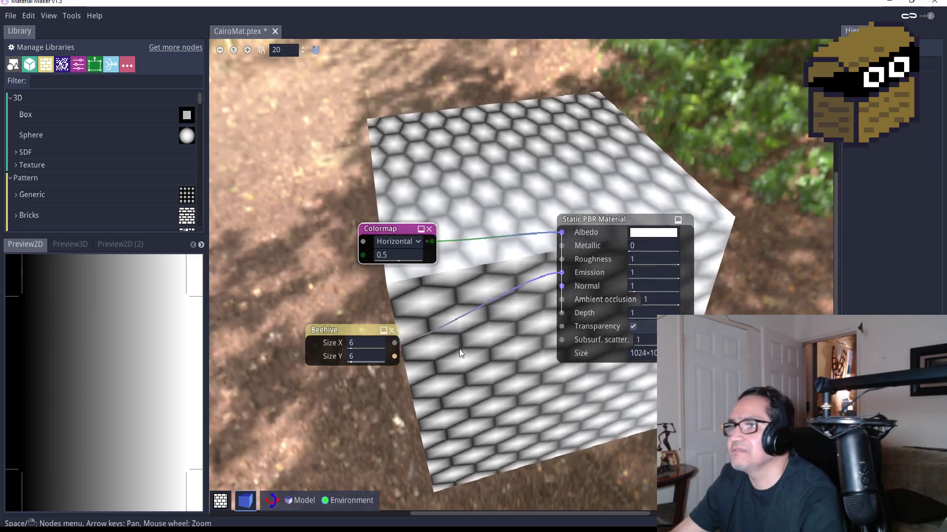
pyautogui.click(405, 254)
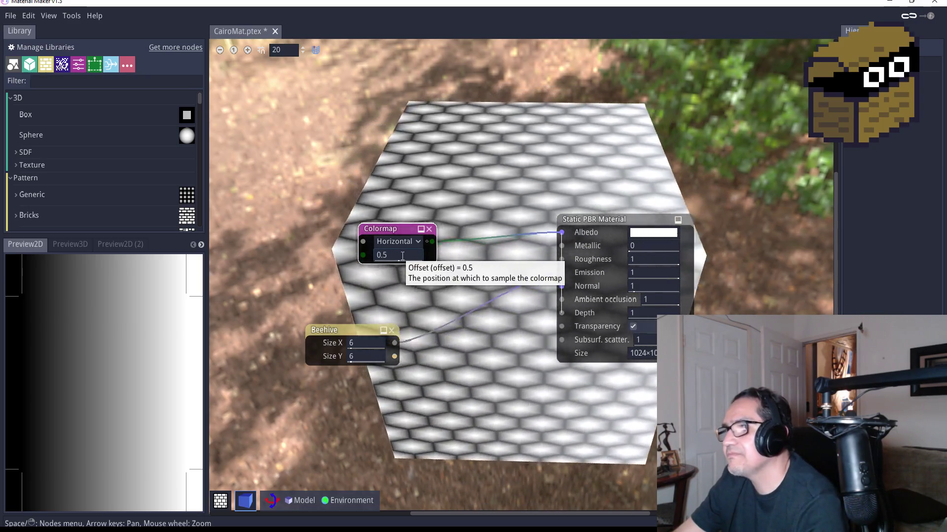
pyautogui.press('BackSpace')
pyautogui.write('1')
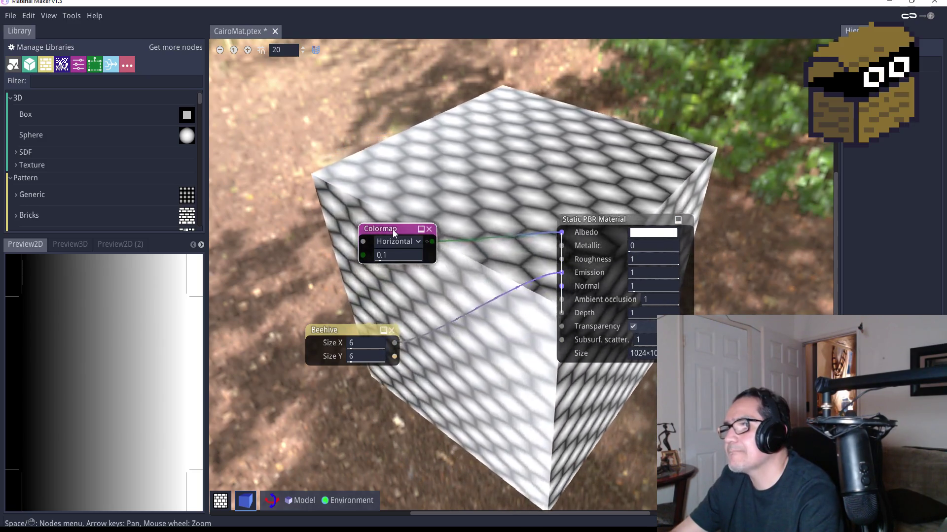
pyautogui.moveTo(393, 229); pyautogui.dragTo(340, 236)
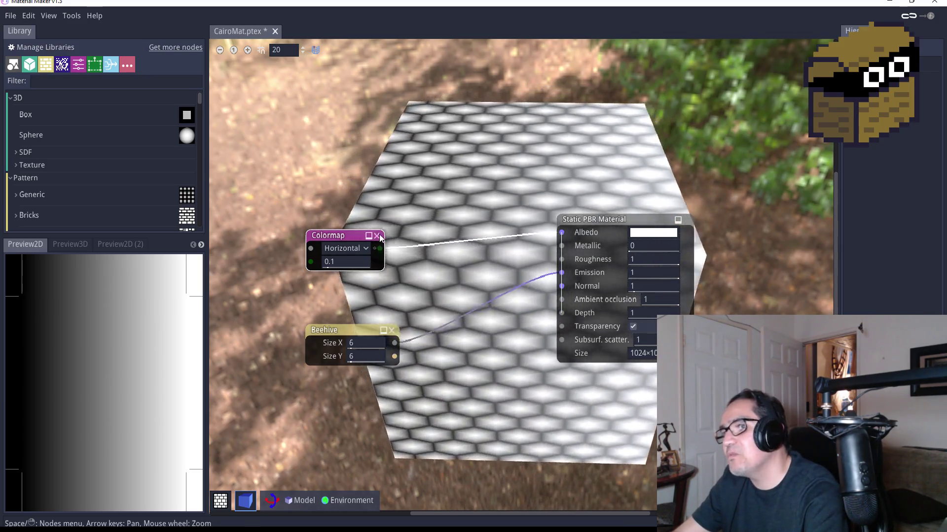
pyautogui.click(378, 235)
pyautogui.rightClick(399, 236)
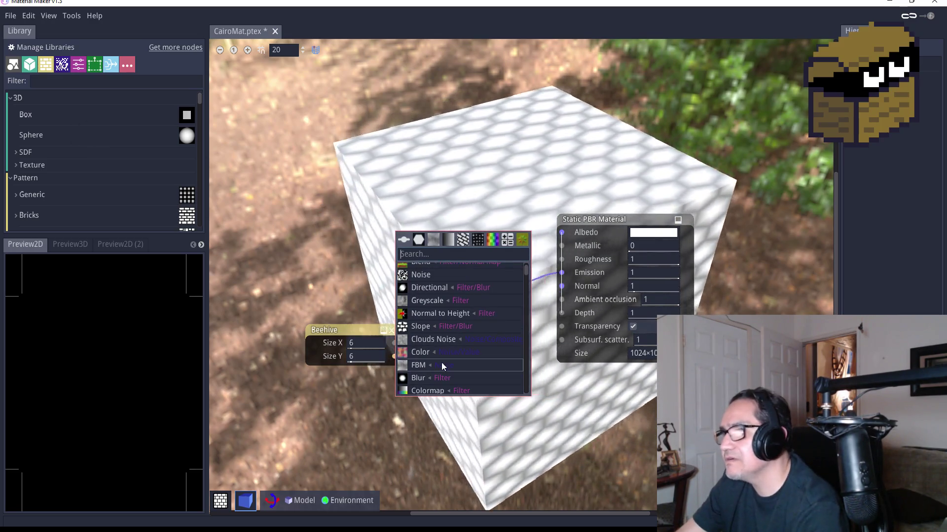
pyautogui.scroll(-1, 439, 359)
pyautogui.click(417, 336)
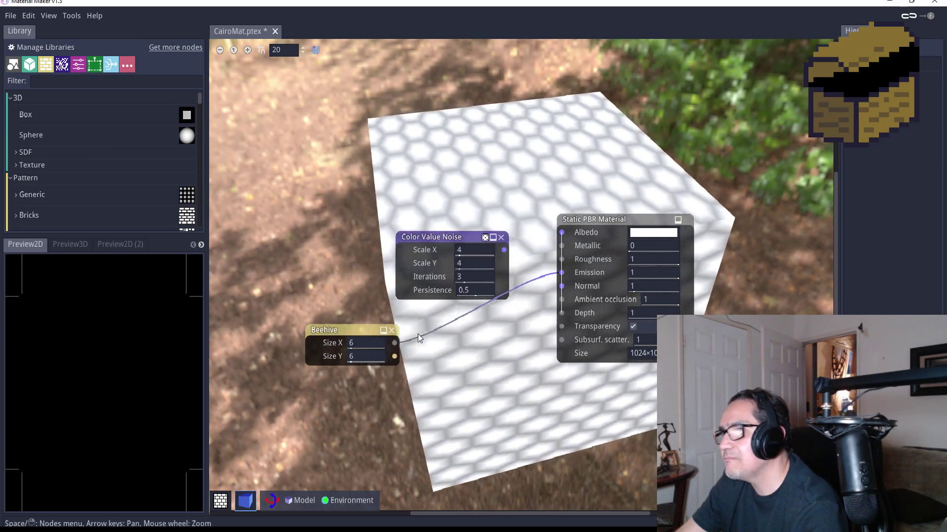
pyautogui.moveTo(470, 237); pyautogui.dragTo(415, 223)
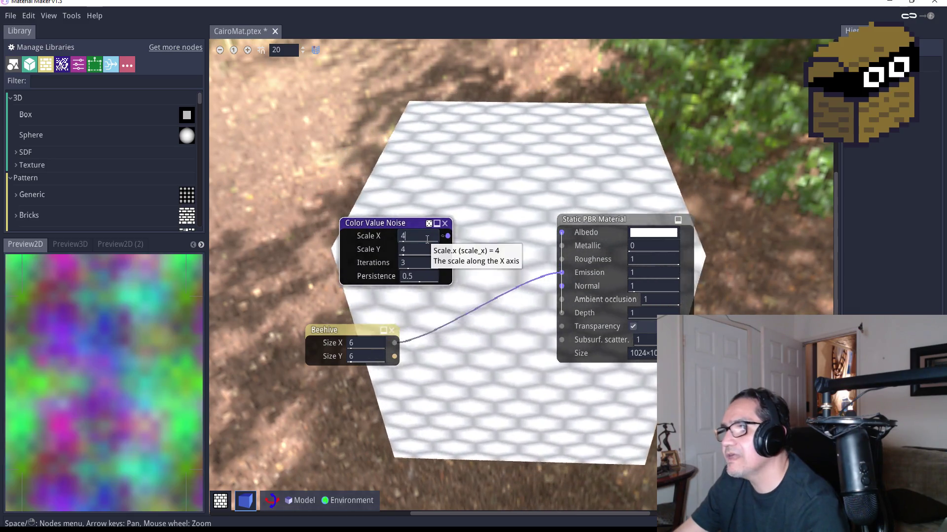
pyautogui.write('1')
pyautogui.press('Tab')
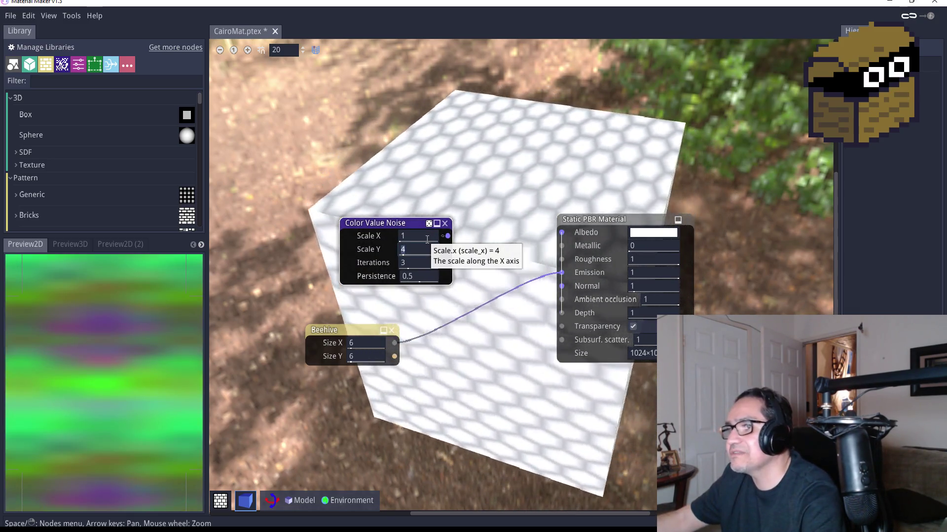
pyautogui.write('1')
pyautogui.press('Return')
pyautogui.moveTo(447, 235); pyautogui.dragTo(562, 234)
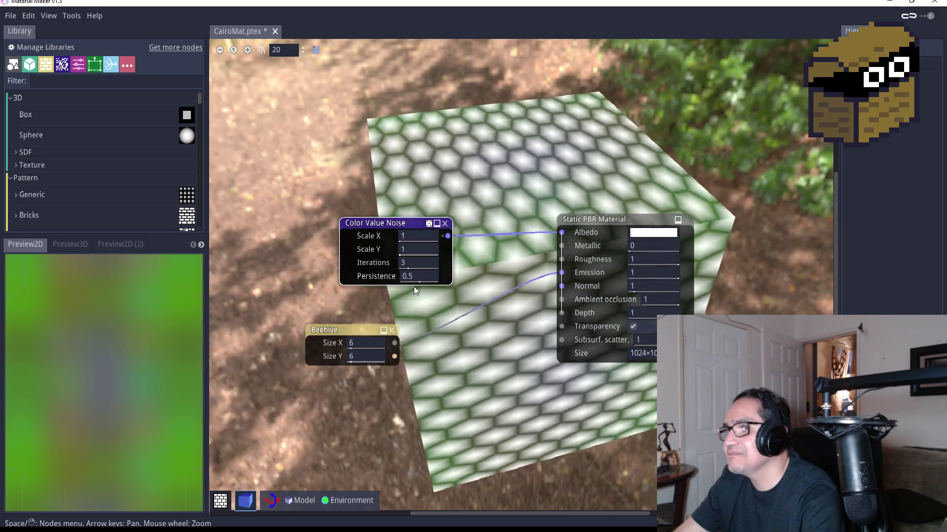
pyautogui.click(414, 265)
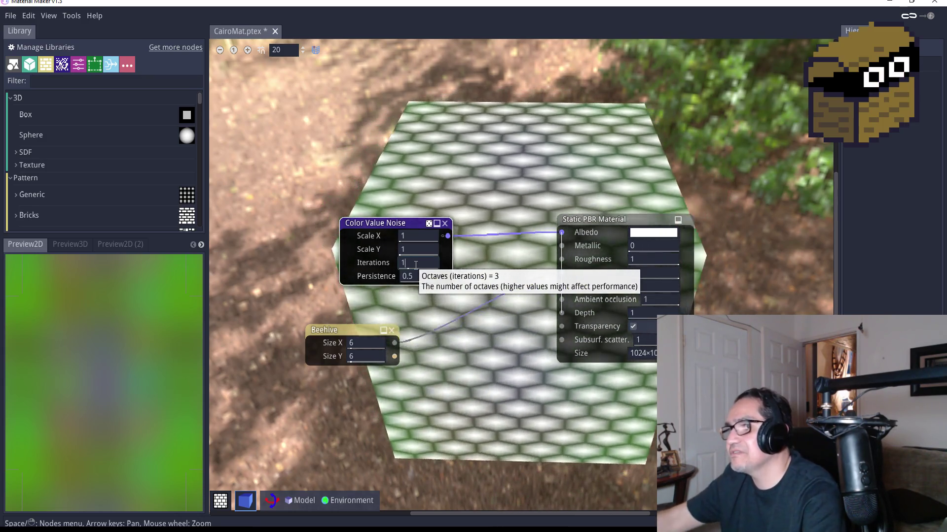
pyautogui.write('1')
pyautogui.press('Return')
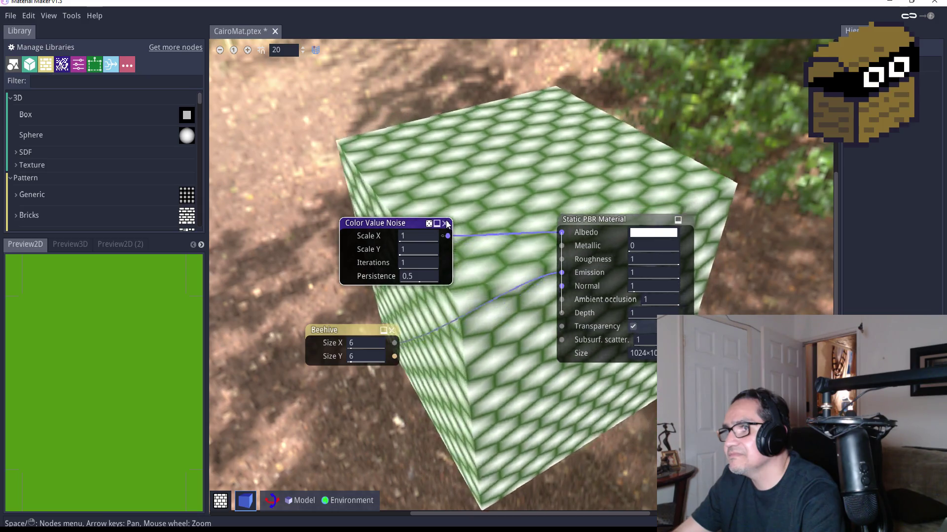
pyautogui.click(445, 223)
pyautogui.rightClick(395, 227)
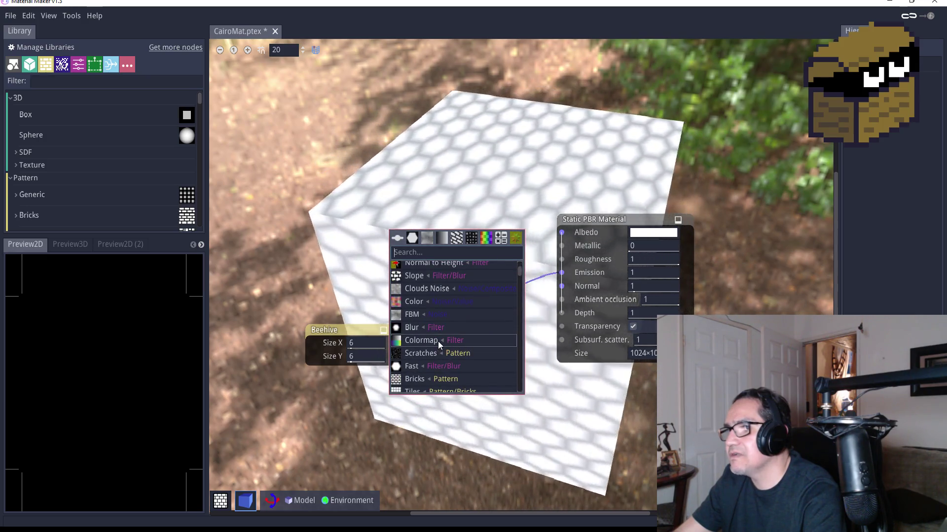
# Add a Normal Map node and set its method to Simple, after briefly trying Scharr.
pyautogui.scroll(-2, 439, 351)
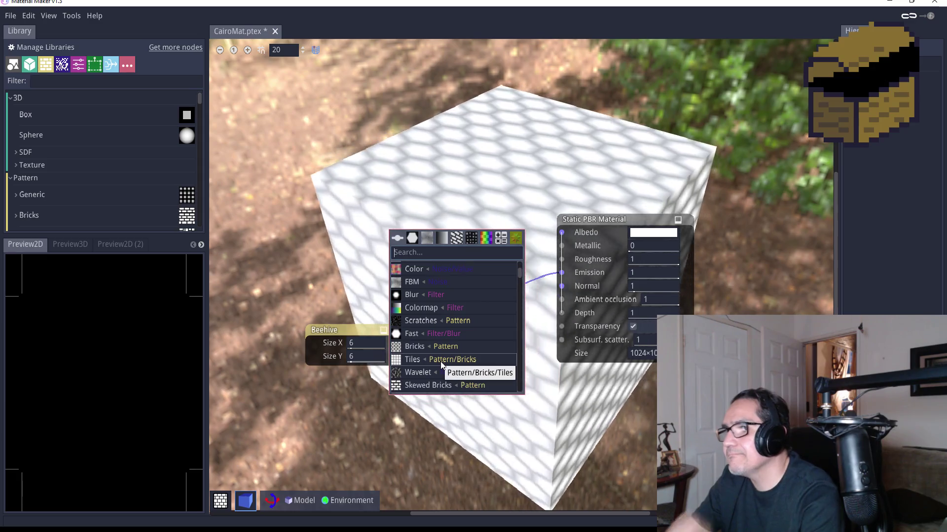
pyautogui.scroll(-4, 440, 361)
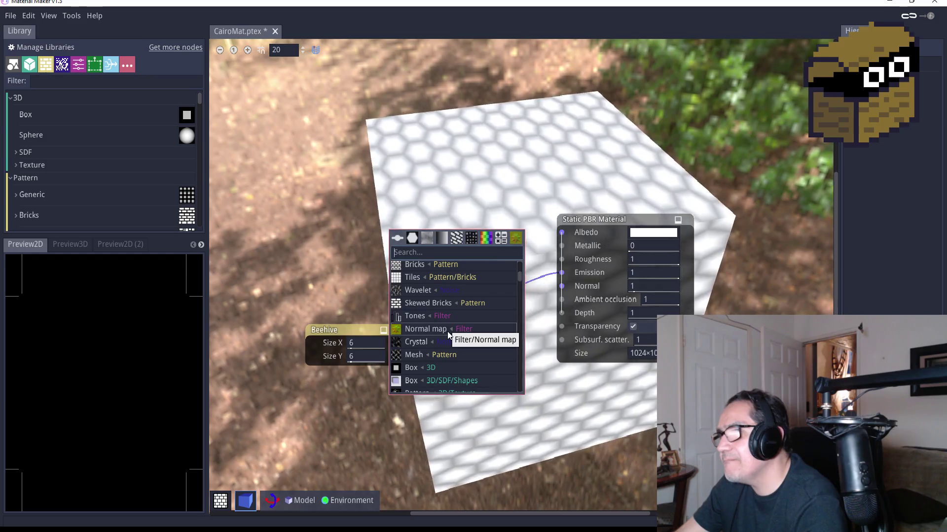
pyautogui.click(447, 330)
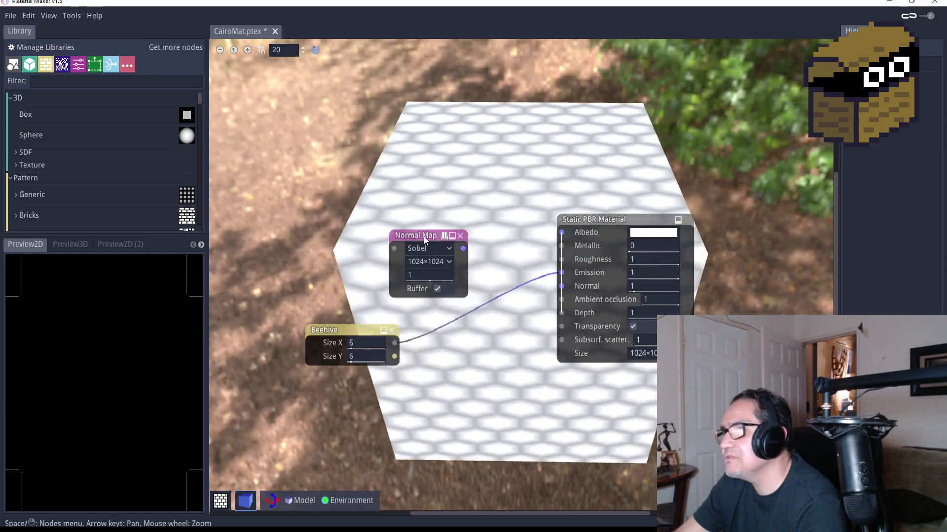
pyautogui.moveTo(462, 280)
pyautogui.mouseDown()
pyautogui.moveTo(466, 352)
pyautogui.moveTo(562, 286)
pyautogui.mouseUp()
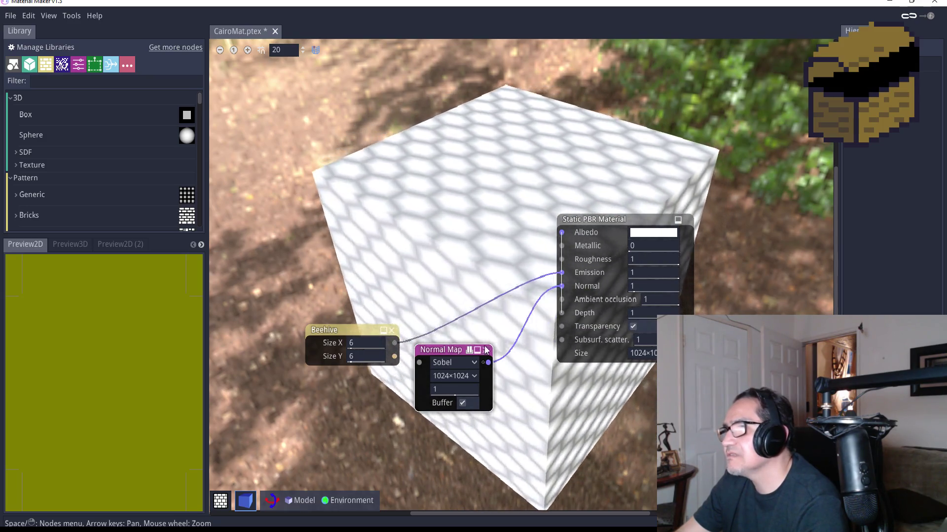
pyautogui.click(470, 365)
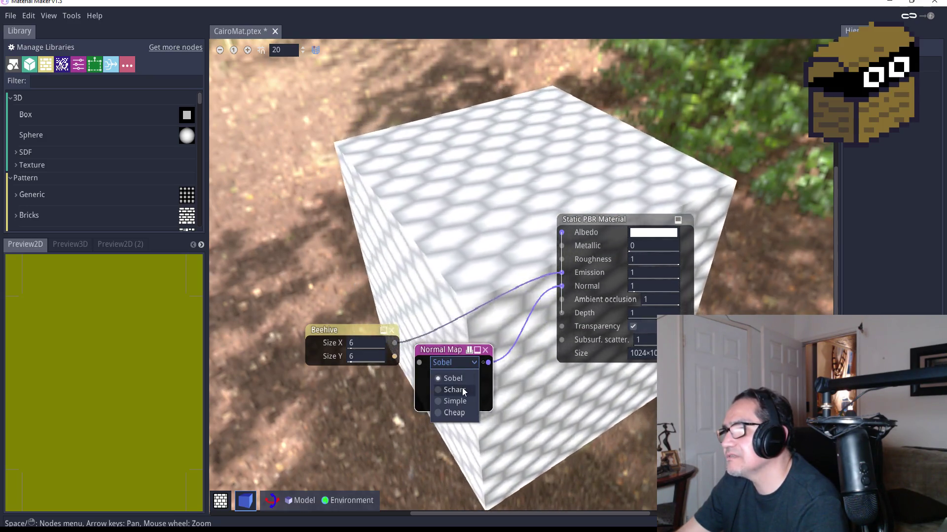
pyautogui.click(462, 388)
pyautogui.click(463, 366)
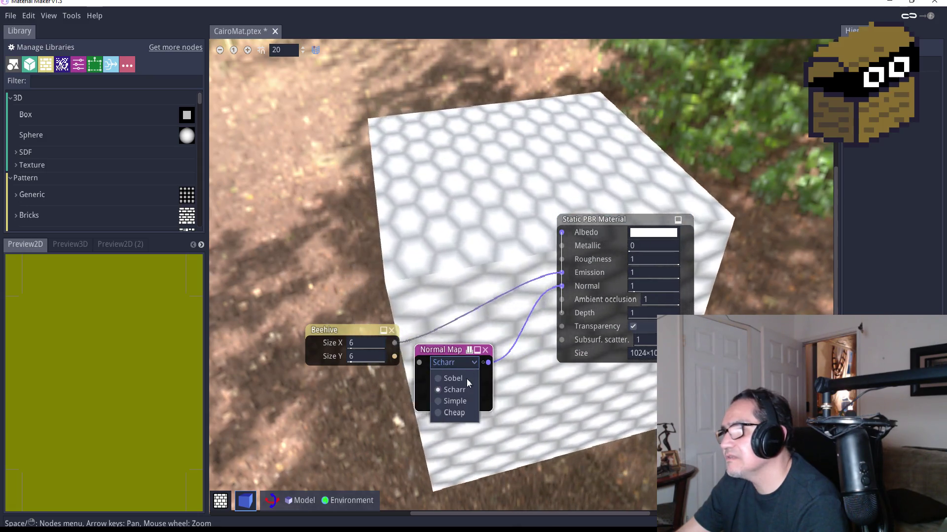
pyautogui.click(462, 403)
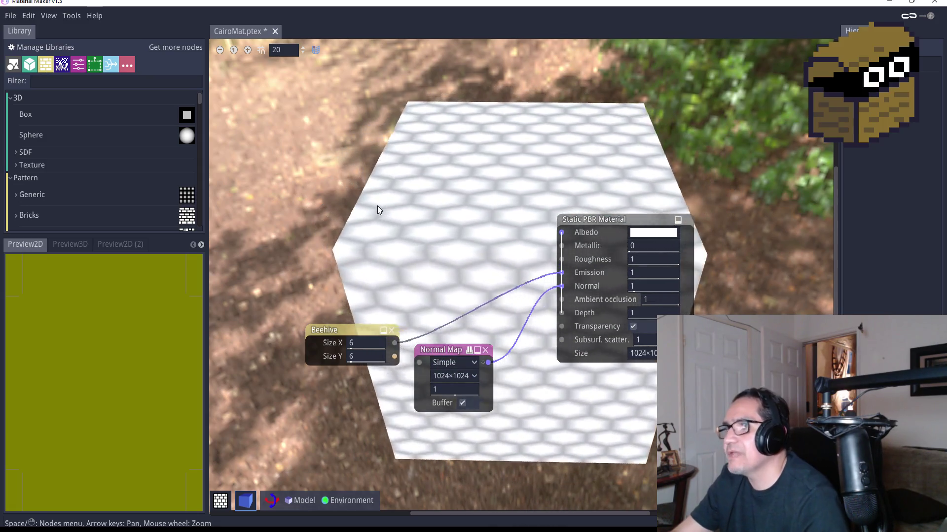
pyautogui.rightClick(377, 206)
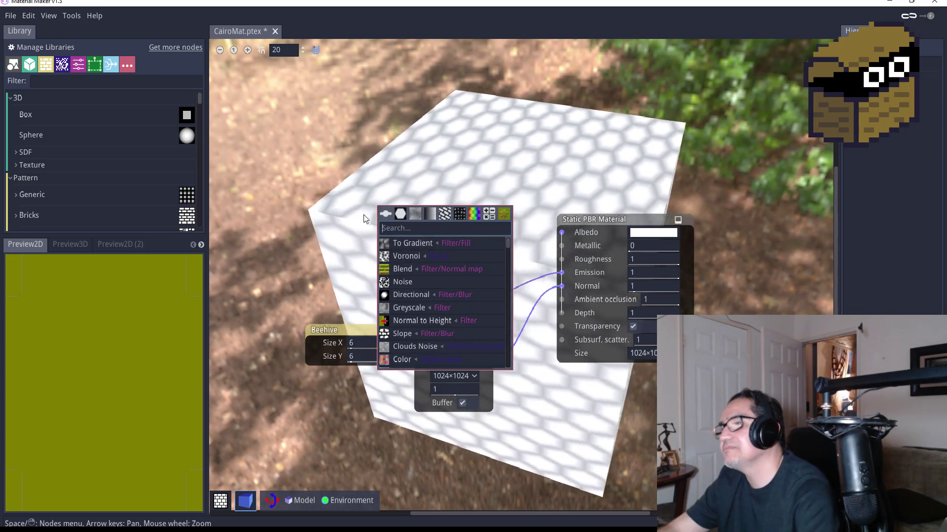
# Add a Fill to Gradient node and connect its output to the Static PBR Material's Albedo.
pyautogui.click(412, 242)
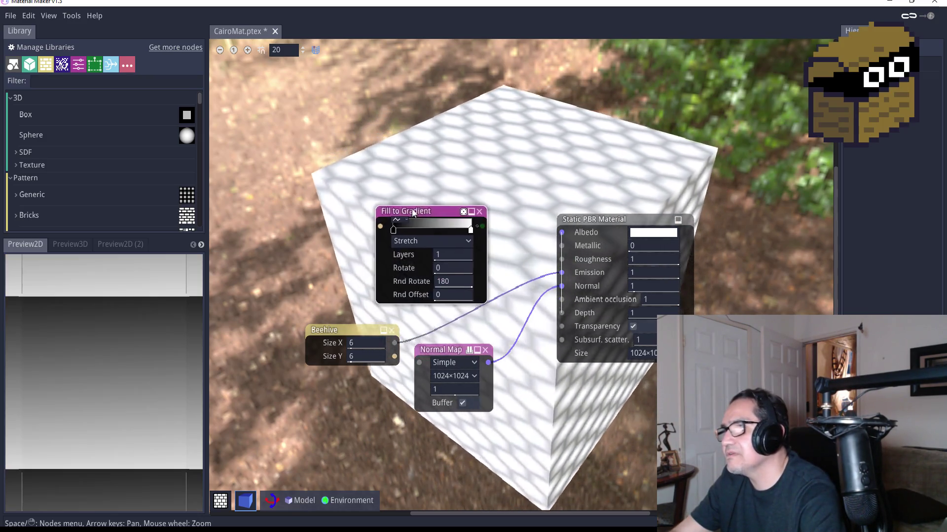
pyautogui.moveTo(419, 210); pyautogui.dragTo(561, 232)
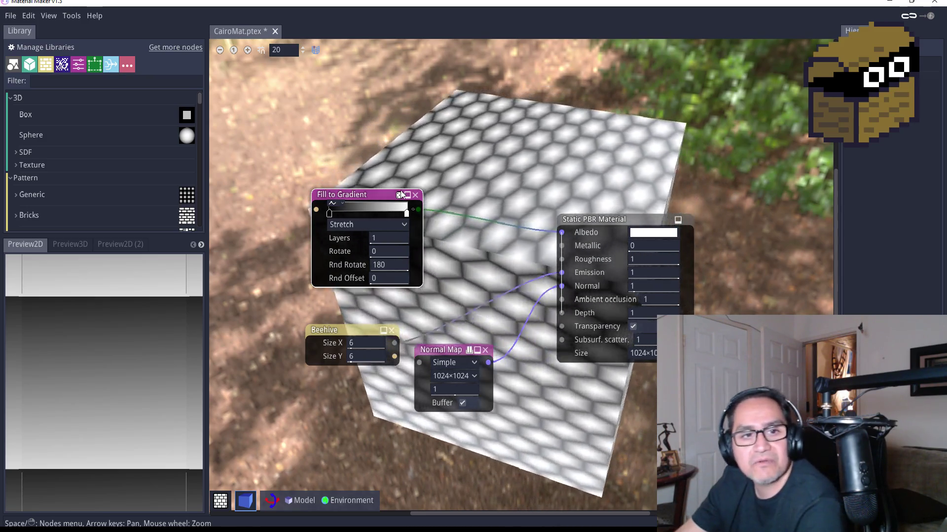
pyautogui.doubleClick(328, 214)
# Colour the gradient stops olive 7a7d31 and dark grey, and switch the fill mode to Square.
pyautogui.moveTo(365, 249)
pyautogui.mouseDown()
pyautogui.moveTo(315, 267)
pyautogui.moveTo(309, 257)
pyautogui.moveTo(303, 345)
pyautogui.moveTo(298, 258)
pyautogui.moveTo(292, 295)
pyautogui.moveTo(401, 253)
pyautogui.mouseUp()
pyautogui.click(468, 250)
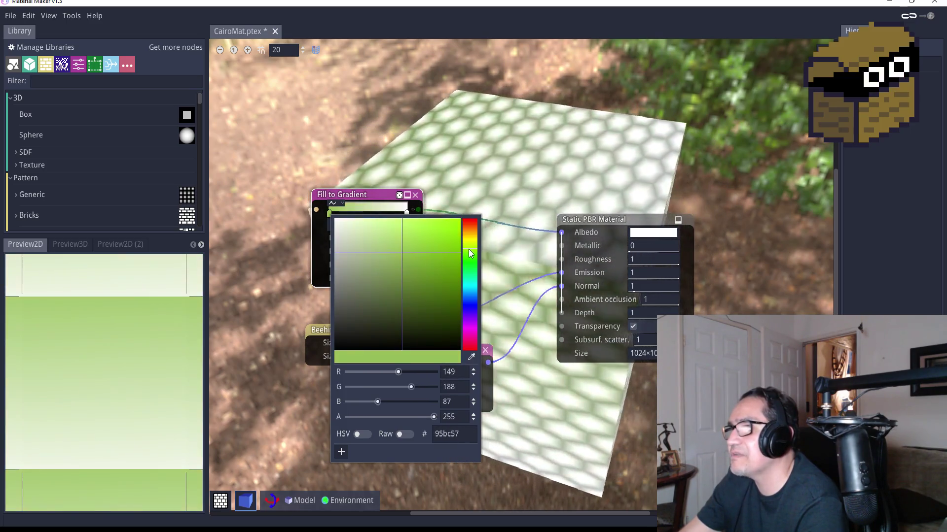
pyautogui.moveTo(468, 250); pyautogui.dragTo(468, 244)
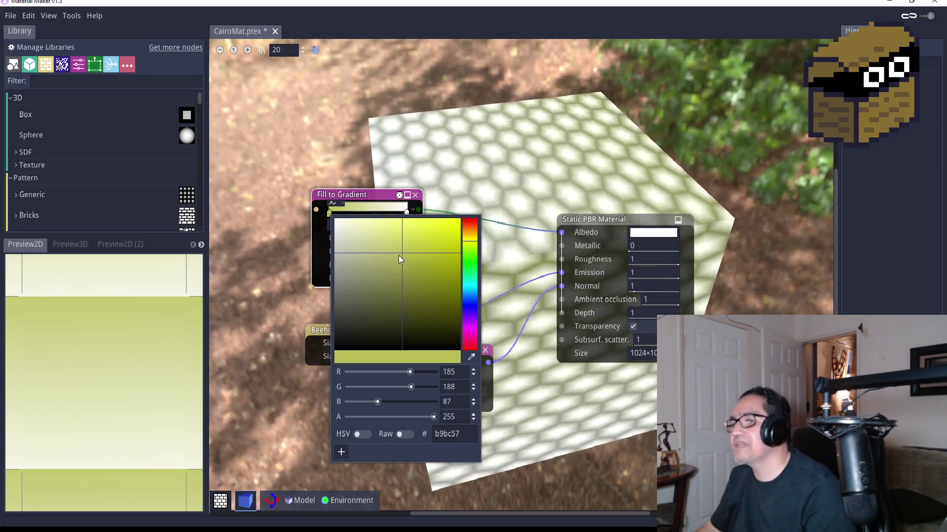
pyautogui.moveTo(401, 252)
pyautogui.mouseDown()
pyautogui.moveTo(415, 259)
pyautogui.moveTo(412, 305)
pyautogui.moveTo(412, 288)
pyautogui.mouseUp()
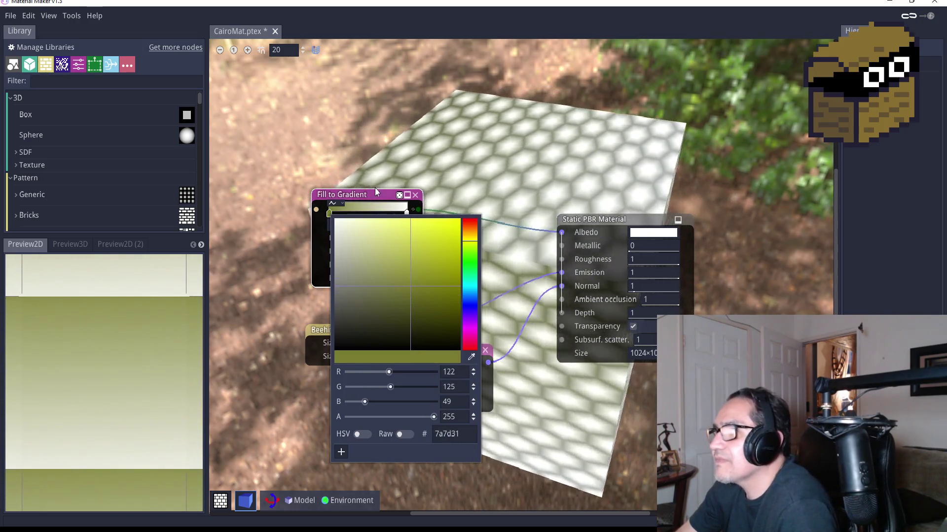
pyautogui.click(374, 191)
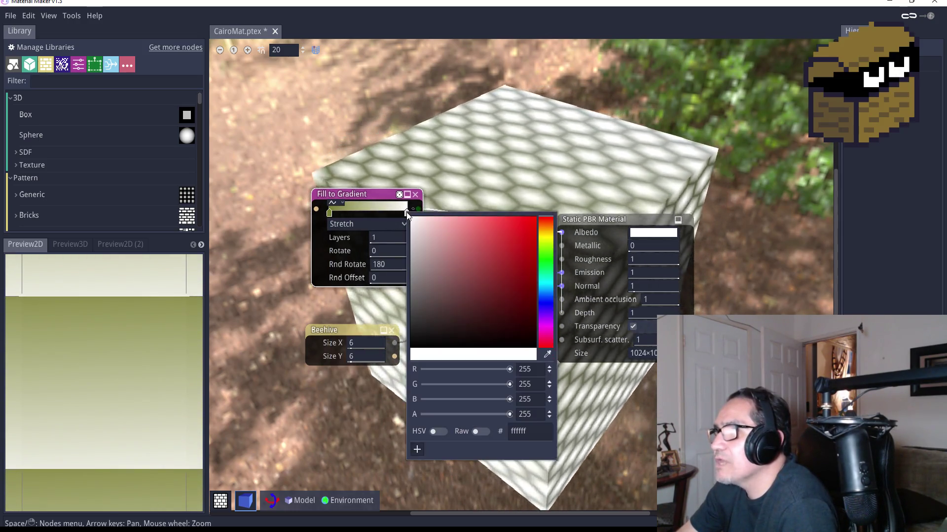
pyautogui.moveTo(418, 255)
pyautogui.mouseDown()
pyautogui.moveTo(380, 362)
pyautogui.moveTo(402, 312)
pyautogui.mouseUp()
pyautogui.click(365, 199)
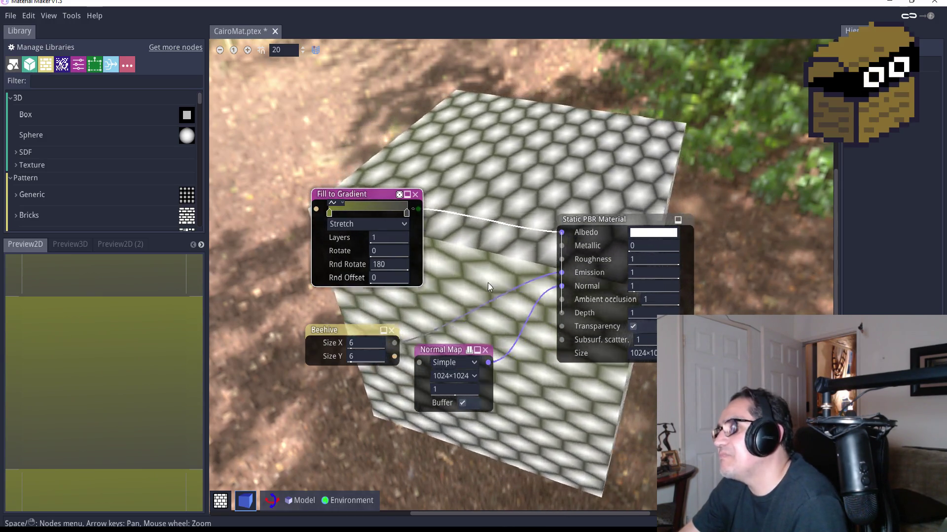
pyautogui.click(367, 225)
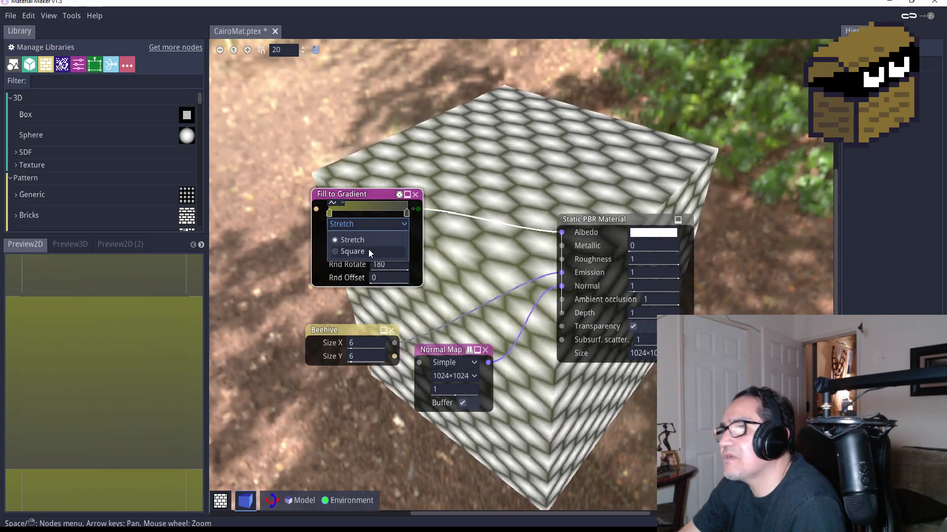
pyautogui.click(366, 253)
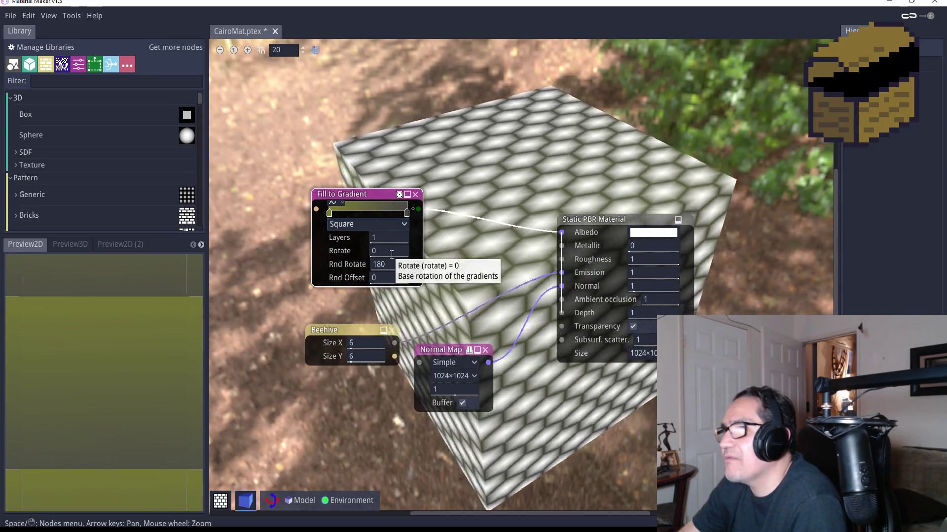
# Set the Rnd Rotate value to 90.
pyautogui.click(387, 265)
pyautogui.press('BackSpace')
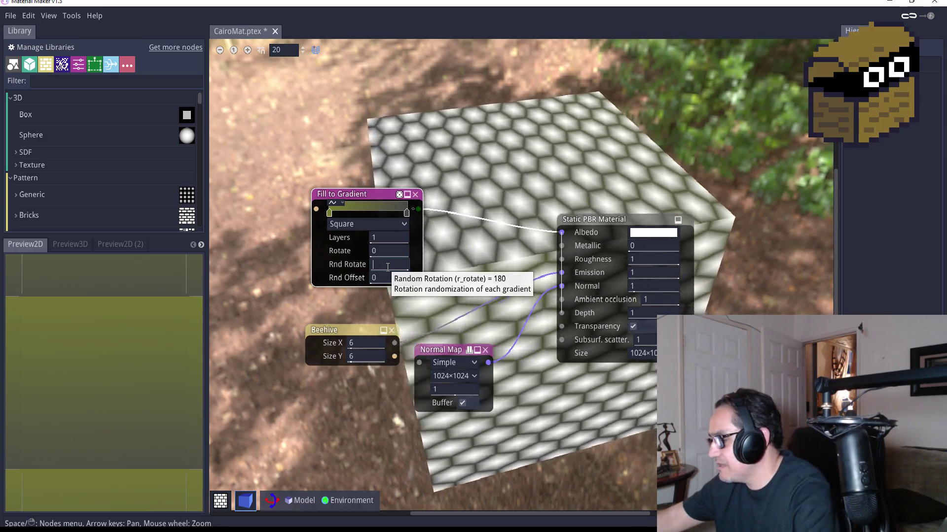
pyautogui.write('90')
pyautogui.press('Return')
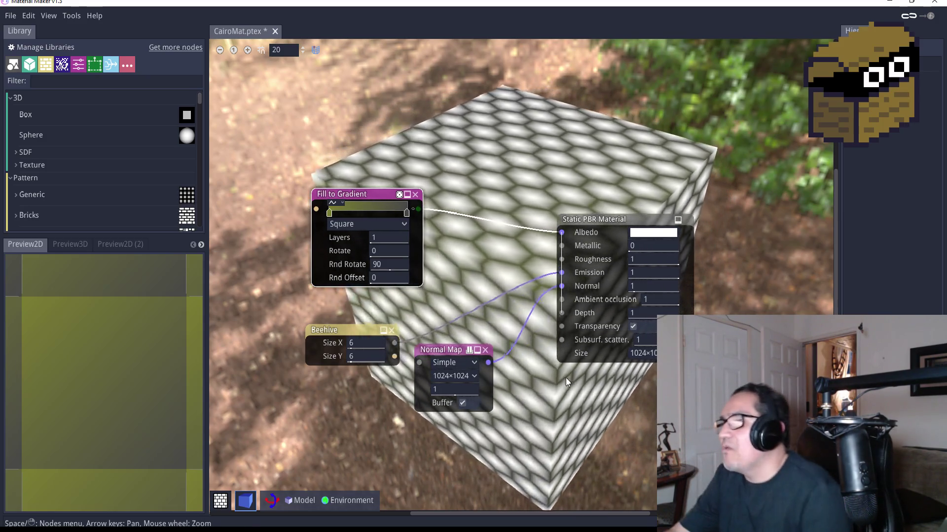
# Delete the Normal Map node, wire Beehive straight into the material input, and tidy the nodes.
pyautogui.click(485, 350)
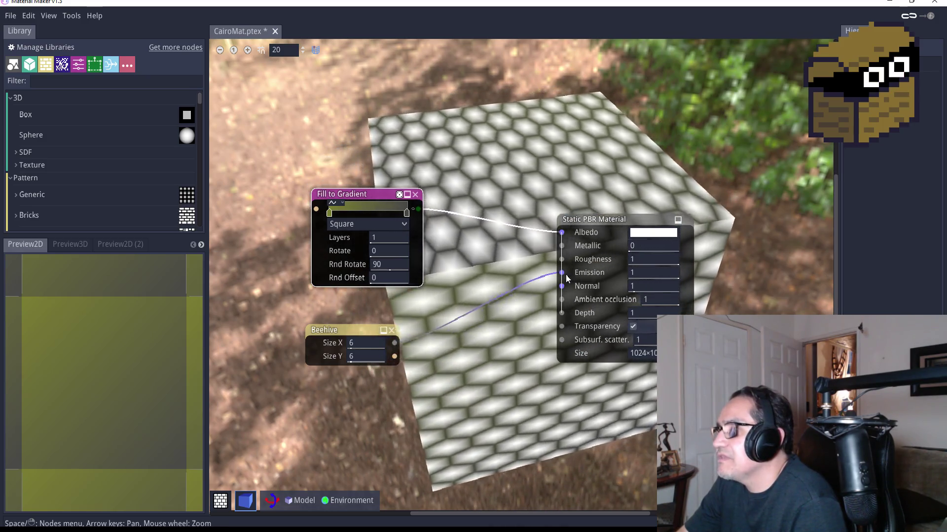
pyautogui.moveTo(562, 275); pyautogui.dragTo(561, 289)
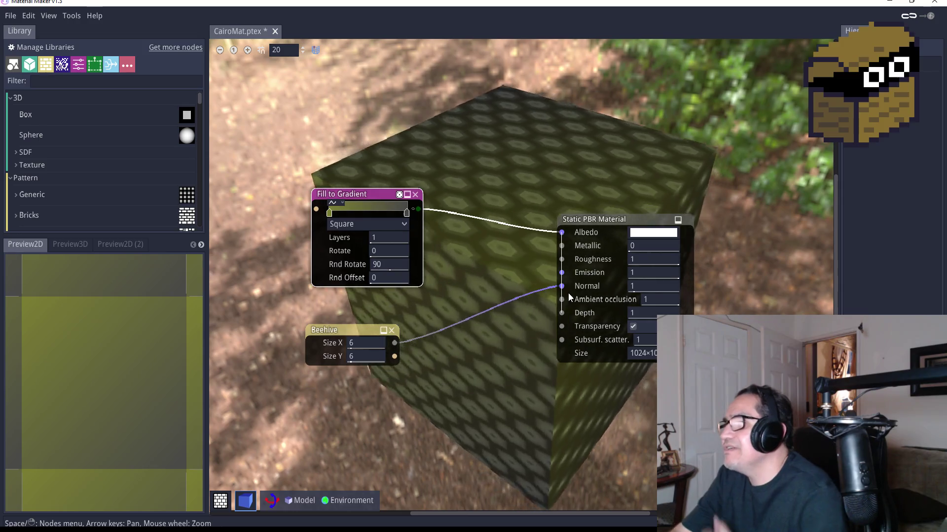
pyautogui.moveTo(569, 298); pyautogui.dragTo(568, 295)
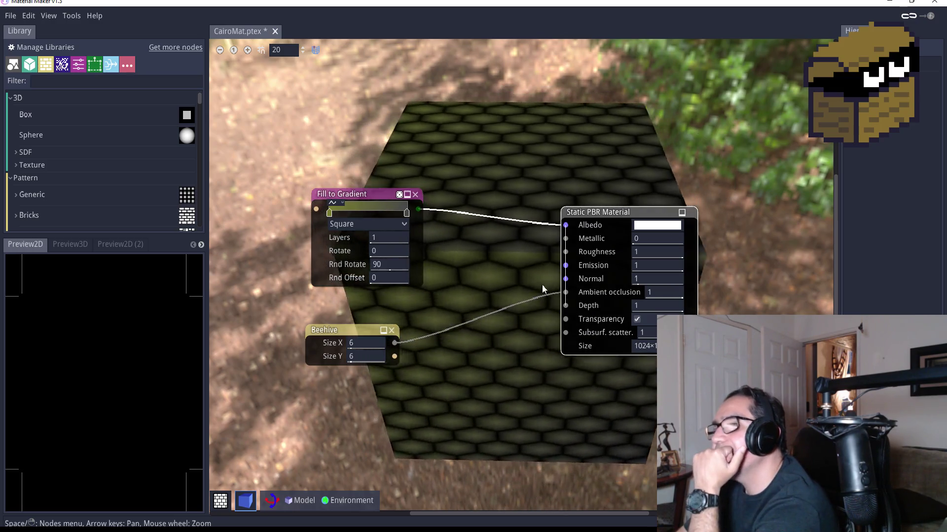
pyautogui.moveTo(370, 196)
pyautogui.mouseDown()
pyautogui.moveTo(316, 195)
pyautogui.moveTo(314, 174)
pyautogui.mouseUp()
pyautogui.moveTo(356, 332); pyautogui.dragTo(344, 343)
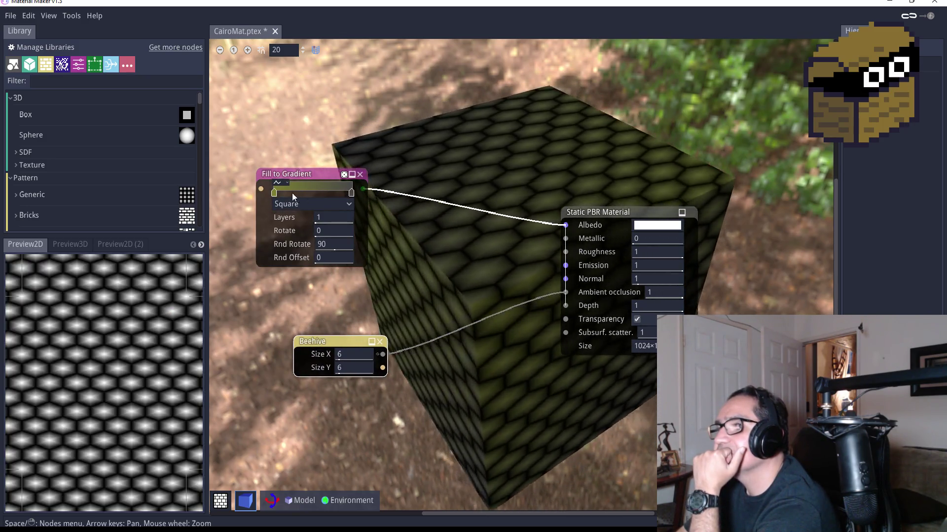
# Change the gradient's left colour to bright yellow-green c8d126.
pyautogui.doubleClick(274, 193)
pyautogui.moveTo(342, 245)
pyautogui.mouseDown()
pyautogui.moveTo(292, 237)
pyautogui.moveTo(288, 270)
pyautogui.moveTo(279, 241)
pyautogui.moveTo(366, 239)
pyautogui.moveTo(352, 229)
pyautogui.moveTo(339, 236)
pyautogui.mouseUp()
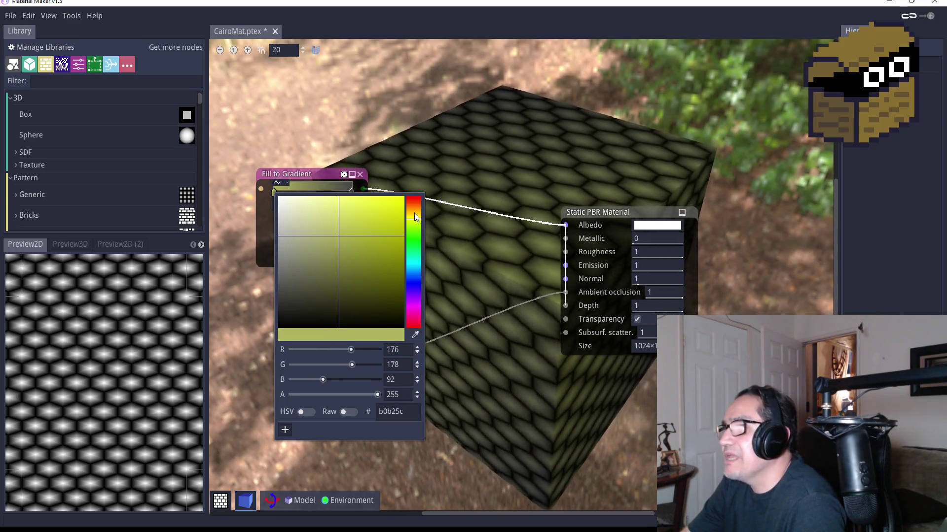
pyautogui.click(415, 221)
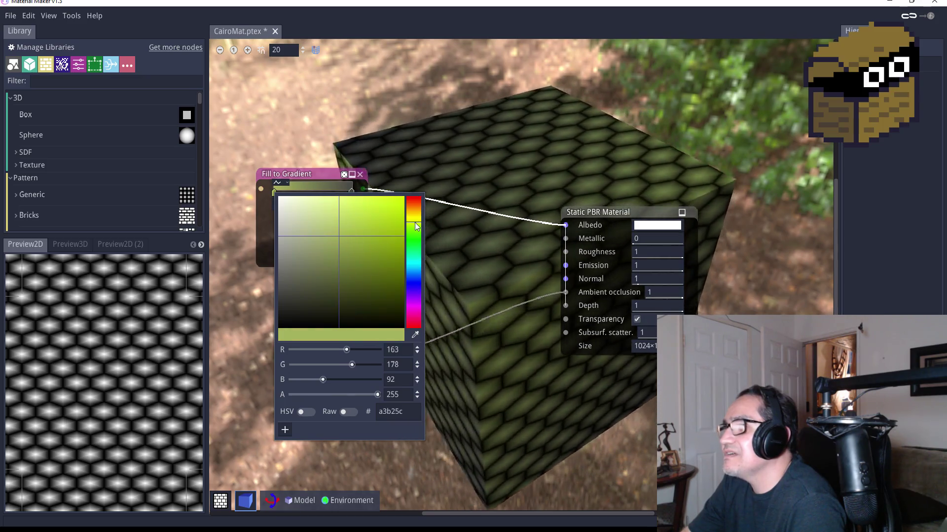
pyautogui.moveTo(414, 225)
pyautogui.mouseDown()
pyautogui.moveTo(380, 222)
pyautogui.moveTo(372, 236)
pyautogui.moveTo(381, 220)
pyautogui.mouseUp()
pyautogui.click(413, 219)
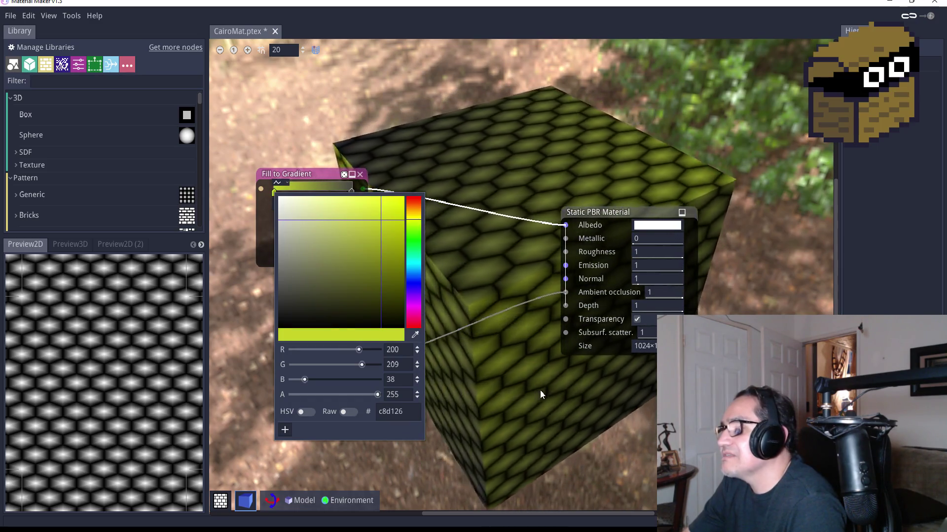
pyautogui.click(438, 151)
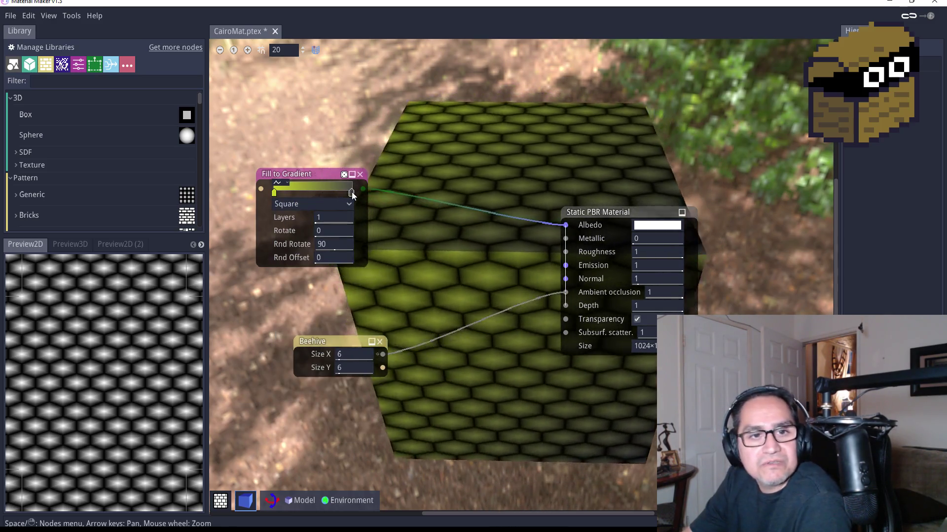
# Change the gradient's right colour to mid grey.
pyautogui.doubleClick(351, 191)
pyautogui.moveTo(364, 264)
pyautogui.mouseDown()
pyautogui.moveTo(351, 270)
pyautogui.moveTo(350, 247)
pyautogui.moveTo(344, 274)
pyautogui.mouseUp()
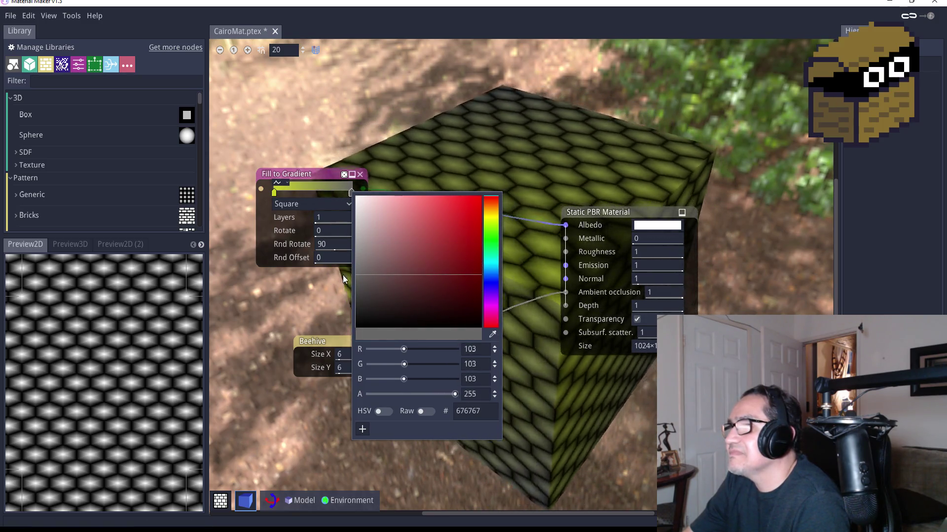
pyautogui.click(584, 411)
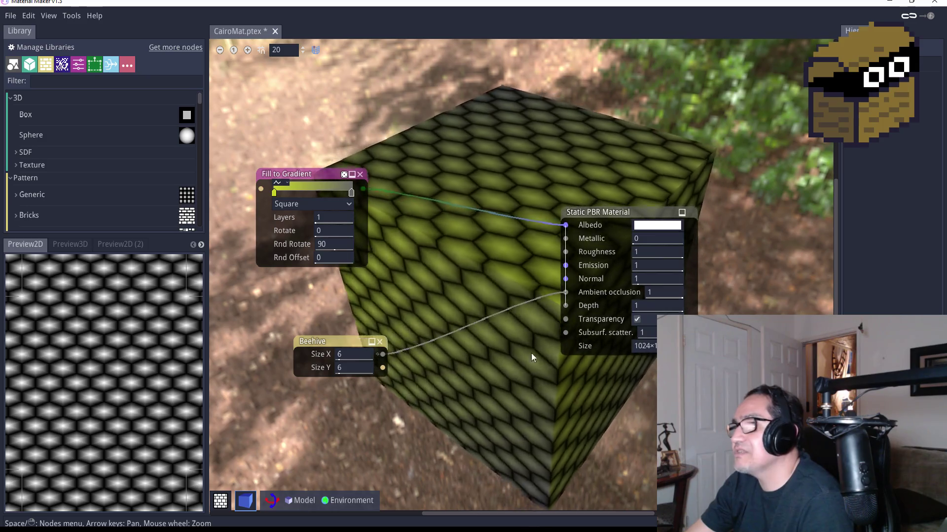
# Save CairoMat, then export it with the Unity 3D exporter under the name Beehyve.mat.
pyautogui.click(10, 15)
pyautogui.click(29, 102)
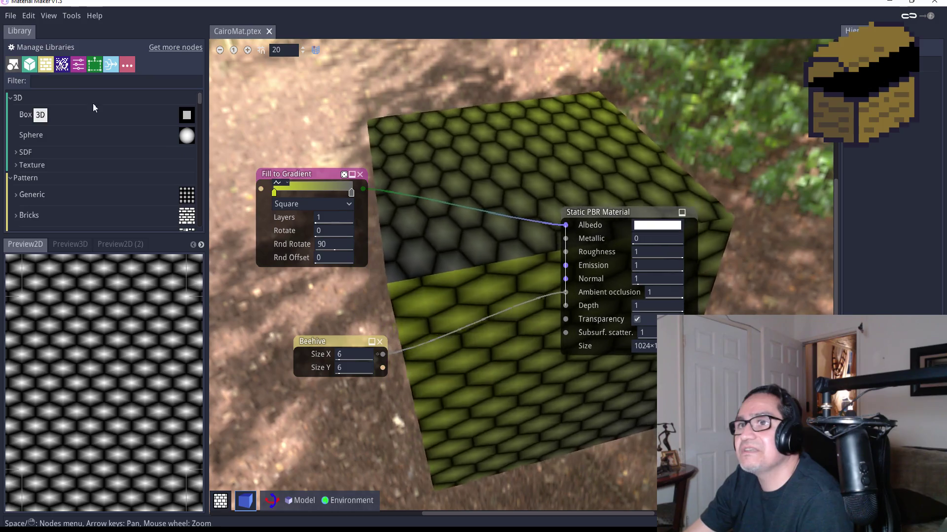
pyautogui.click(16, 16)
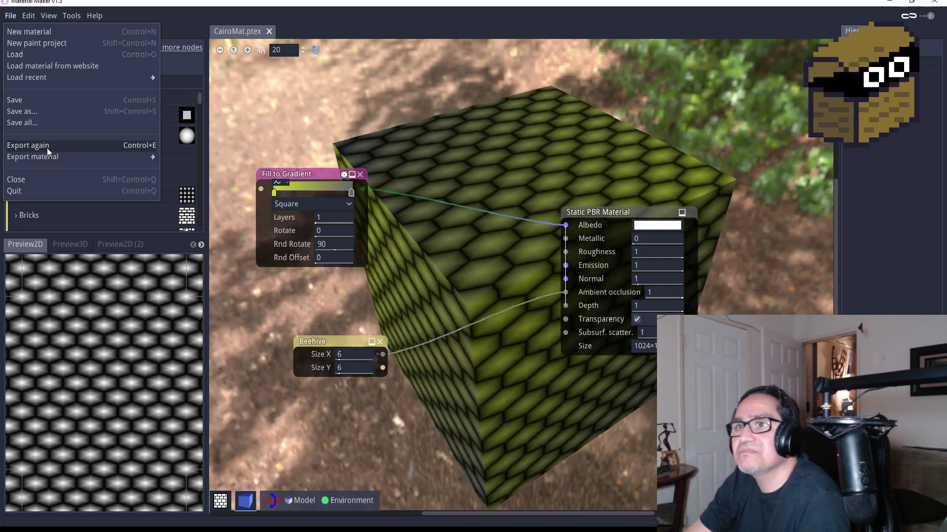
pyautogui.moveTo(128, 155)
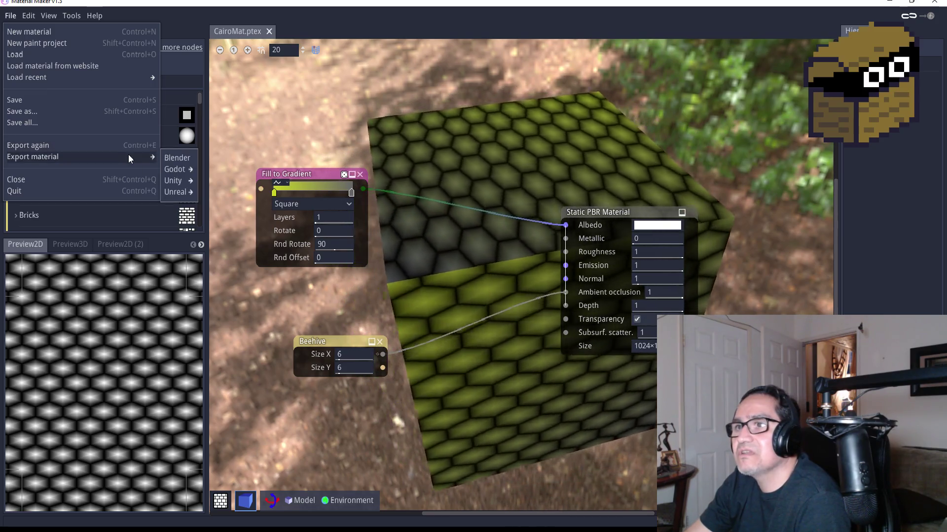
pyautogui.moveTo(178, 180)
pyautogui.click(207, 182)
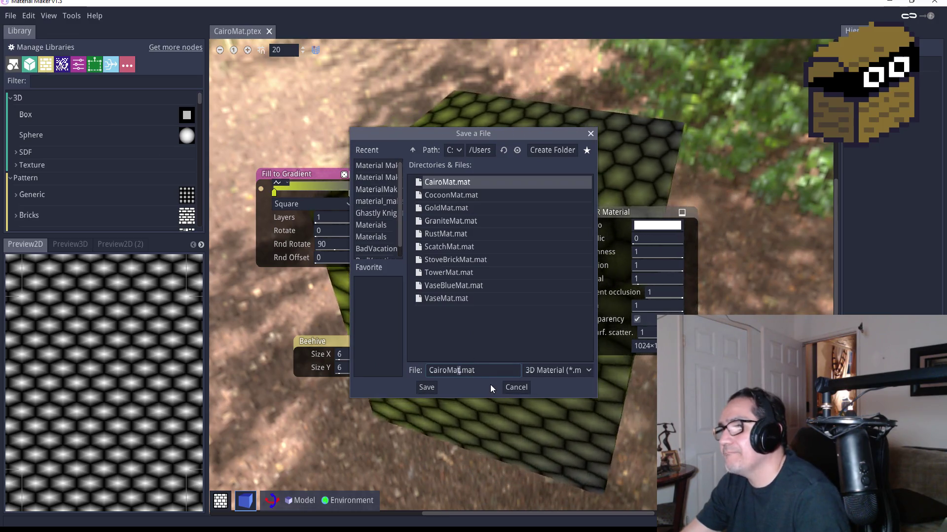
pyautogui.press('BackSpace')
pyautogui.press('BackSpace')
pyautogui.press('BackSpace')
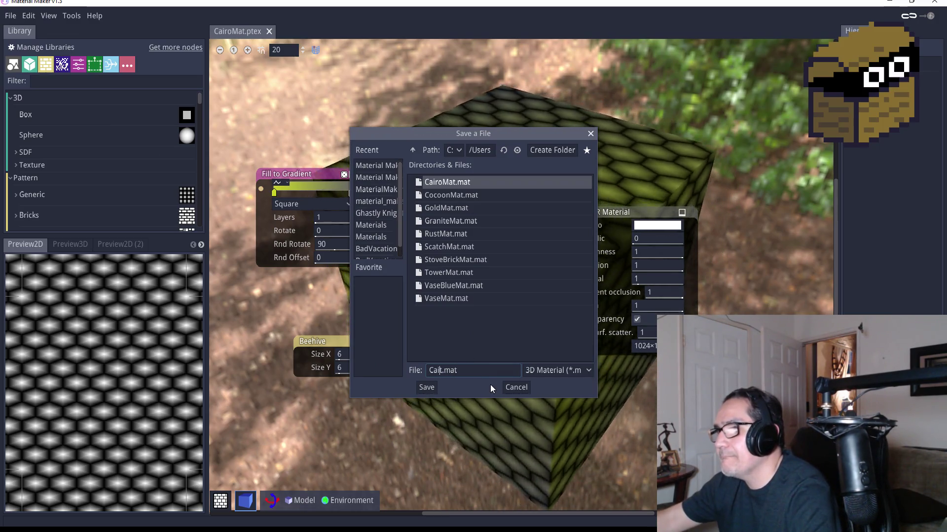
pyautogui.write('Beehy')
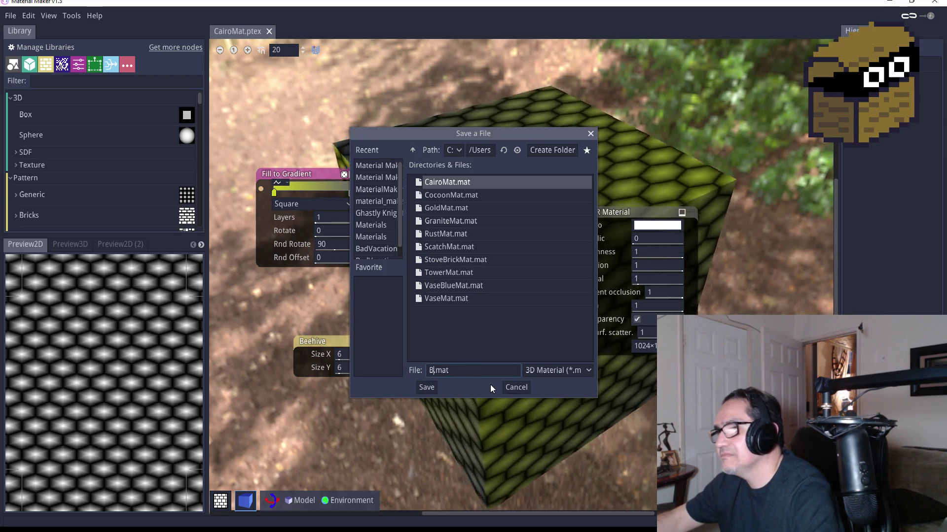
pyautogui.write('ve')
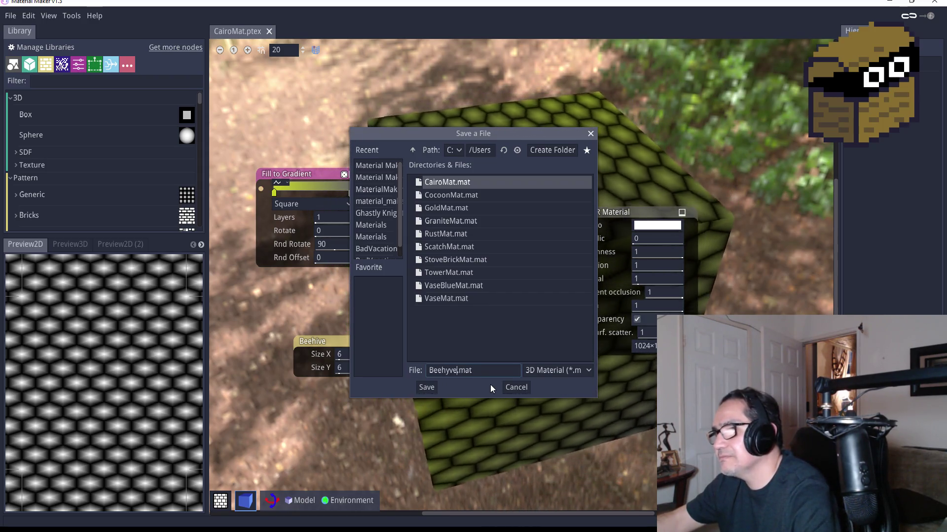
pyautogui.click(429, 388)
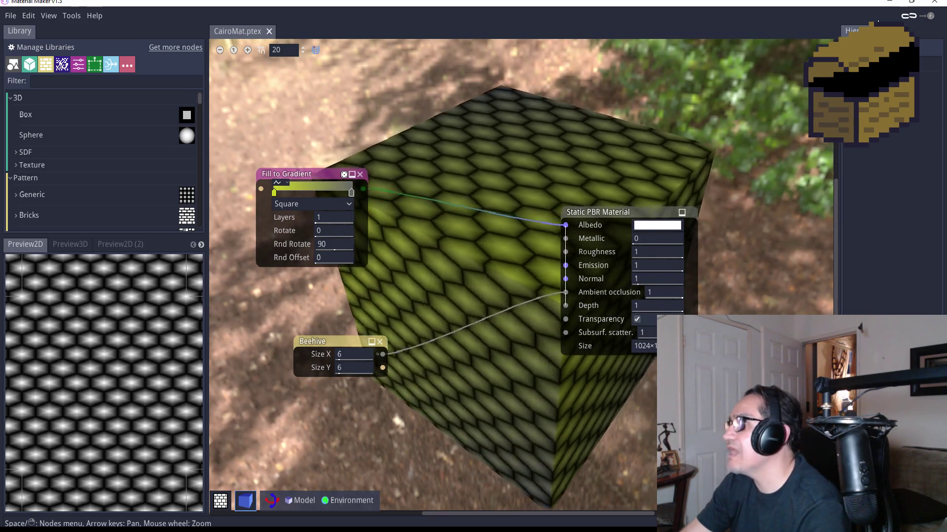
# Drag the Beehyve and Cocoon textures from the Material Maker Mat folder into Unity's 2d Art folder.
pyautogui.click(890, 6)
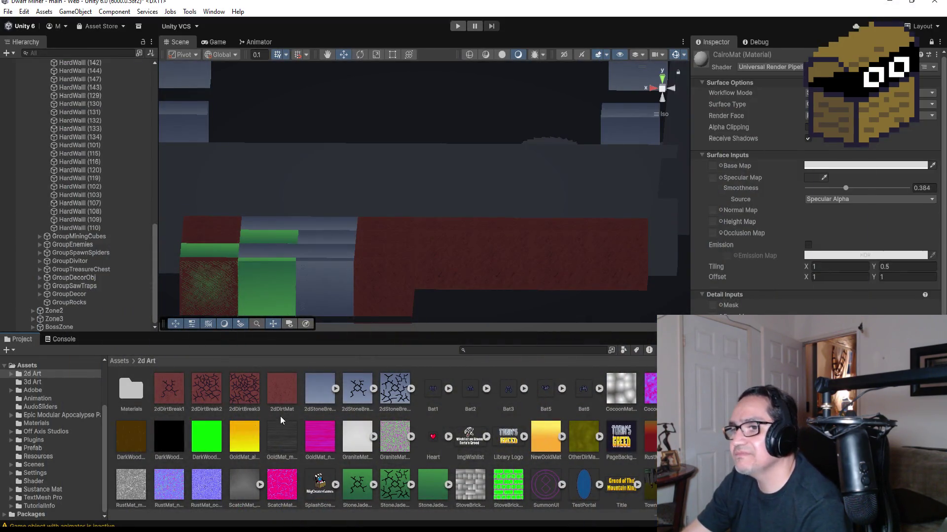
pyautogui.moveTo(89, 530)
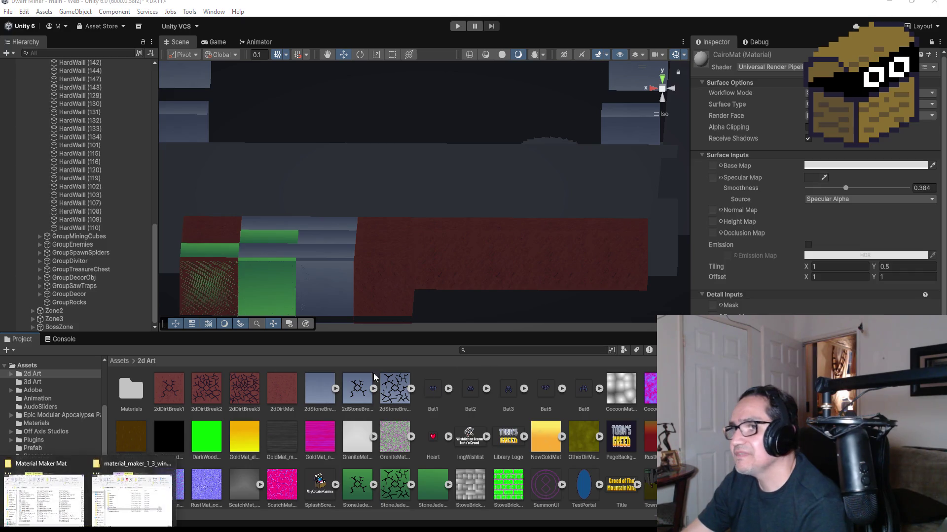
pyautogui.click(97, 511)
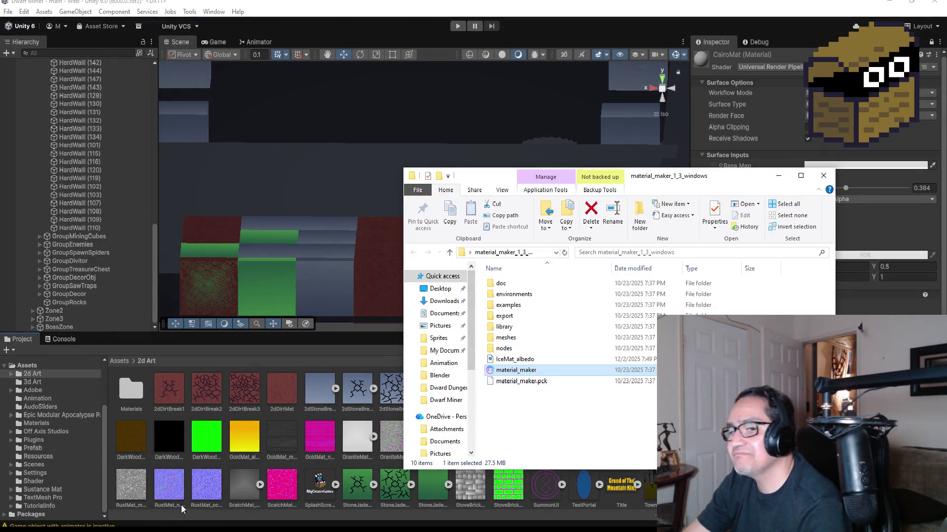
pyautogui.moveTo(88, 530)
pyautogui.click(63, 509)
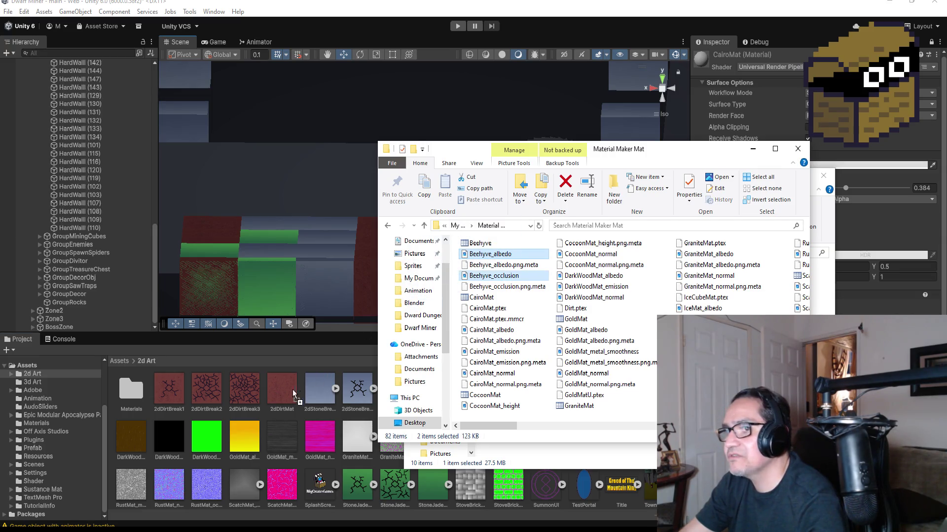
pyautogui.moveTo(282, 413); pyautogui.dragTo(283, 414)
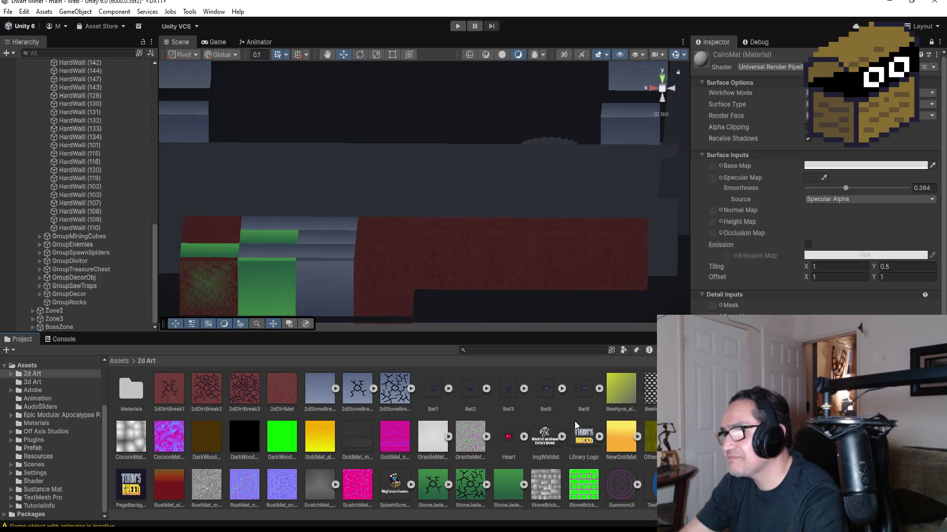
pyautogui.click(617, 395)
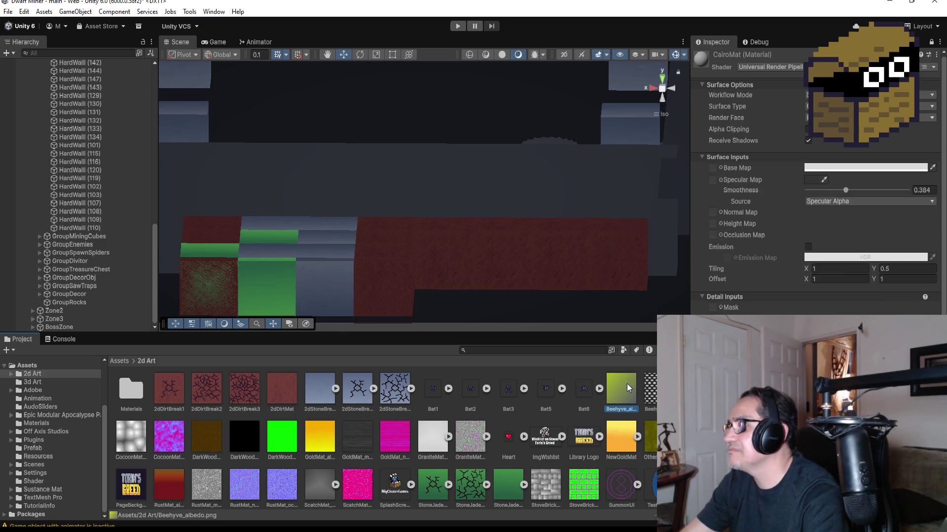
# Assign Beehyve_albedo as Base Map and Beehyve_occlusion as Occlusion Map, occlusion ~0.615, base colour white.
pyautogui.moveTo(714, 175); pyautogui.dragTo(712, 168)
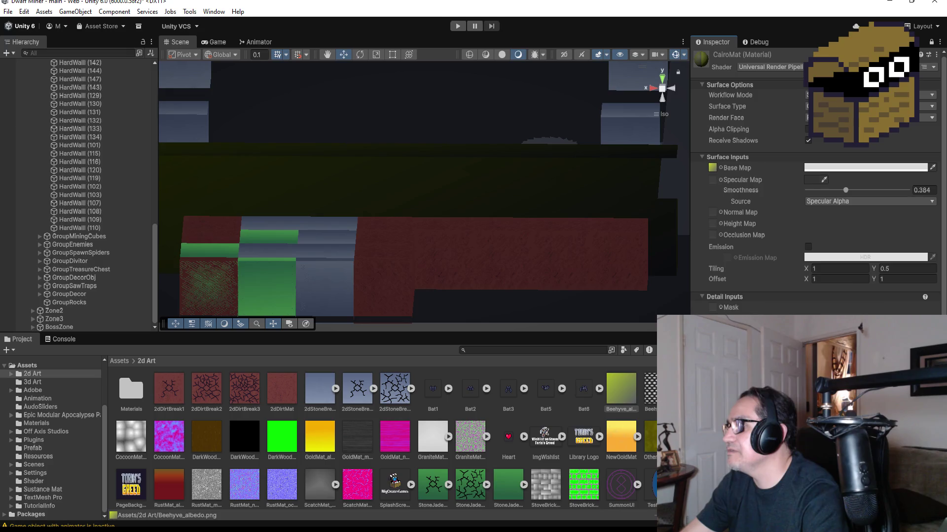
pyautogui.moveTo(712, 237); pyautogui.dragTo(712, 236)
pyautogui.click(453, 181)
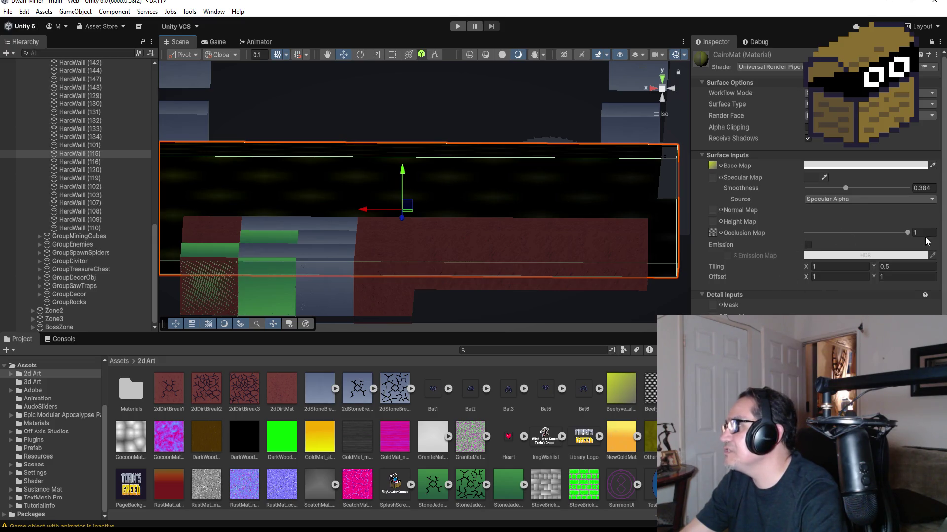
pyautogui.moveTo(907, 234)
pyautogui.mouseDown()
pyautogui.moveTo(790, 229)
pyautogui.moveTo(898, 233)
pyautogui.moveTo(745, 238)
pyautogui.mouseUp()
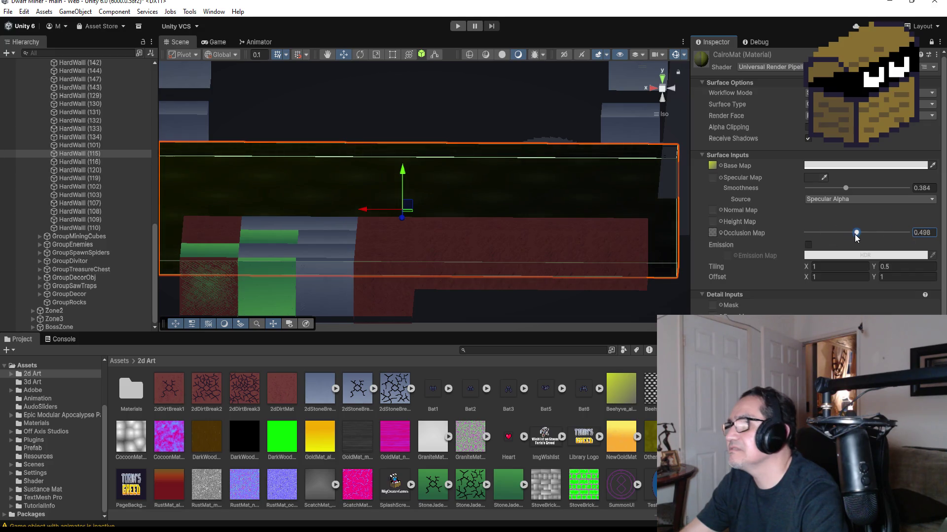
pyautogui.click(858, 168)
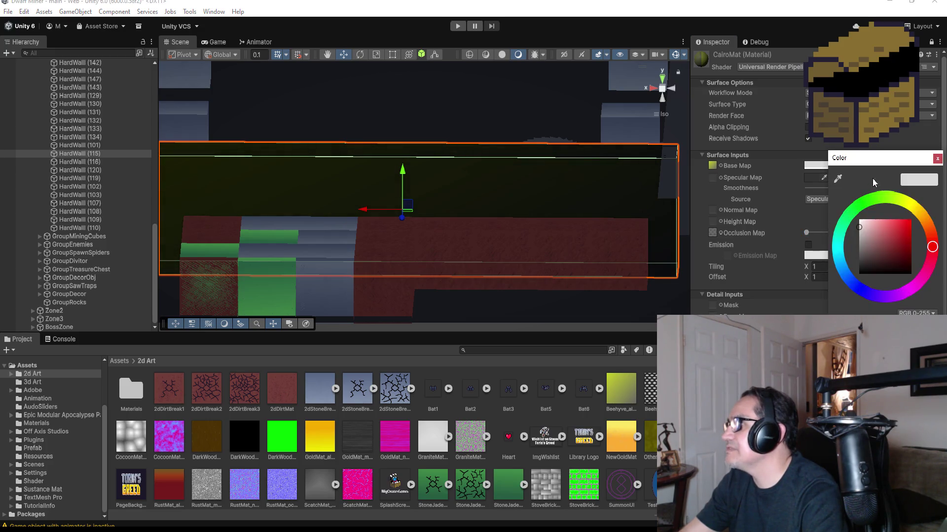
pyautogui.moveTo(867, 235)
pyautogui.mouseDown()
pyautogui.moveTo(856, 210)
pyautogui.moveTo(876, 264)
pyautogui.moveTo(831, 176)
pyautogui.mouseUp()
pyautogui.click(936, 158)
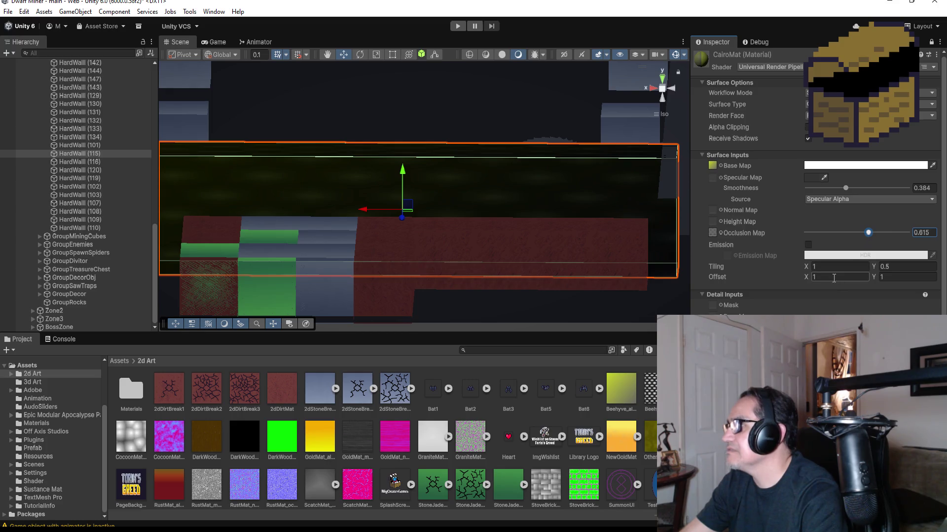
# Try emission with Realtime global illumination, then turn emission off and set smoothness to 0.
pyautogui.click(808, 245)
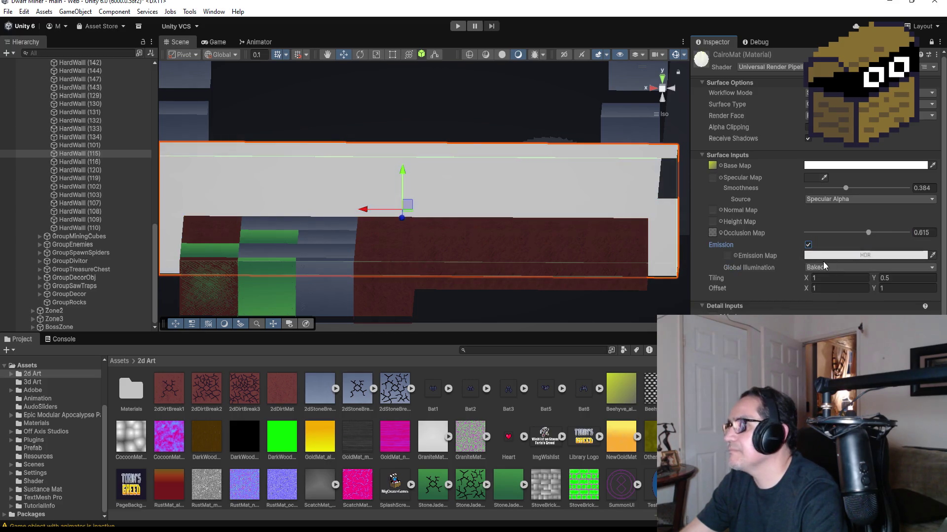
pyautogui.click(833, 268)
pyautogui.click(833, 277)
pyautogui.click(833, 267)
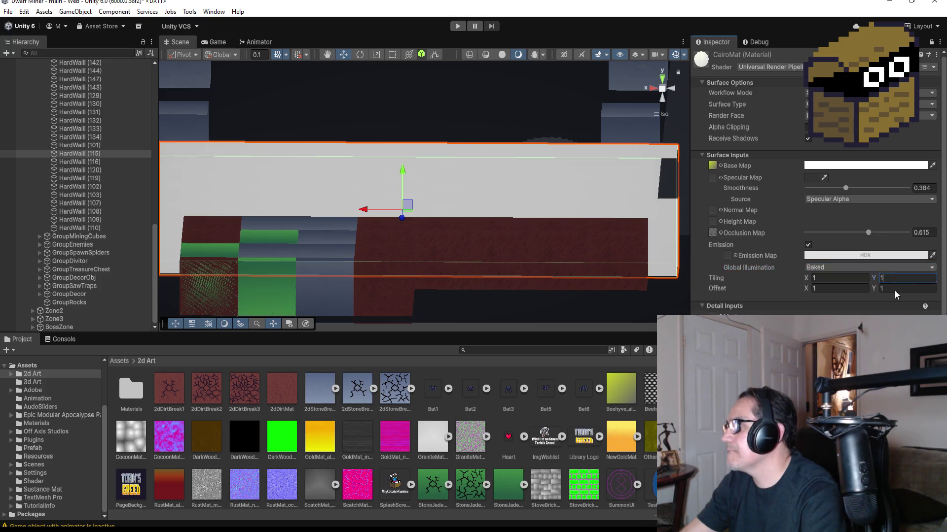
pyautogui.click(807, 245)
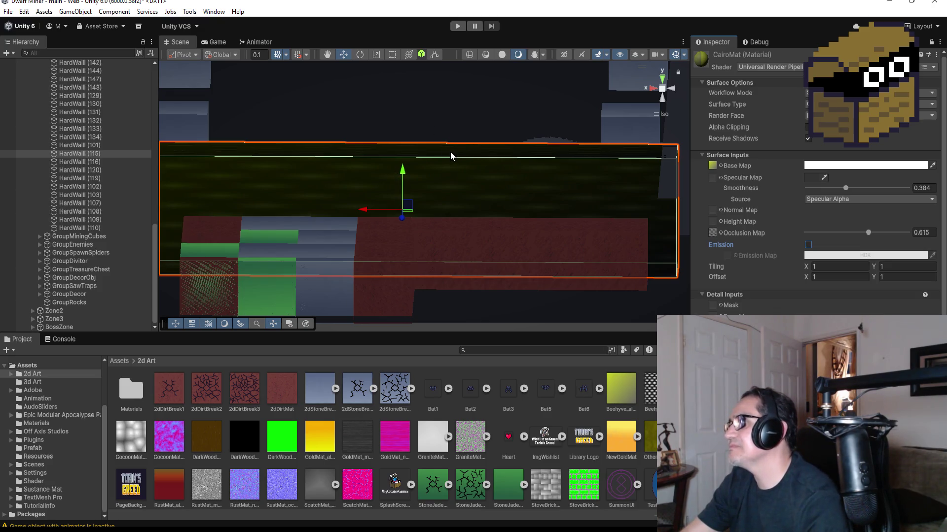
pyautogui.moveTo(843, 188); pyautogui.dragTo(919, 188)
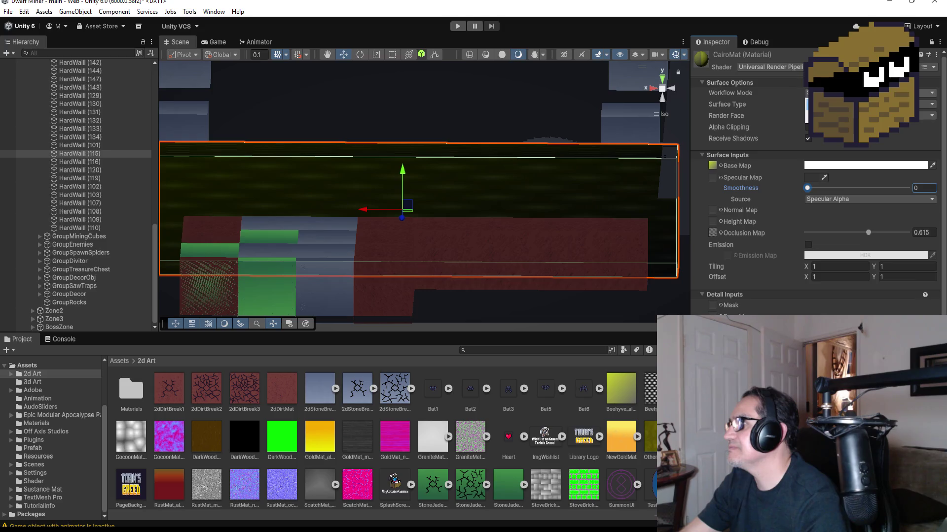
# Frame the matte CairoMat wall and orbit from an angled view to a top-down view.
pyautogui.moveTo(415, 186)
pyautogui.mouseDown()
pyautogui.moveTo(507, 154)
pyautogui.moveTo(392, 179)
pyautogui.moveTo(634, 182)
pyautogui.moveTo(583, 173)
pyautogui.moveTo(473, 191)
pyautogui.moveTo(247, 203)
pyautogui.moveTo(195, 192)
pyautogui.mouseUp()
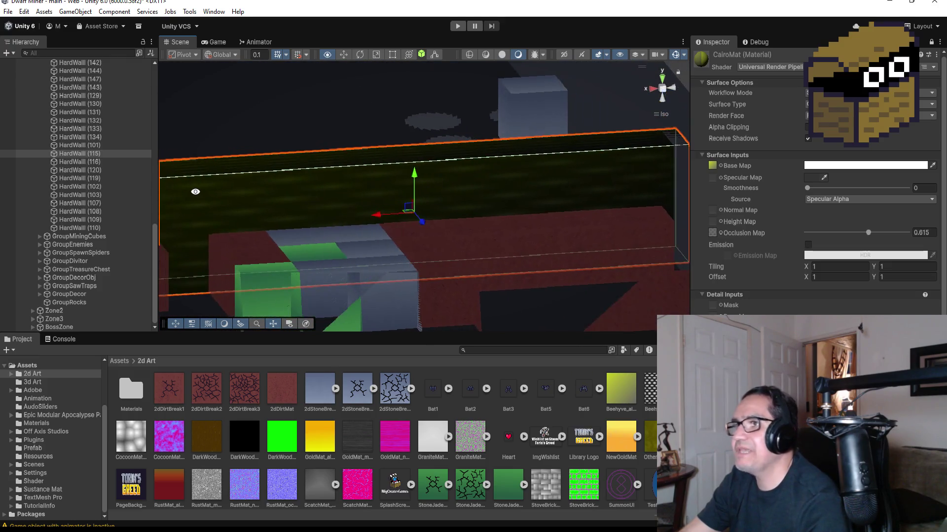
pyautogui.press('f')
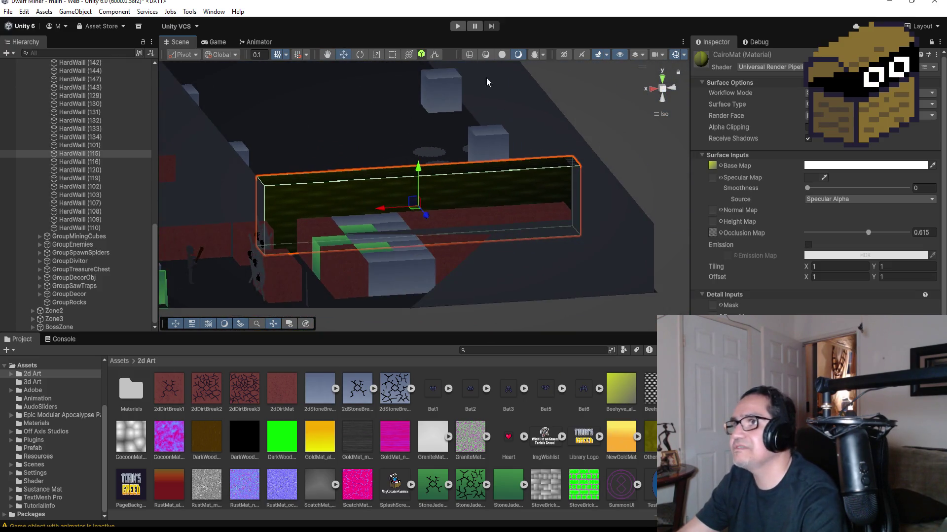
pyautogui.moveTo(466, 172)
pyautogui.mouseDown()
pyautogui.moveTo(454, 209)
pyautogui.moveTo(547, 278)
pyautogui.moveTo(458, 44)
pyautogui.mouseUp()
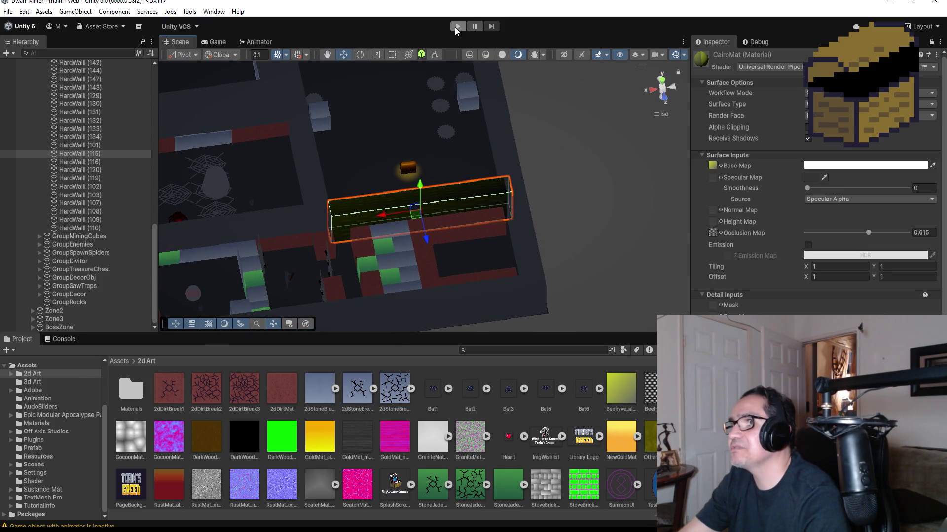
# Enter Play mode and dismiss the settings screen to begin the playtest.
pyautogui.click(457, 27)
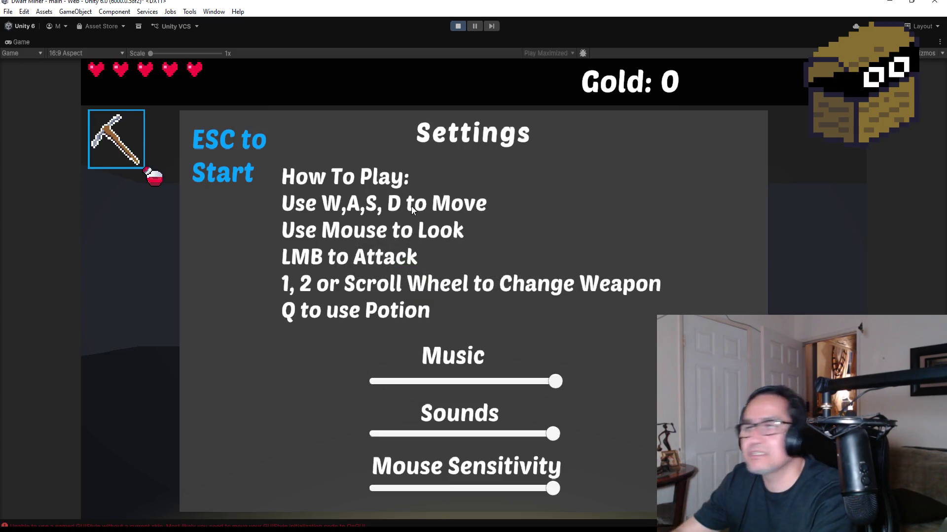
pyautogui.press('Escape')
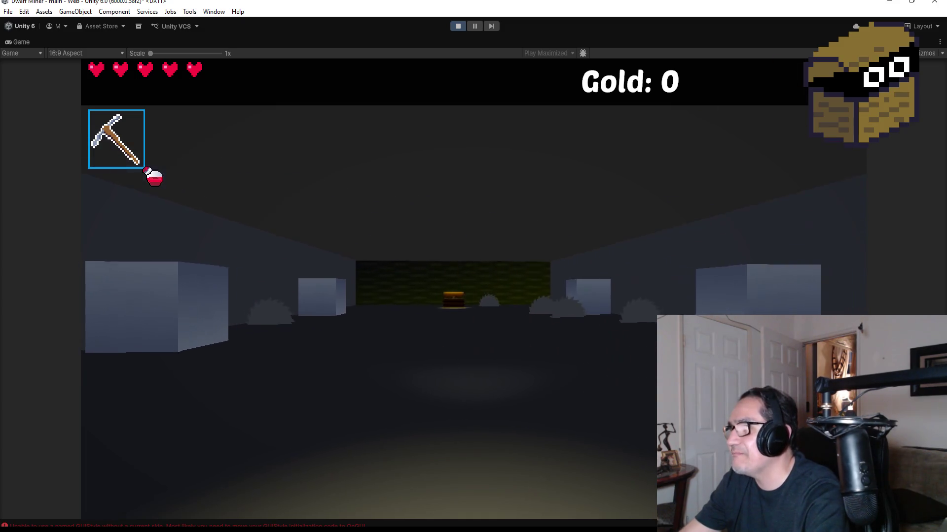
pyautogui.scroll(-1, 474, 266)
# Walk down the corridor to the chest by the Beehyve wall, strike it, then stop playing.
pyautogui.click(473, 266)
pyautogui.press('w')
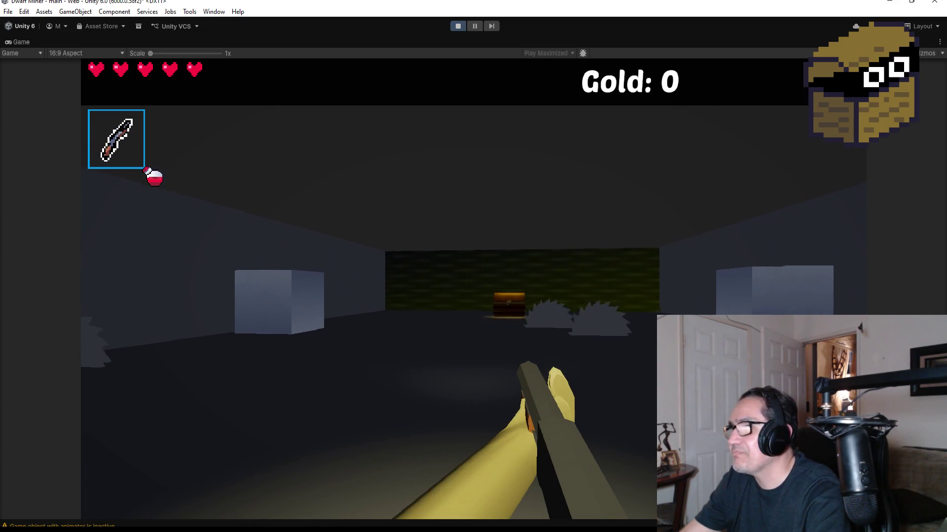
pyautogui.press('w')
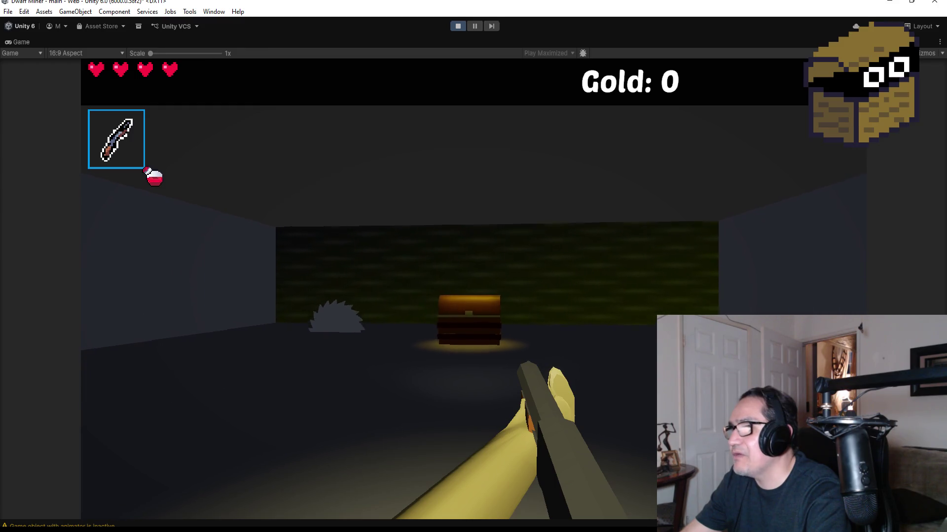
pyautogui.press('w')
pyautogui.click(473, 267)
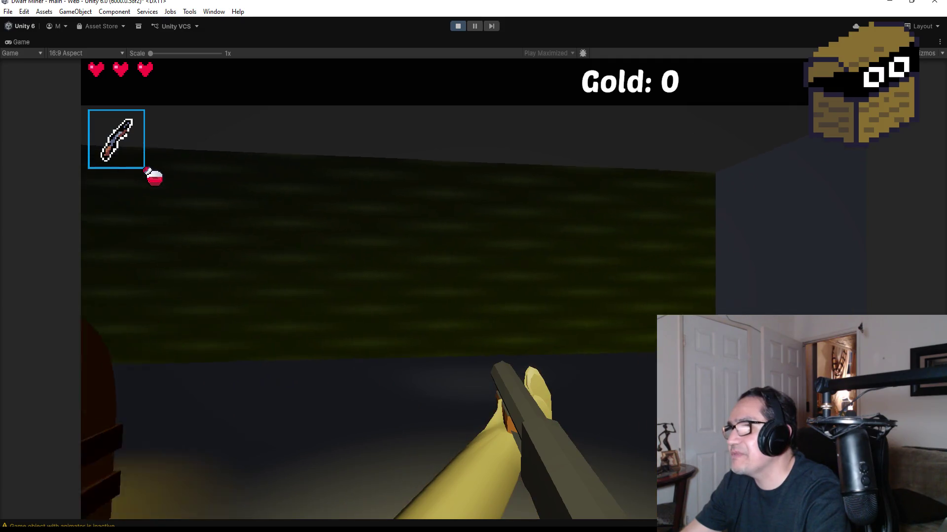
pyautogui.press('Escape')
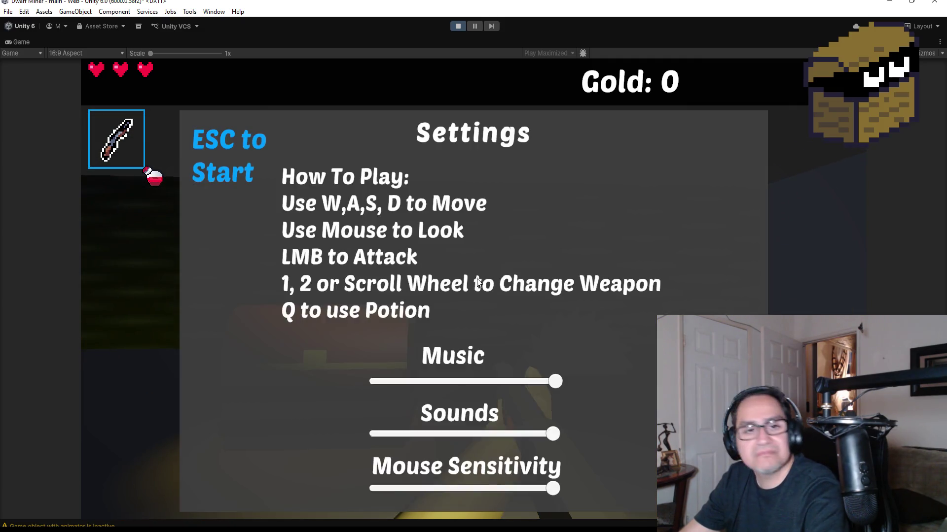
pyautogui.click(457, 26)
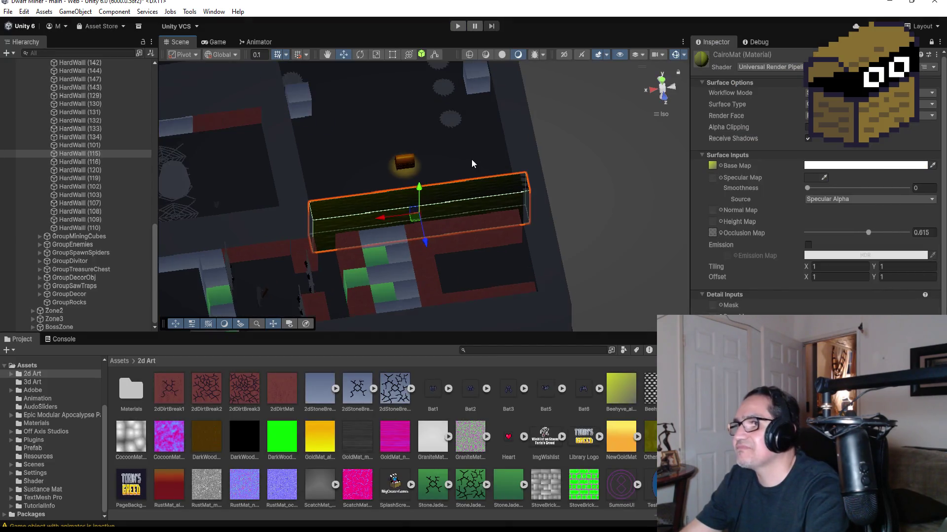
# Edit the CairoMat Detail Inputs tiling X value while orbiting around the wall.
pyautogui.scroll(2, 509, 196)
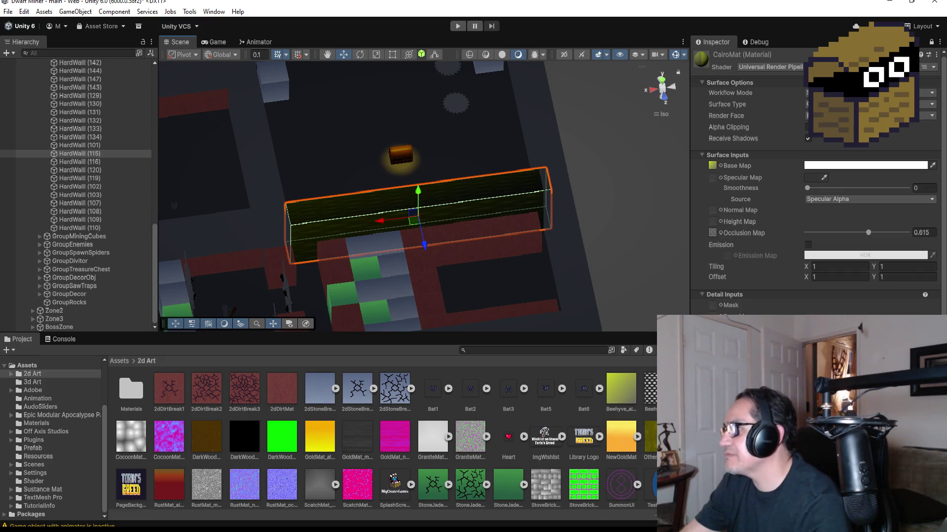
pyautogui.scroll(-2, 816, 197)
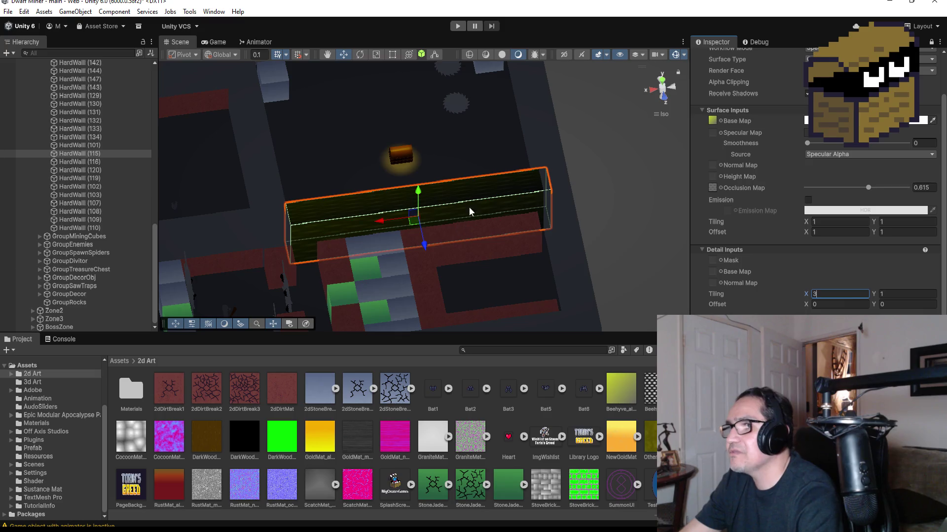
pyautogui.moveTo(530, 111); pyautogui.dragTo(395, 114)
pyautogui.moveTo(455, 117)
pyautogui.mouseDown()
pyautogui.moveTo(493, 120)
pyautogui.moveTo(549, 181)
pyautogui.mouseUp()
pyautogui.moveTo(567, 186); pyautogui.dragTo(646, 223)
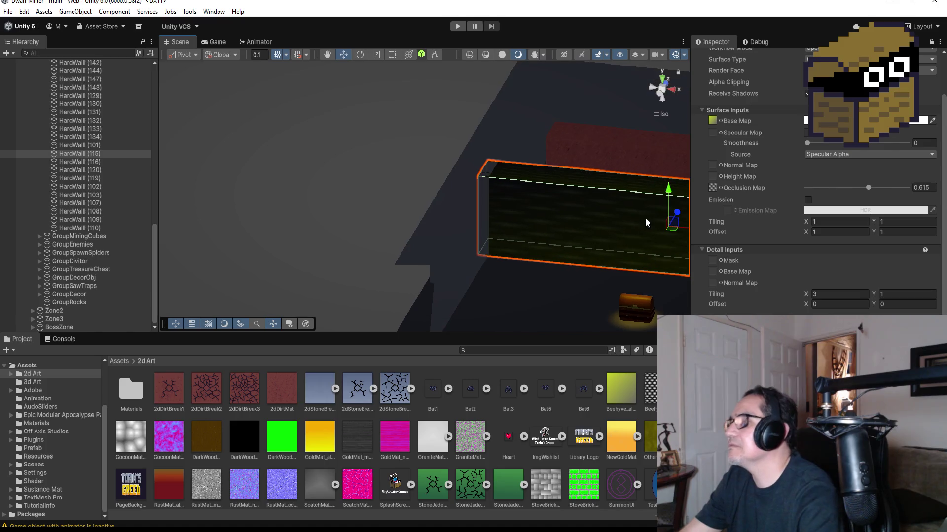
pyautogui.click(836, 294)
pyautogui.write('5')
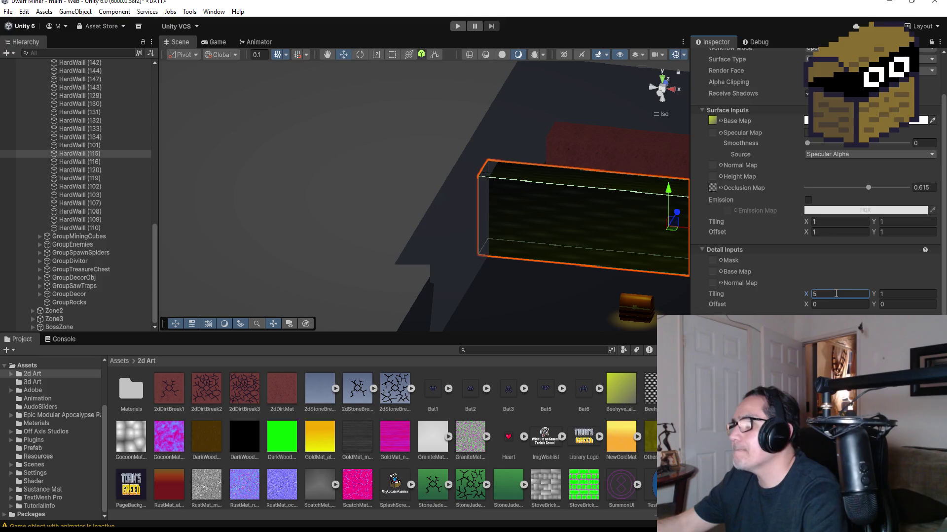
pyautogui.click(897, 292)
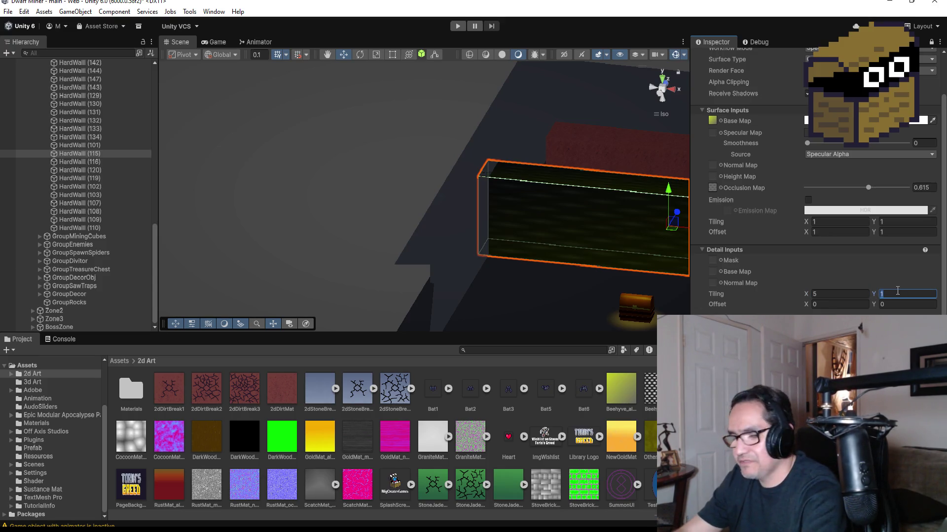
pyautogui.write('5')
pyautogui.moveTo(577, 269); pyautogui.dragTo(550, 258)
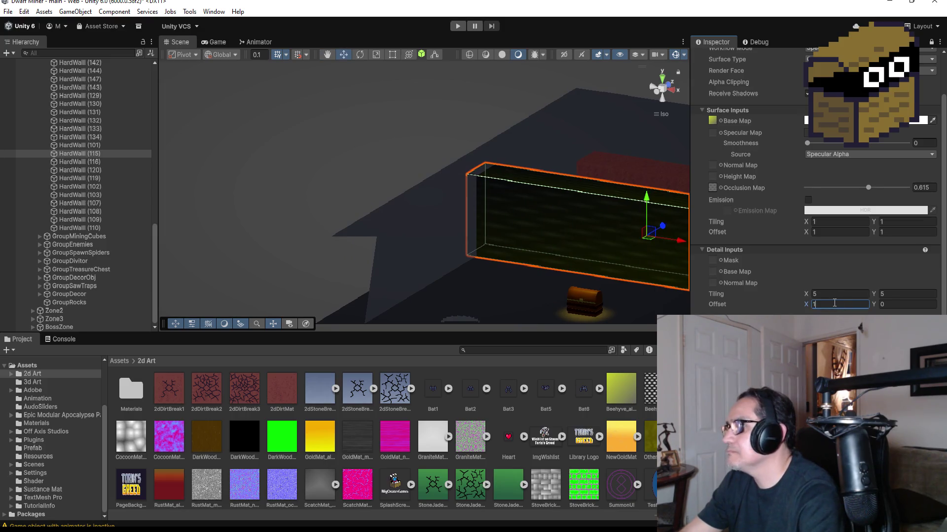
pyautogui.write('23')
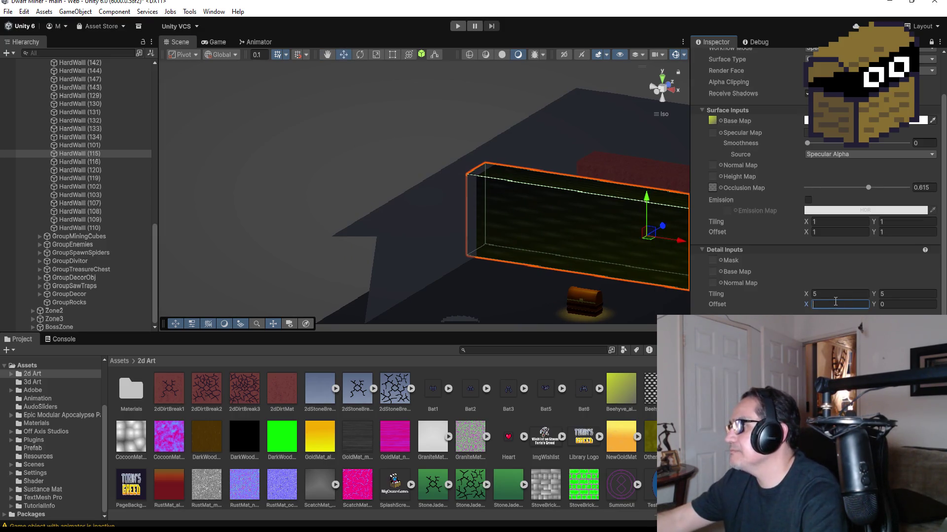
pyautogui.press('BackSpace')
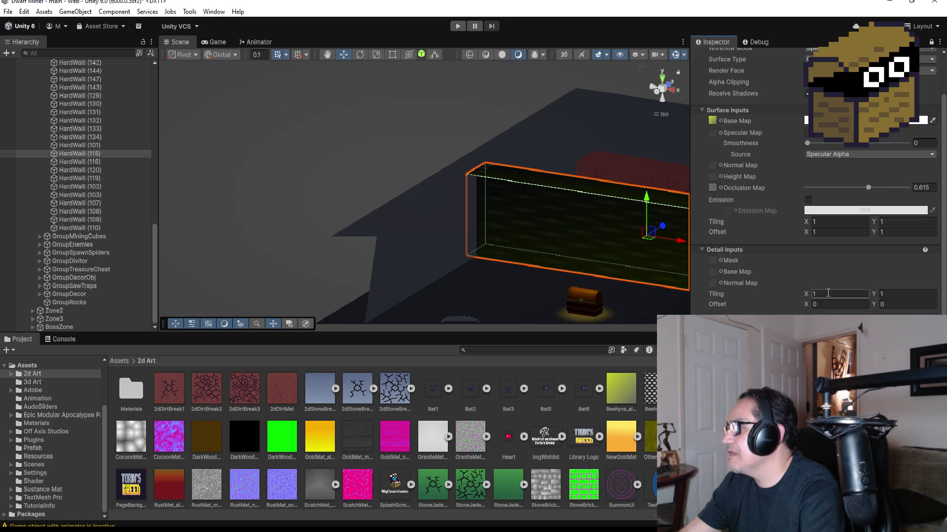
# Set Surface Offset X to 1 and toggle Workflow Mode to Metallic and back to Specular.
pyautogui.click(839, 233)
pyautogui.write('1')
pyautogui.scroll(2, 855, 158)
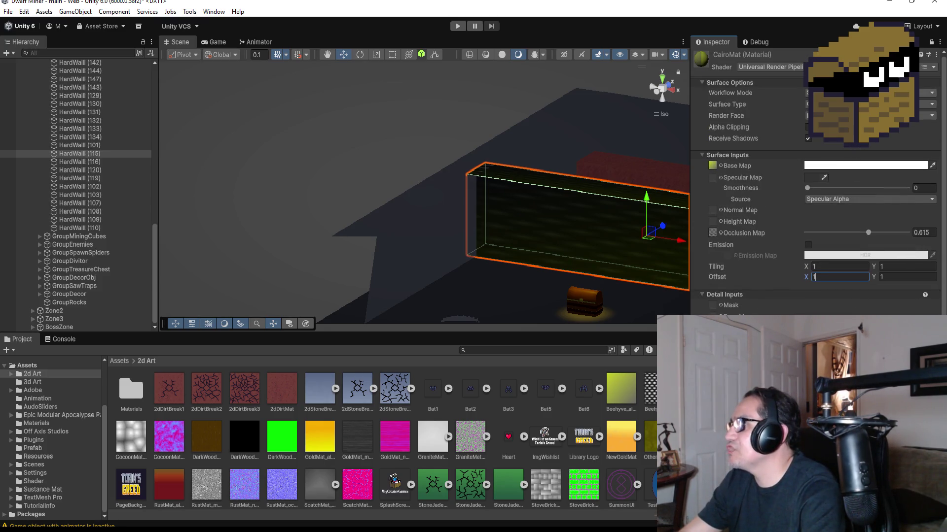
pyautogui.click(863, 102)
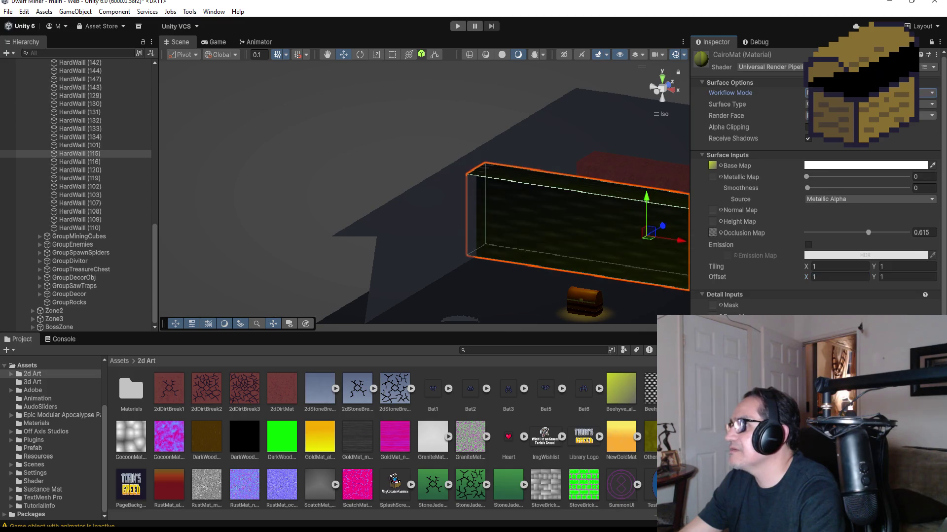
pyautogui.click(862, 93)
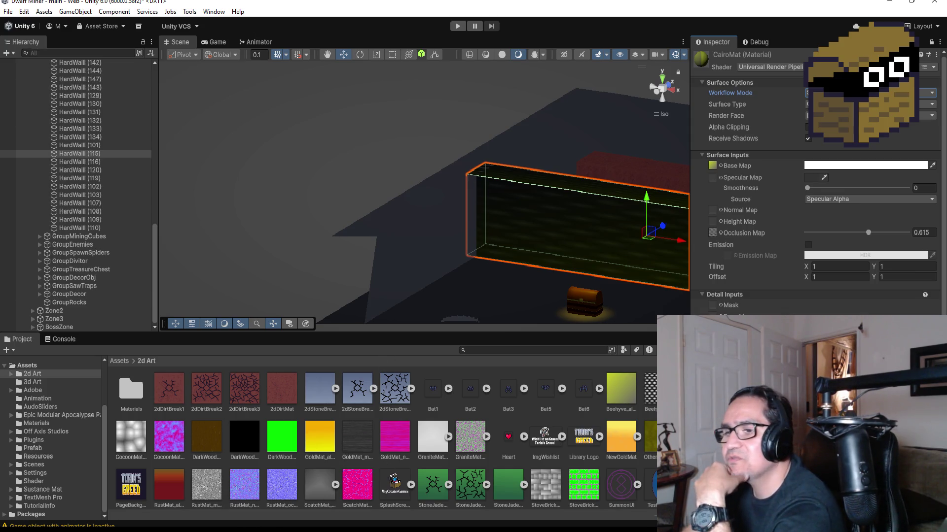
pyautogui.scroll(-3, 348, 449)
pyautogui.scroll(3, 432, 452)
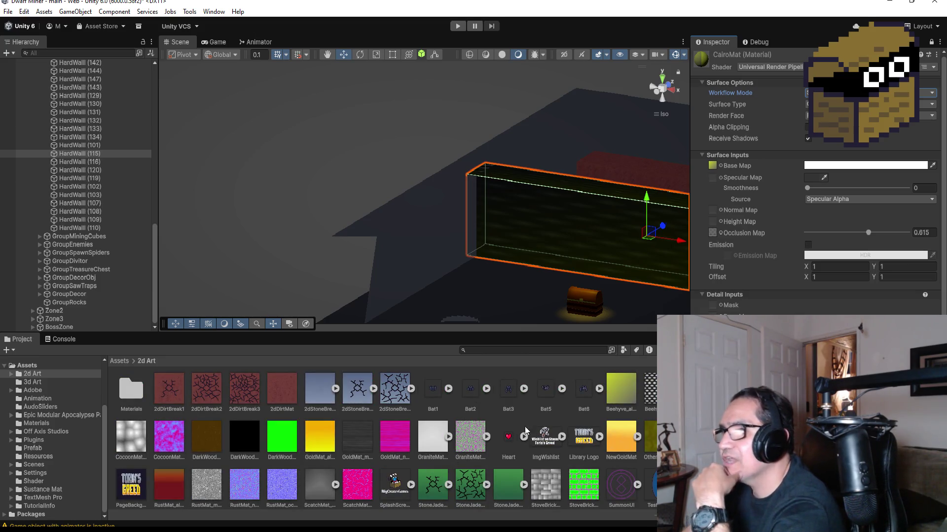
# Open Assets > Materials and drop the stone-brick material onto the wall.
pyautogui.click(120, 361)
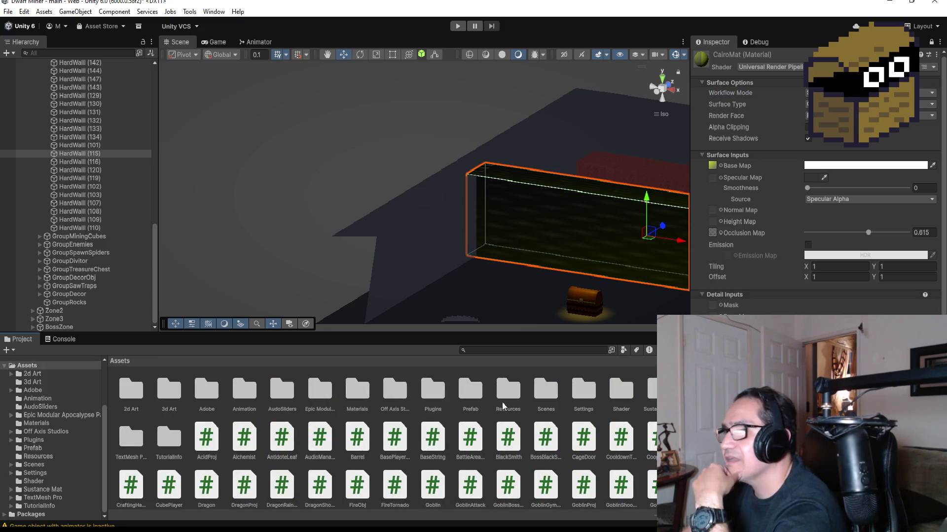
pyautogui.click(367, 393)
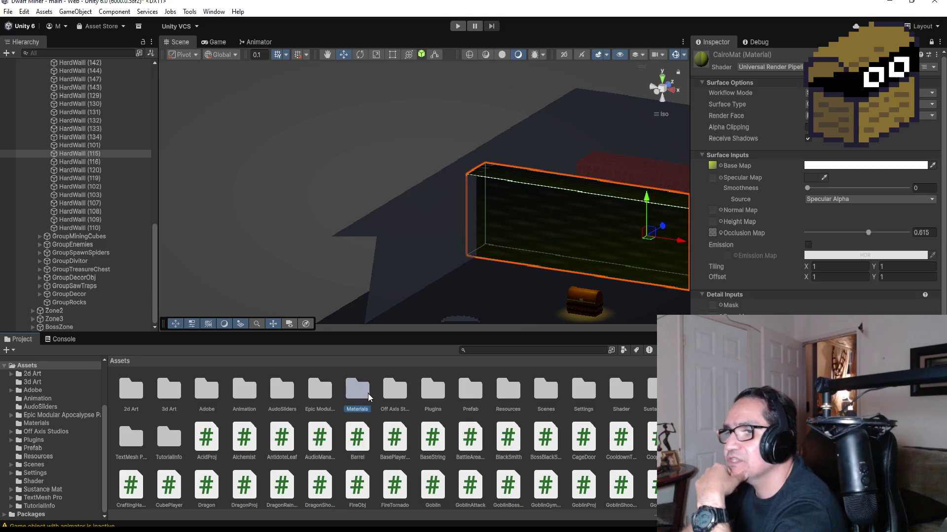
pyautogui.doubleClick(367, 393)
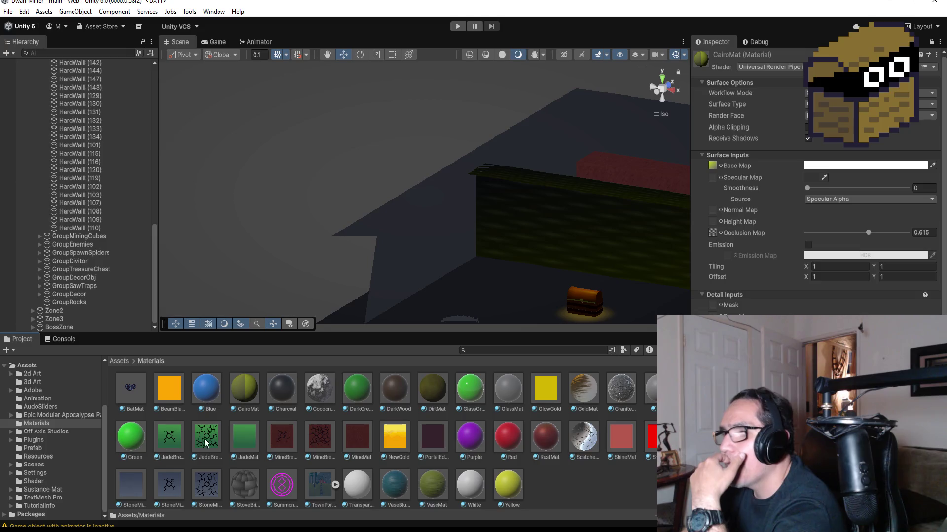
pyautogui.moveTo(250, 481); pyautogui.dragTo(528, 218)
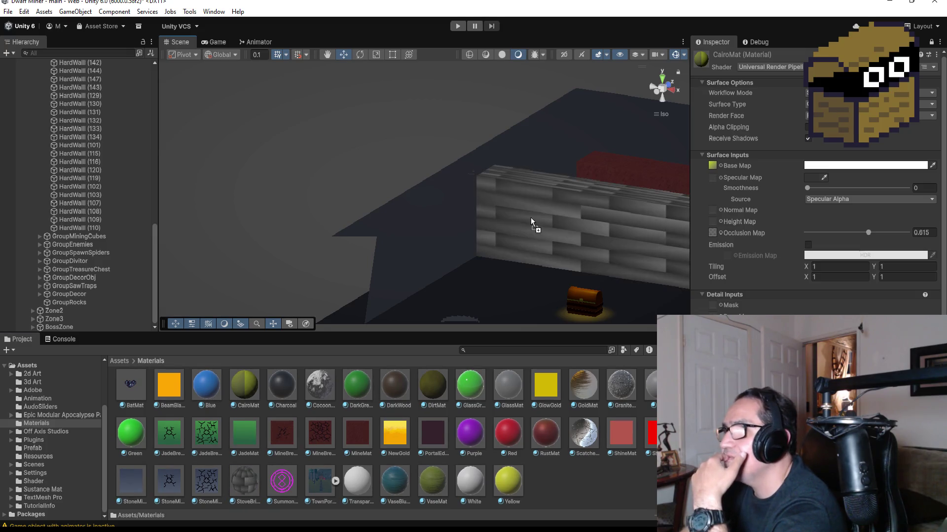
pyautogui.scroll(-3, 575, 250)
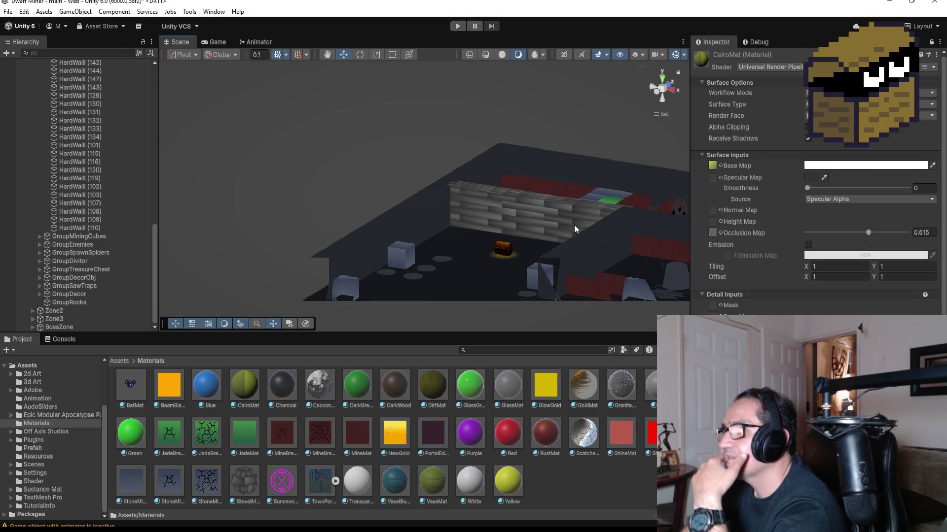
pyautogui.scroll(3, 575, 228)
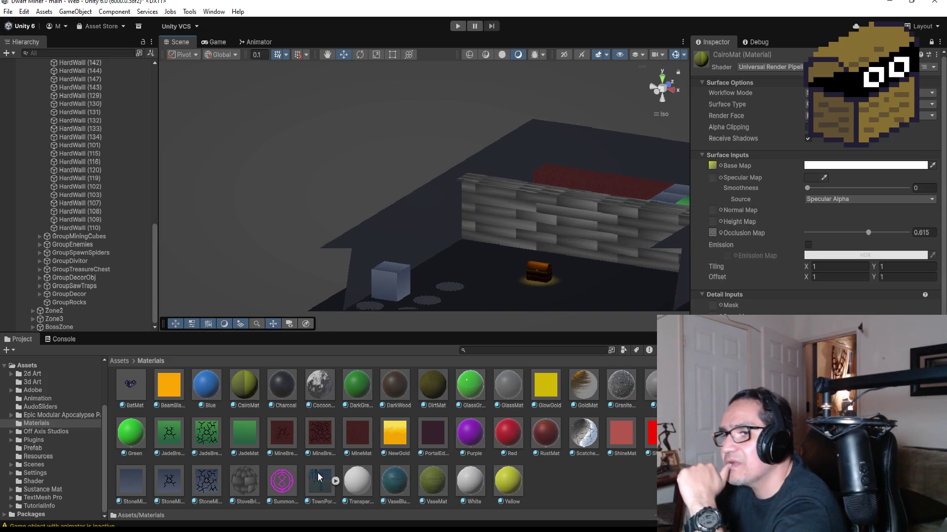
# Try DirtMat and CocoonMat on the wall, checking from other angles, then enter Play mode.
pyautogui.moveTo(439, 392); pyautogui.dragTo(539, 206)
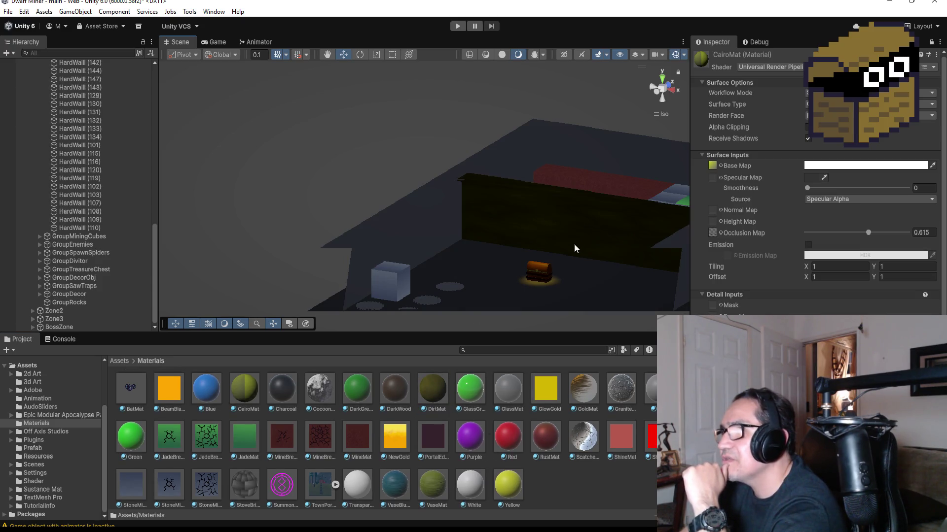
pyautogui.moveTo(543, 256); pyautogui.dragTo(594, 224)
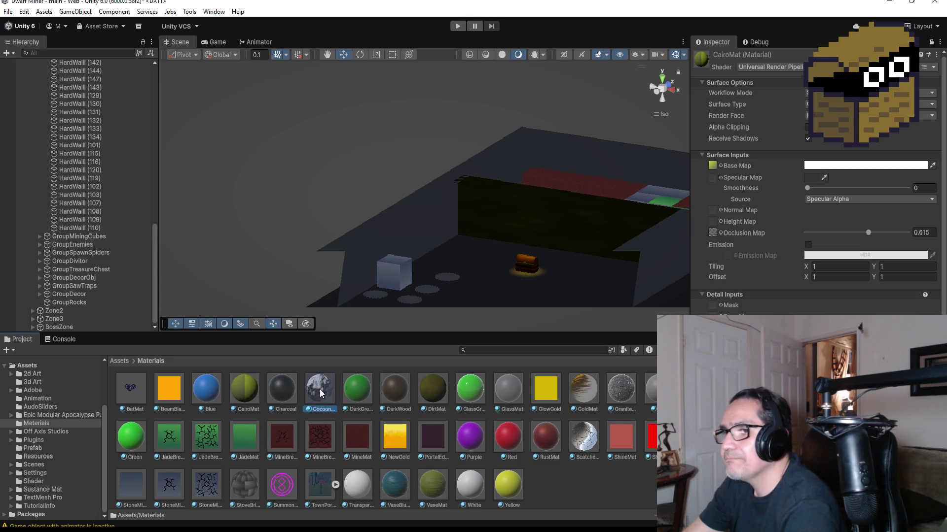
pyautogui.moveTo(319, 389); pyautogui.dragTo(512, 225)
pyautogui.moveTo(604, 199)
pyautogui.mouseDown()
pyautogui.moveTo(567, 173)
pyautogui.moveTo(481, 186)
pyautogui.mouseUp()
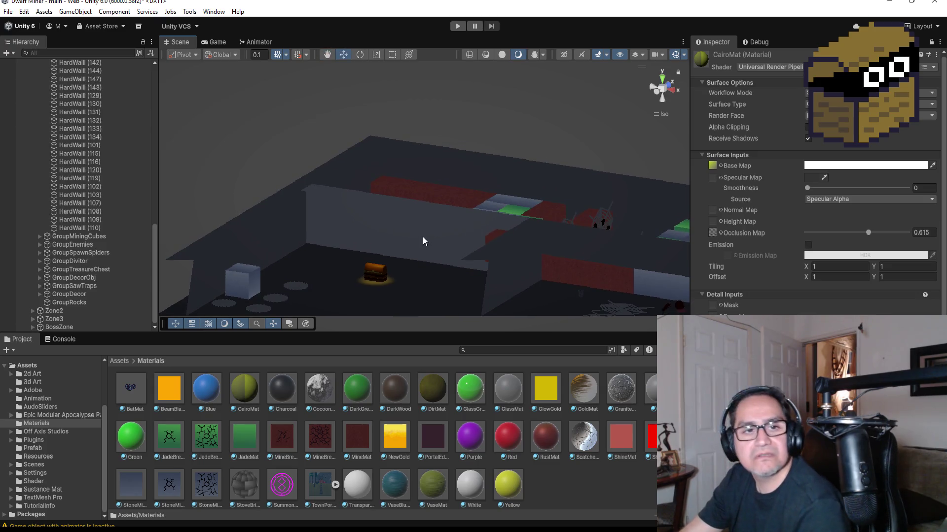
pyautogui.moveTo(324, 389)
pyautogui.mouseDown()
pyautogui.moveTo(284, 221)
pyautogui.moveTo(279, 226)
pyautogui.moveTo(311, 191)
pyautogui.moveTo(301, 216)
pyautogui.moveTo(257, 249)
pyautogui.mouseUp()
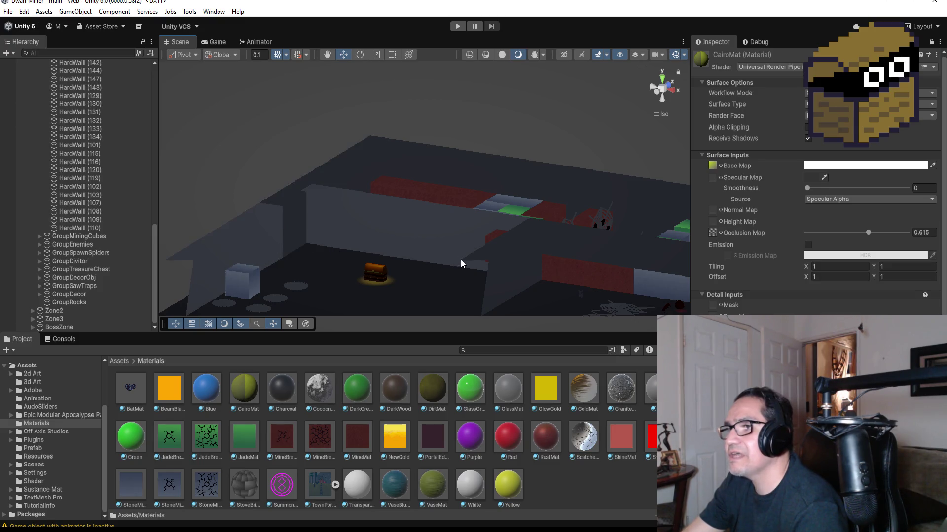
pyautogui.moveTo(461, 264); pyautogui.dragTo(531, 29)
pyautogui.click(455, 28)
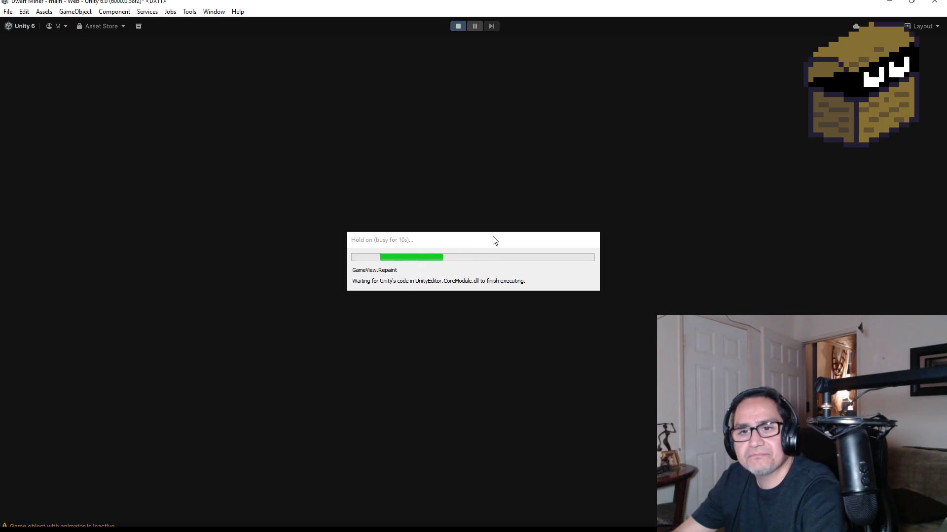
# Walk to the treasure chest, open it with E for 11 gold, and stop the game.
pyautogui.press('Escape')
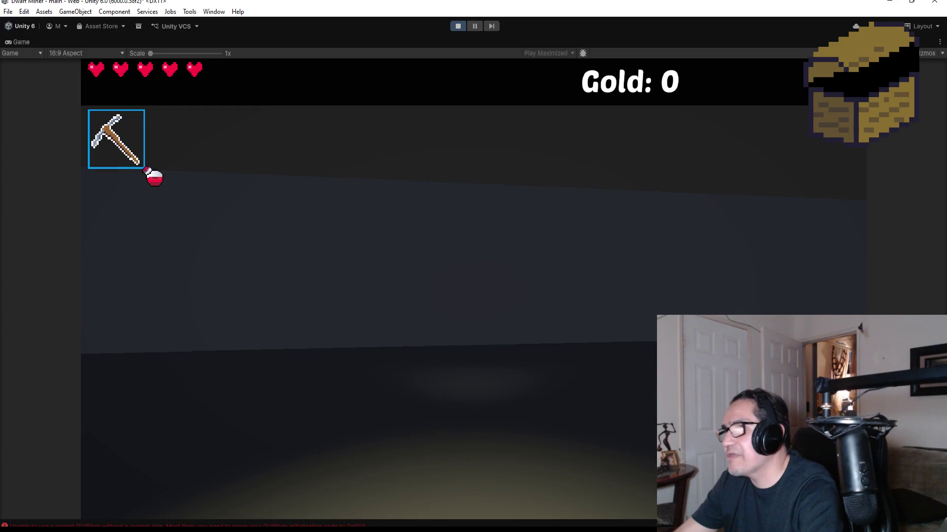
pyautogui.scroll(-1, 473, 266)
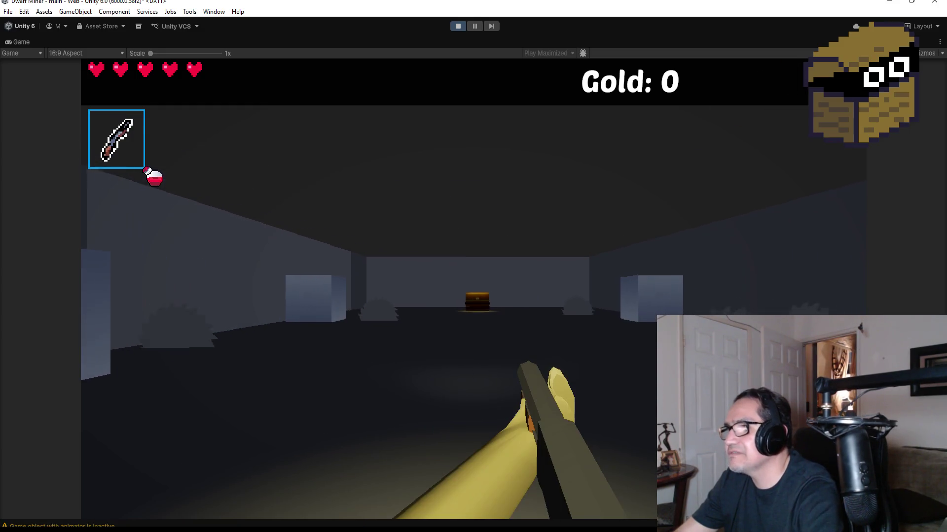
pyautogui.press('w')
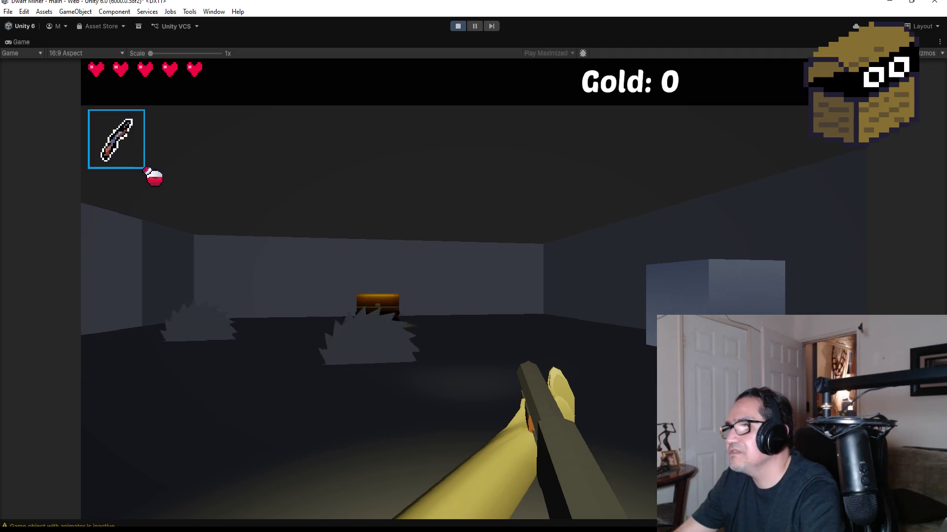
pyautogui.press('w')
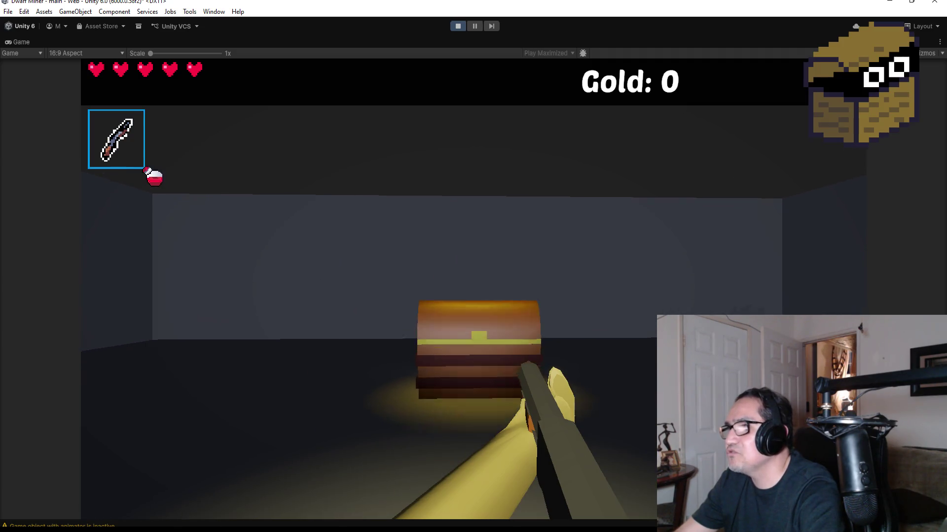
pyautogui.press('w')
pyautogui.press('w')
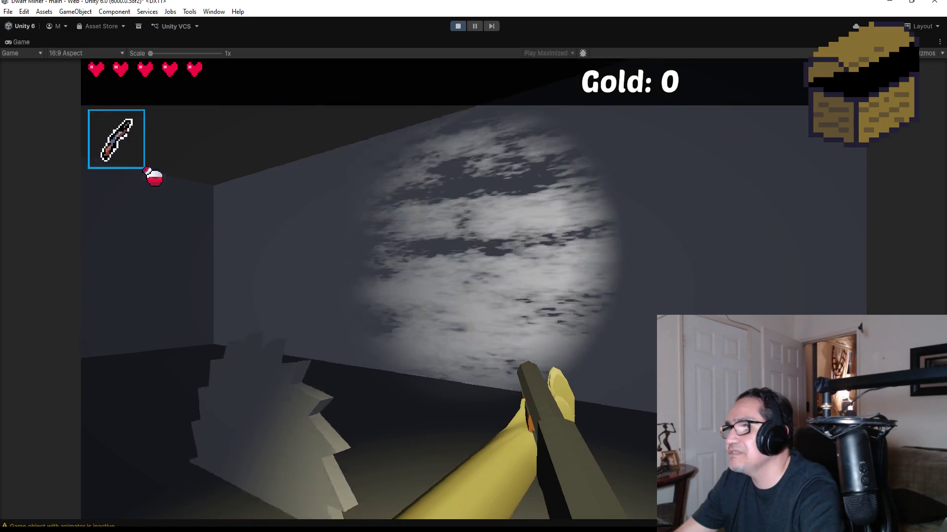
pyautogui.press('w')
pyautogui.press('e')
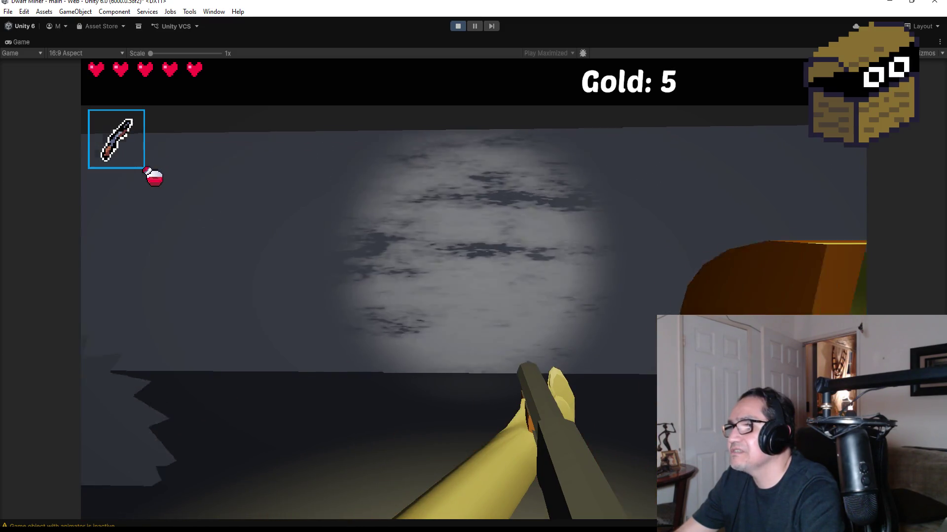
pyautogui.press('Escape')
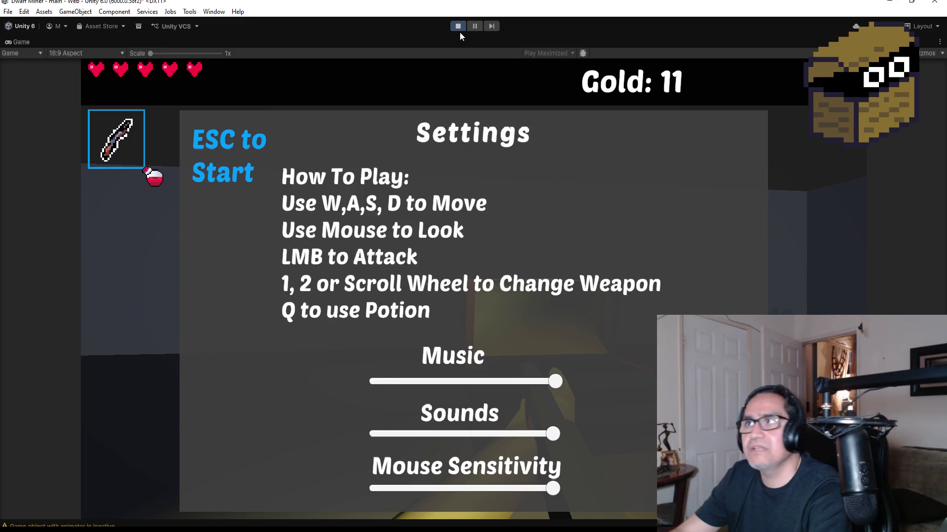
pyautogui.click(457, 25)
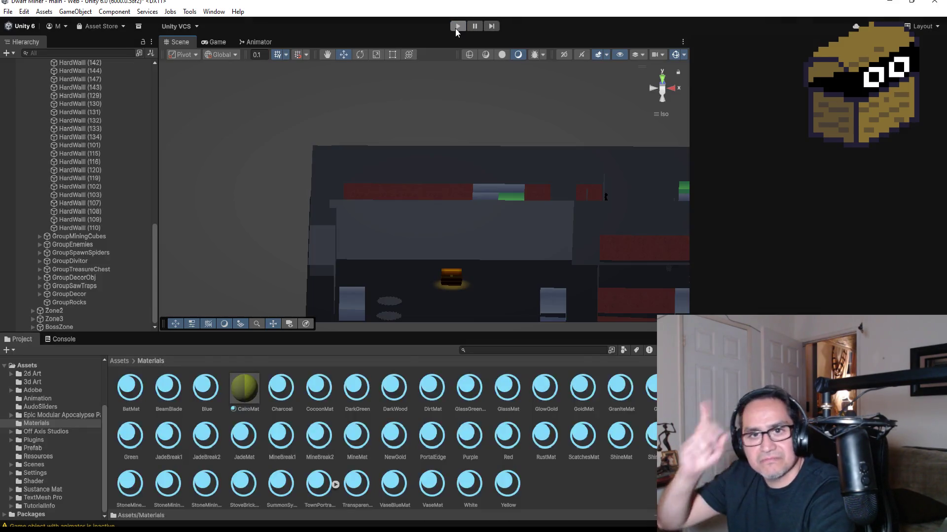
# Select a HardWall, apply the dark speckled granite material to the walls, then press Play.
pyautogui.scroll(4, 463, 250)
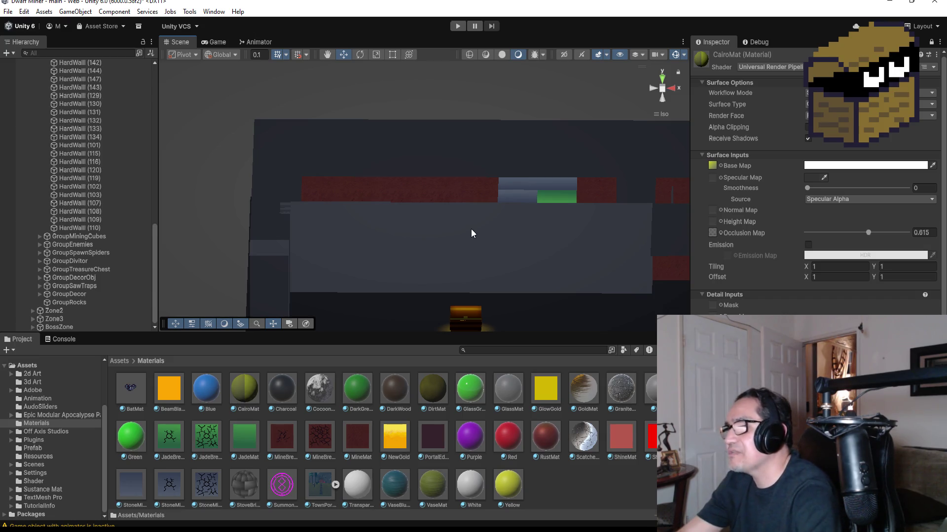
pyautogui.click(471, 230)
pyautogui.moveTo(619, 385)
pyautogui.mouseDown()
pyautogui.moveTo(521, 246)
pyautogui.moveTo(495, 236)
pyautogui.moveTo(512, 244)
pyautogui.moveTo(502, 208)
pyautogui.moveTo(519, 191)
pyautogui.moveTo(505, 225)
pyautogui.moveTo(513, 199)
pyautogui.moveTo(541, 186)
pyautogui.moveTo(499, 216)
pyautogui.moveTo(507, 208)
pyautogui.mouseUp()
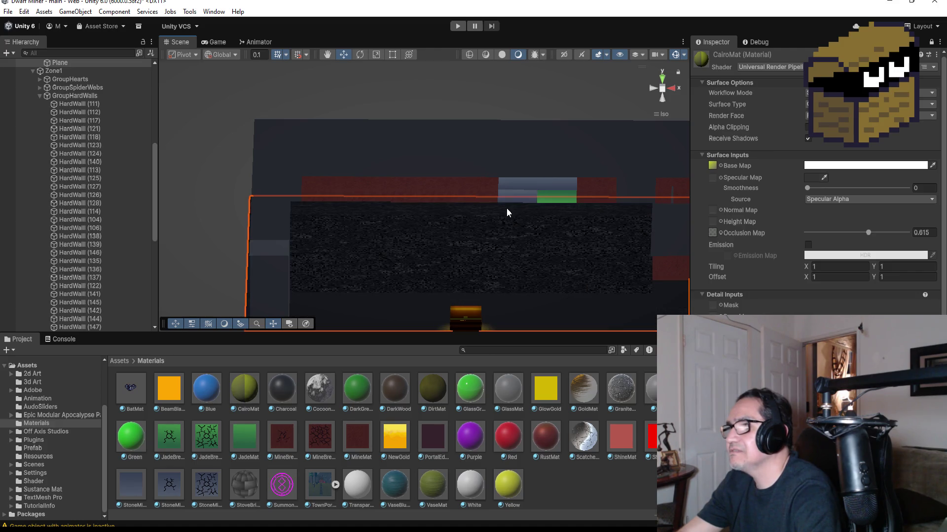
pyautogui.scroll(-2, 510, 254)
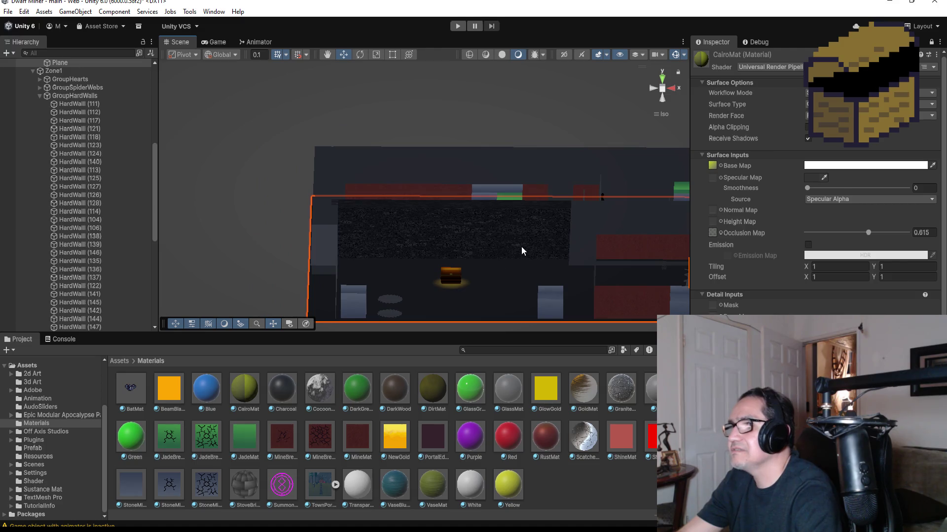
pyautogui.moveTo(528, 210); pyautogui.dragTo(463, 230)
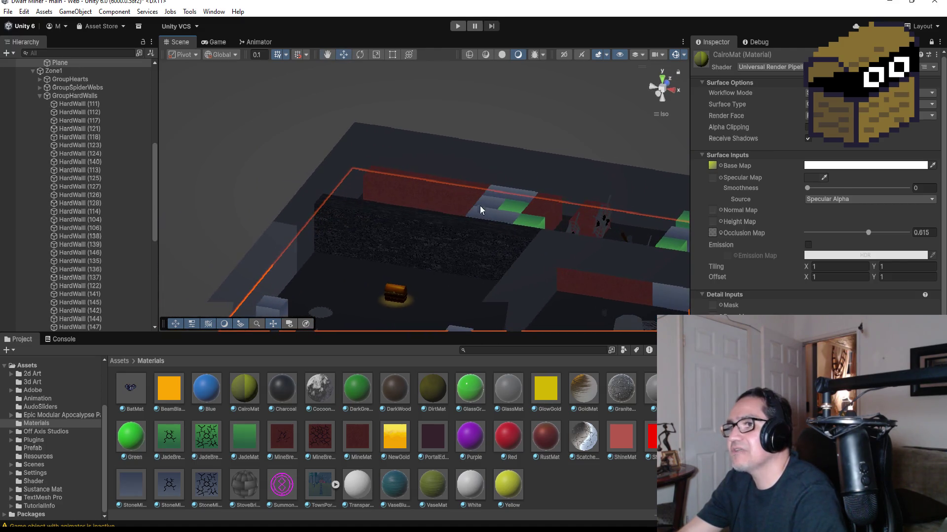
pyautogui.moveTo(621, 388)
pyautogui.mouseDown()
pyautogui.moveTo(327, 264)
pyautogui.moveTo(262, 263)
pyautogui.mouseUp()
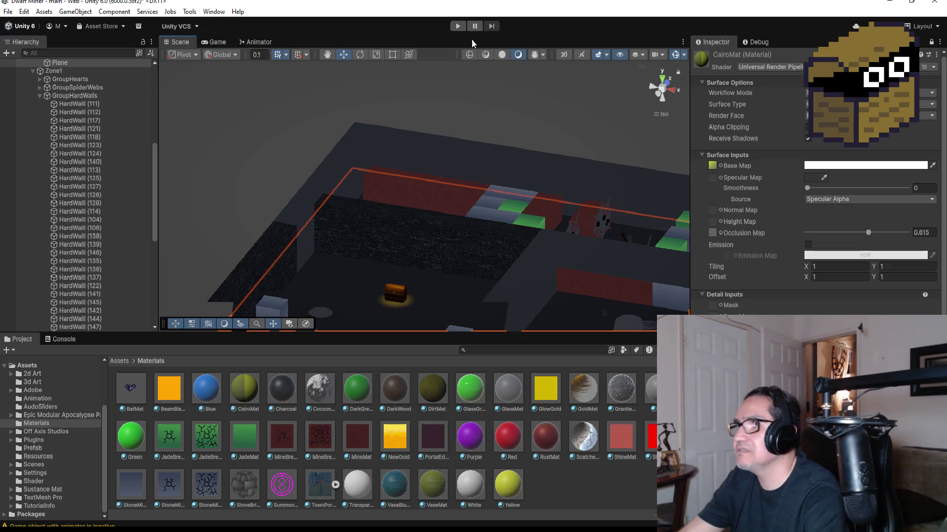
pyautogui.click(457, 25)
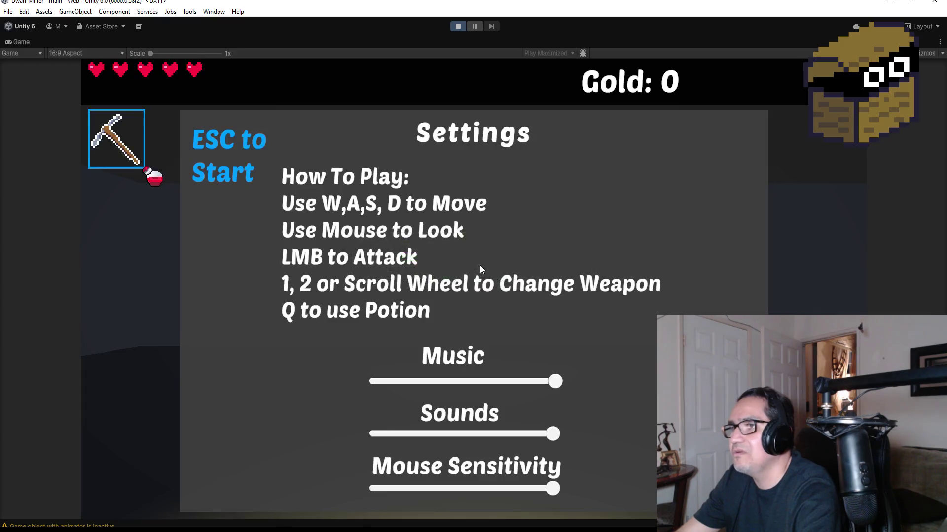
pyautogui.press('Escape')
pyautogui.click(528, 289)
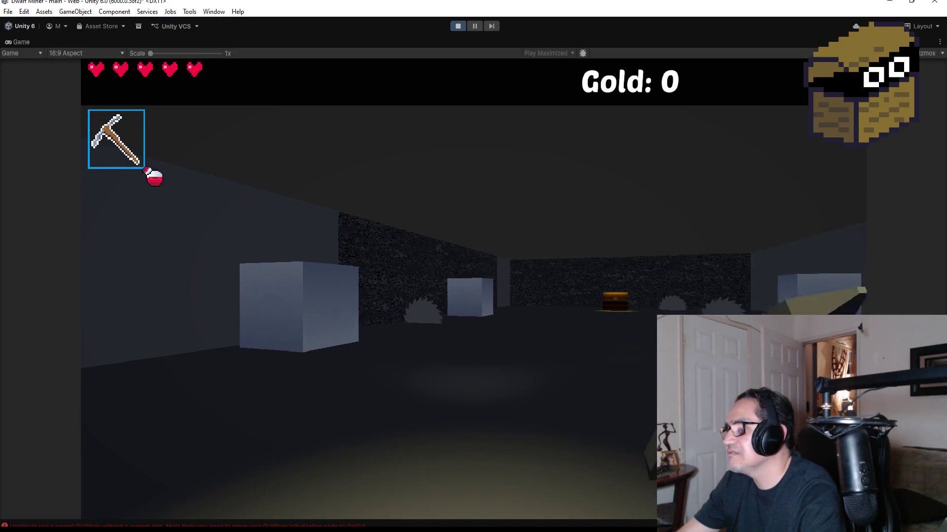
pyautogui.scroll(-1, 473, 266)
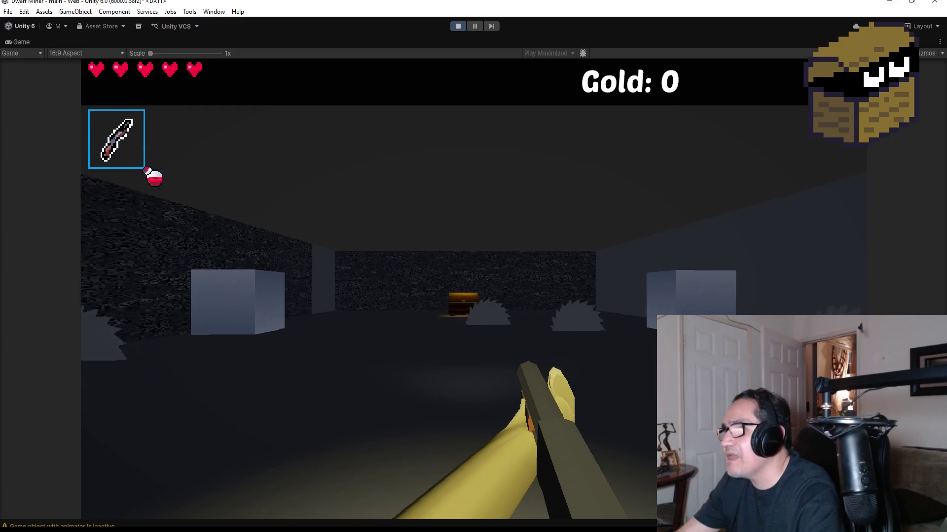
pyautogui.press('w')
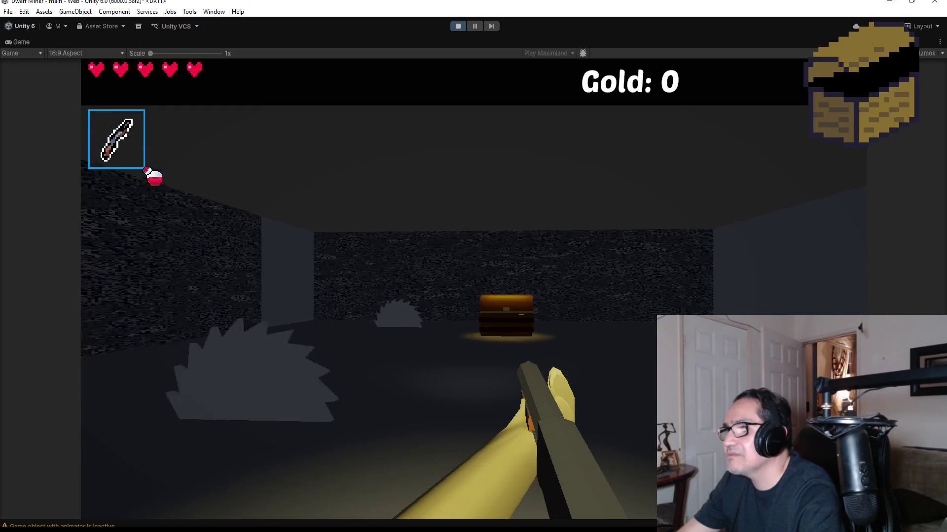
pyautogui.press('w')
pyautogui.press('e')
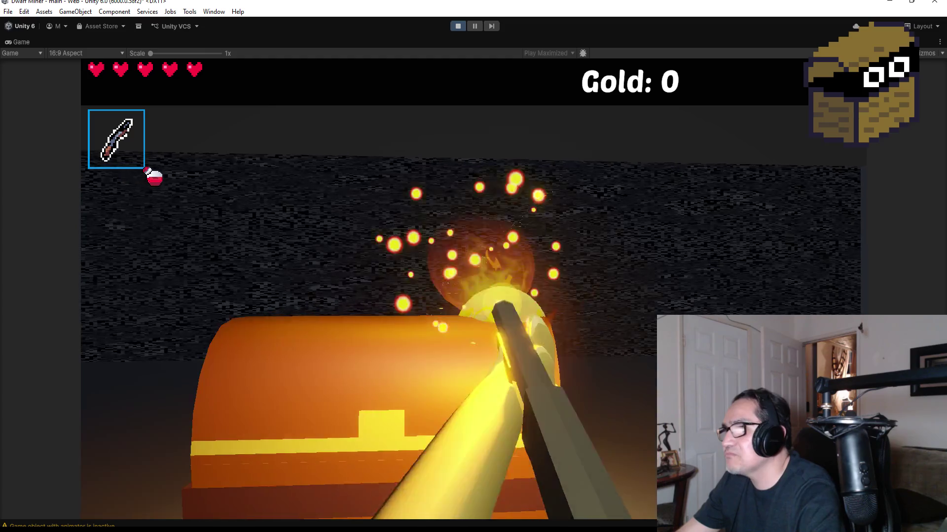
pyautogui.press('s')
pyautogui.press('w')
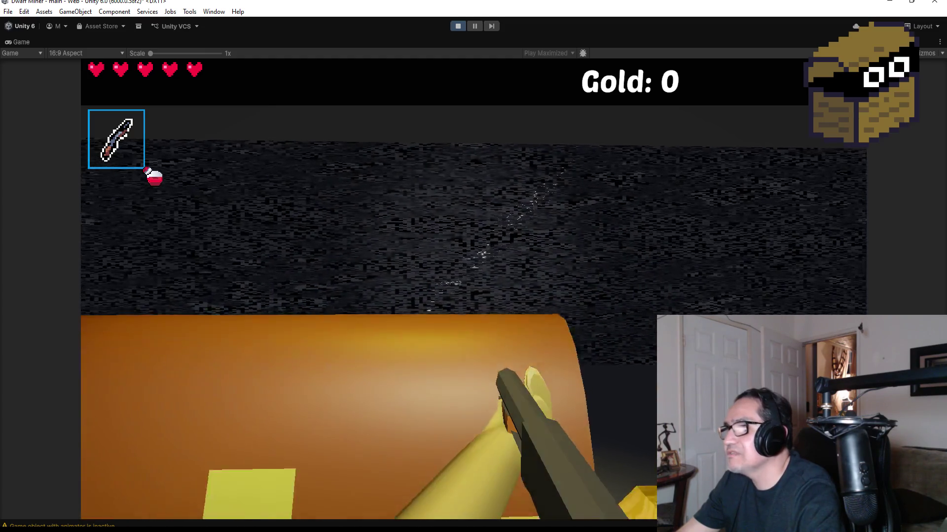
pyautogui.press('e')
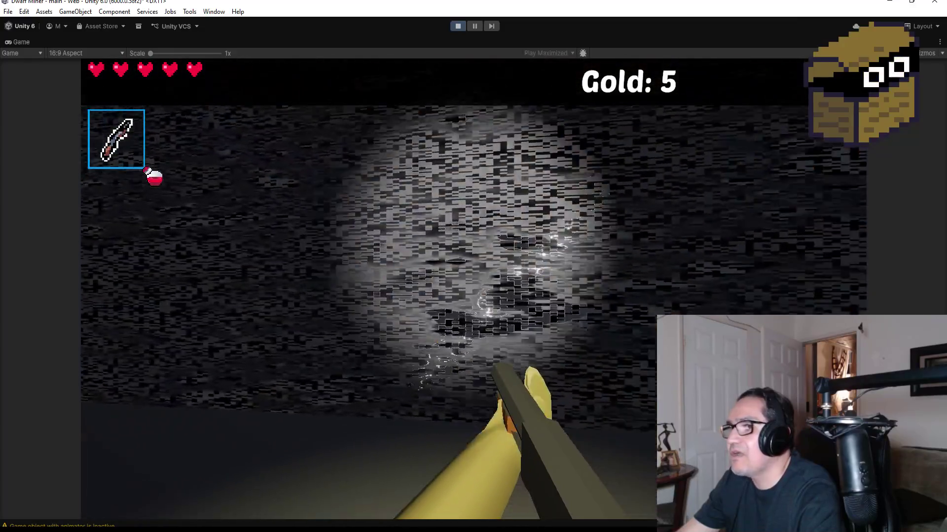
pyautogui.click(473, 288)
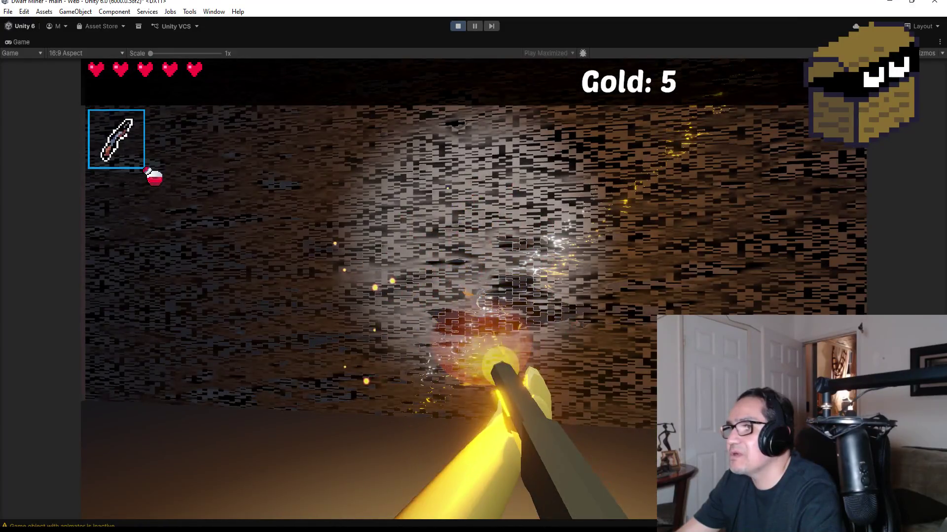
pyautogui.press('w')
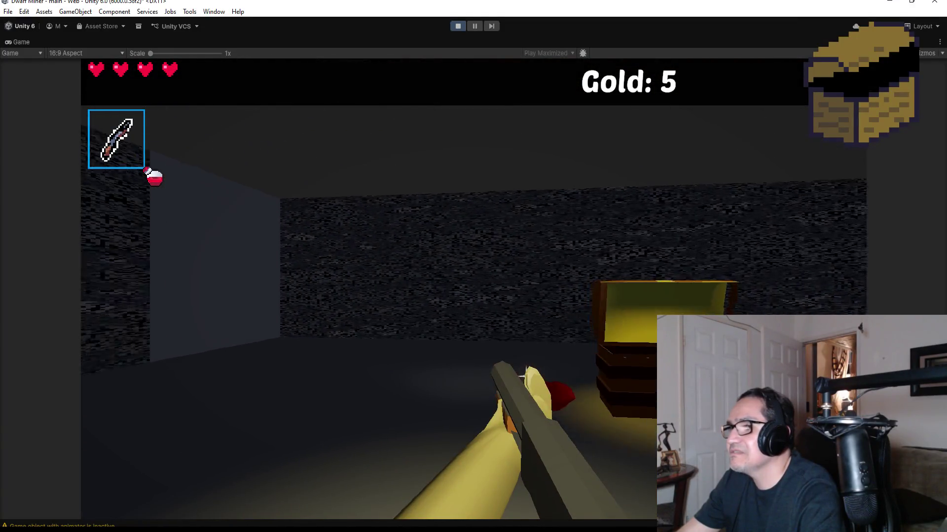
pyautogui.press('e')
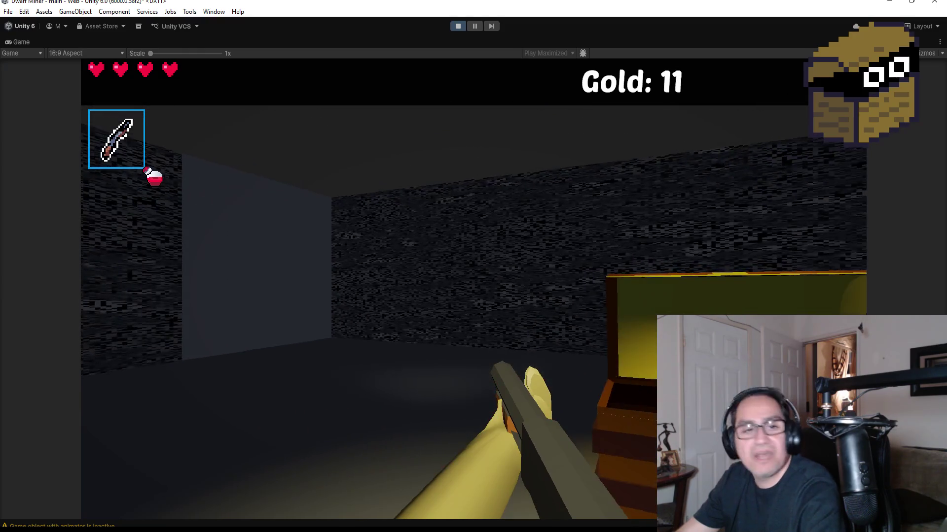
pyautogui.press('Escape')
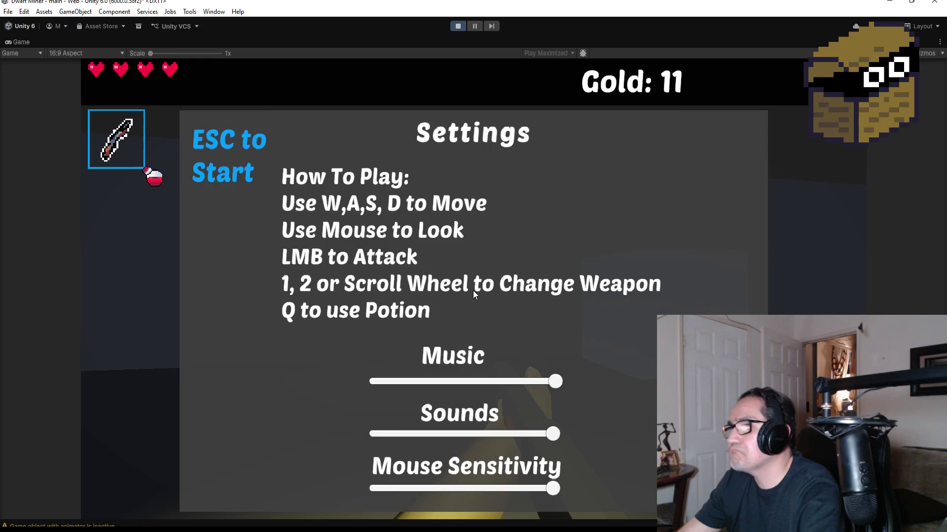
pyautogui.click(457, 26)
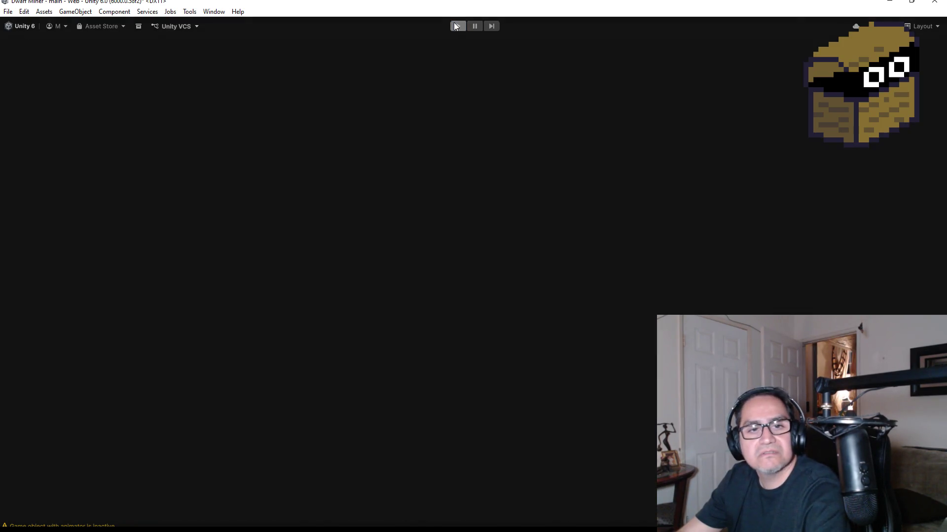
# Drag the Granite material onto the back walls and the other walls of the level.
pyautogui.scroll(-3, 429, 240)
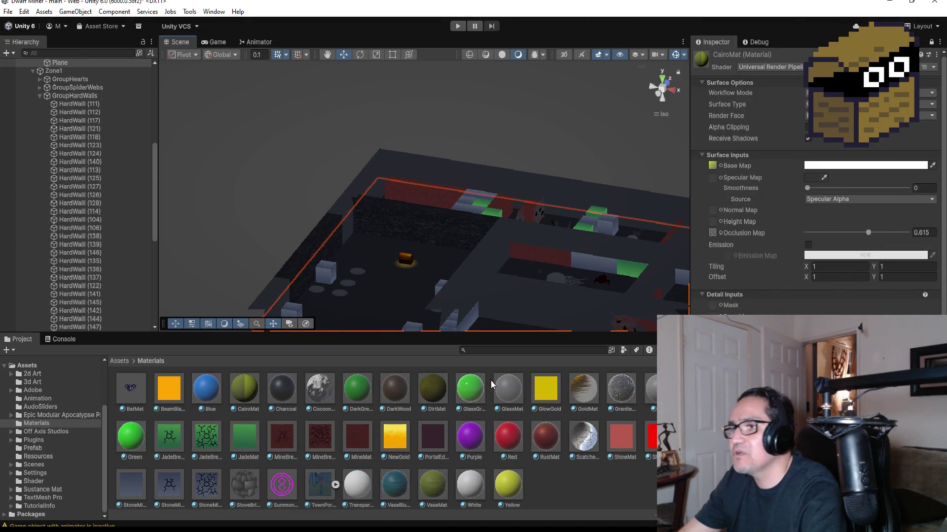
pyautogui.moveTo(621, 393)
pyautogui.mouseDown()
pyautogui.moveTo(490, 273)
pyautogui.moveTo(383, 183)
pyautogui.moveTo(366, 182)
pyautogui.mouseUp()
pyautogui.moveTo(614, 396); pyautogui.dragTo(487, 178)
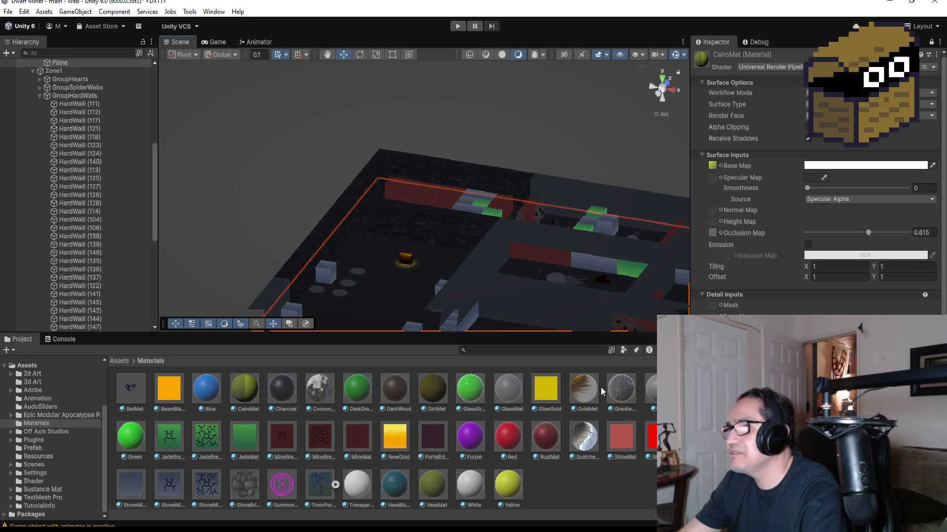
pyautogui.moveTo(630, 389); pyautogui.dragTo(593, 188)
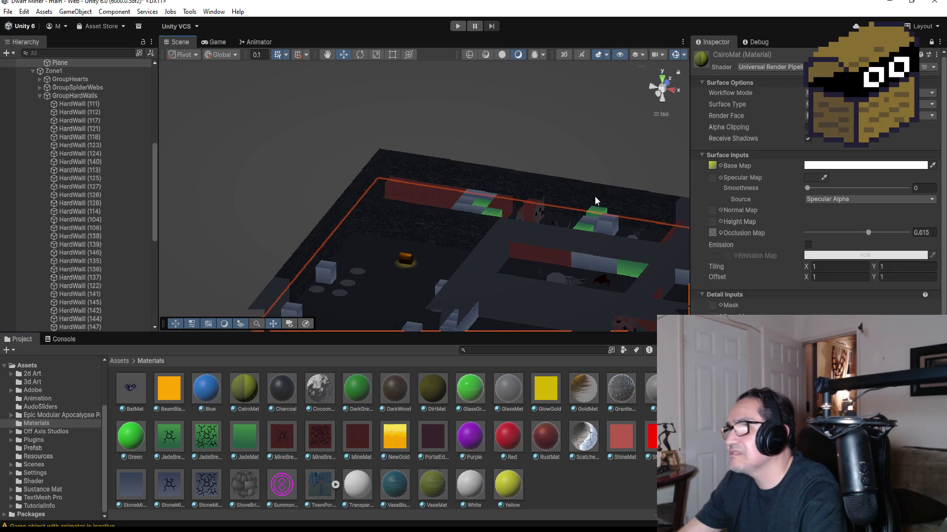
pyautogui.scroll(-2, 598, 282)
pyautogui.moveTo(634, 389)
pyautogui.mouseDown()
pyautogui.moveTo(380, 271)
pyautogui.moveTo(468, 228)
pyautogui.moveTo(614, 393)
pyautogui.moveTo(443, 273)
pyautogui.mouseUp()
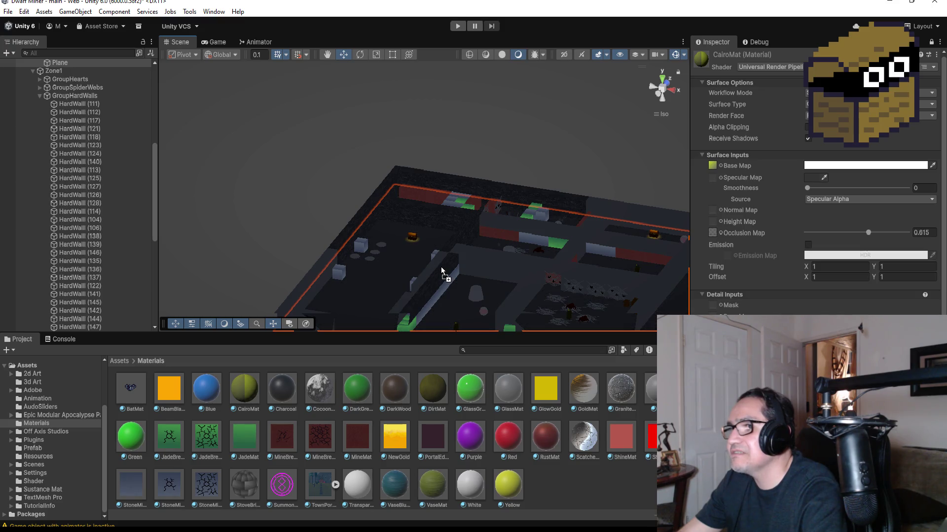
pyautogui.moveTo(505, 318); pyautogui.dragTo(430, 274)
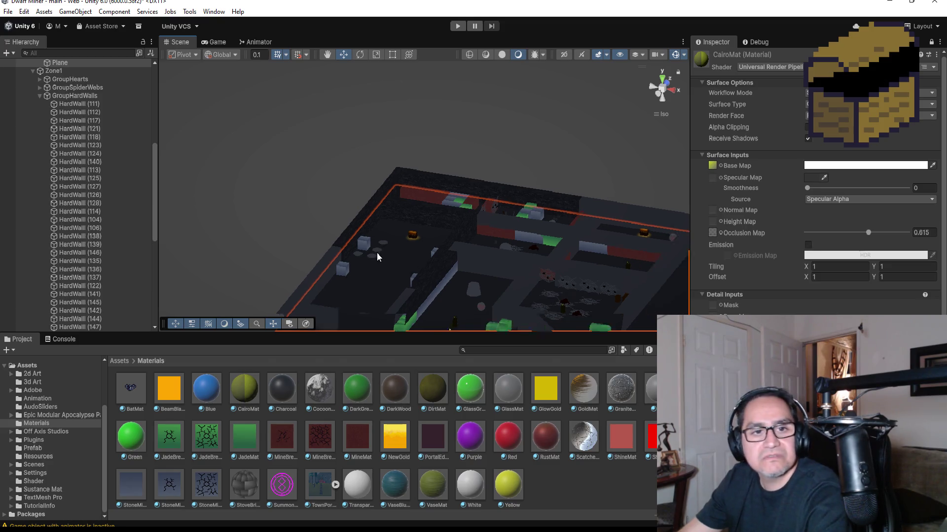
pyautogui.scroll(-2, 377, 252)
pyautogui.moveTo(378, 253); pyautogui.dragTo(530, 257)
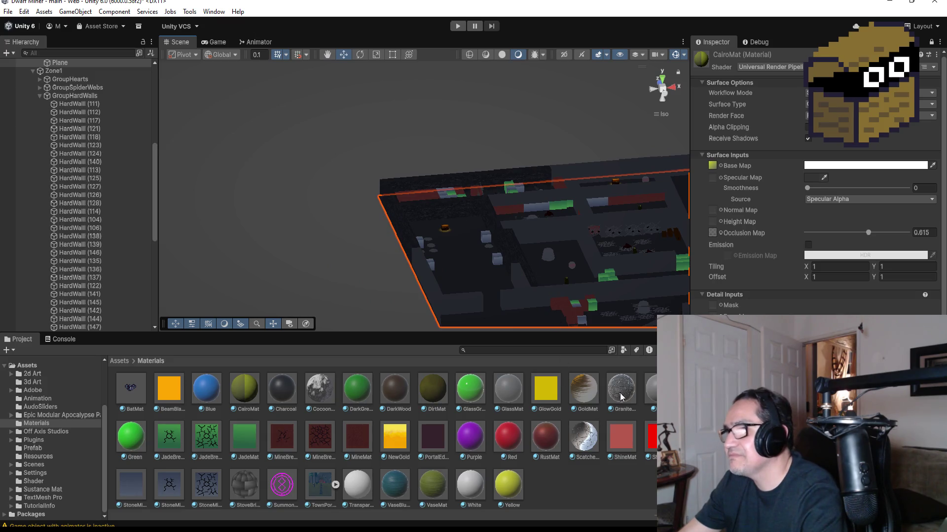
pyautogui.moveTo(539, 330); pyautogui.dragTo(422, 277)
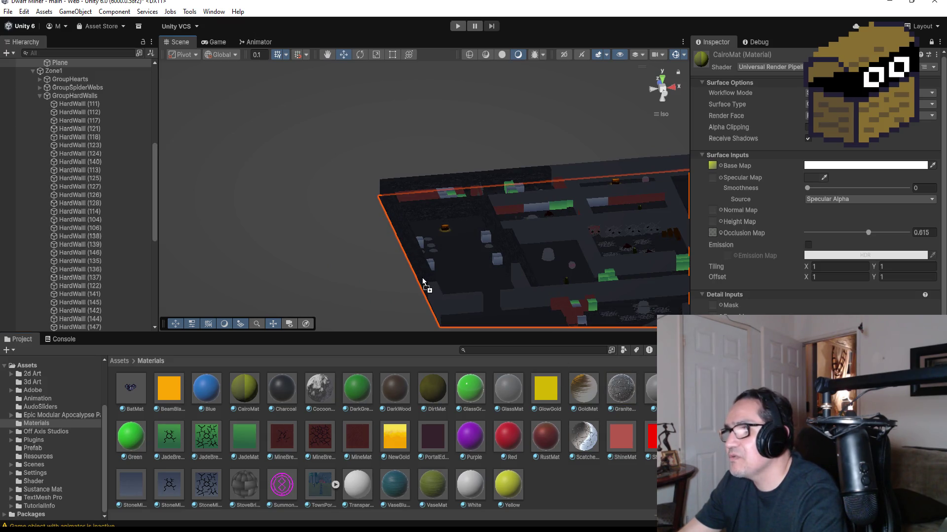
pyautogui.moveTo(631, 399); pyautogui.dragTo(476, 321)
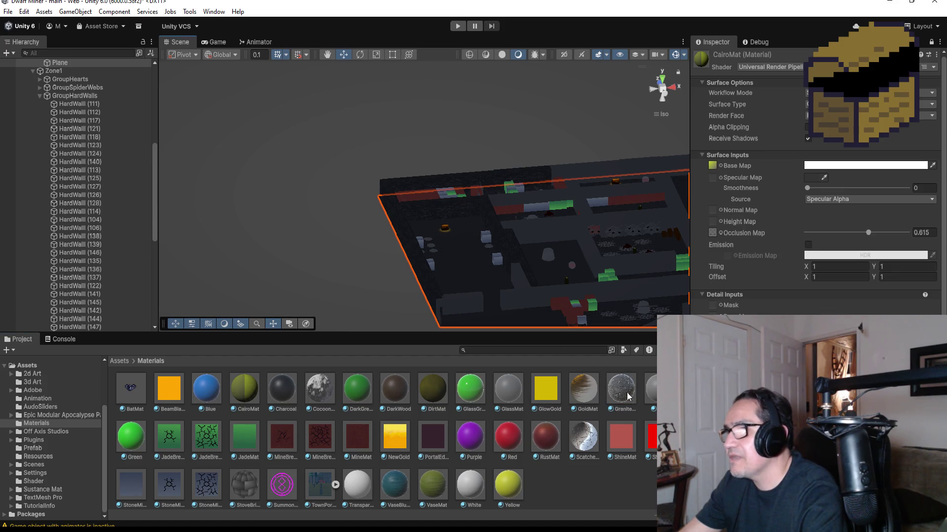
pyautogui.moveTo(486, 308)
pyautogui.mouseDown()
pyautogui.moveTo(451, 300)
pyautogui.moveTo(484, 303)
pyautogui.moveTo(590, 272)
pyautogui.moveTo(469, 229)
pyautogui.moveTo(522, 294)
pyautogui.moveTo(500, 242)
pyautogui.moveTo(500, 211)
pyautogui.moveTo(522, 251)
pyautogui.moveTo(469, 162)
pyautogui.moveTo(524, 217)
pyautogui.moveTo(509, 191)
pyautogui.mouseUp()
# Apply Granite across the floor sections, then start the game to test the textures.
pyautogui.scroll(2, 498, 192)
pyautogui.scroll(2, 486, 197)
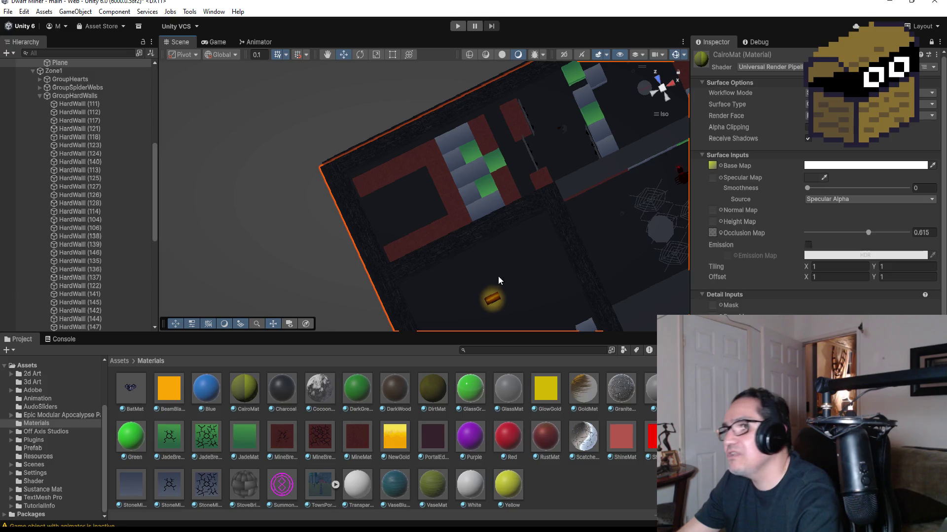
pyautogui.scroll(-2, 546, 251)
pyautogui.scroll(-2, 548, 255)
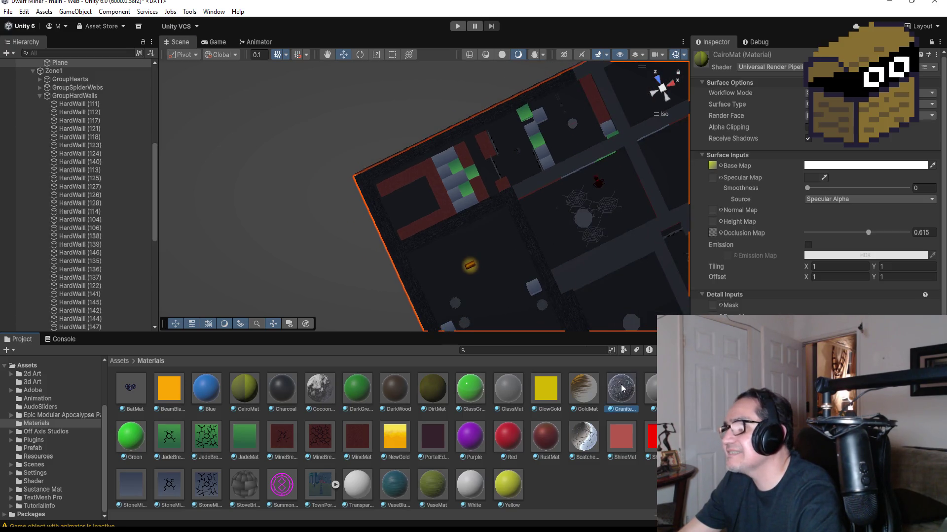
pyautogui.moveTo(621, 388); pyautogui.dragTo(550, 202)
pyautogui.moveTo(558, 170); pyautogui.dragTo(562, 164)
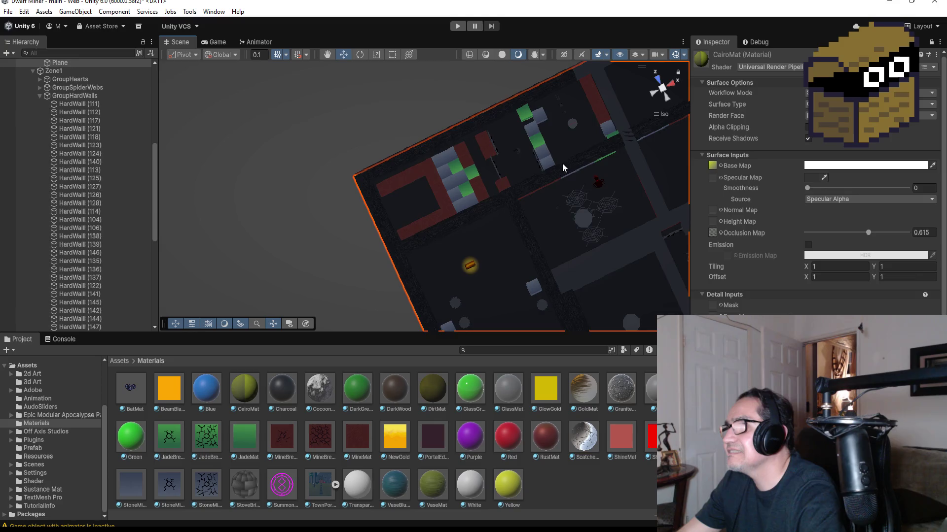
pyautogui.scroll(-2, 562, 163)
pyautogui.moveTo(620, 388); pyautogui.dragTo(567, 240)
pyautogui.scroll(-1, 591, 262)
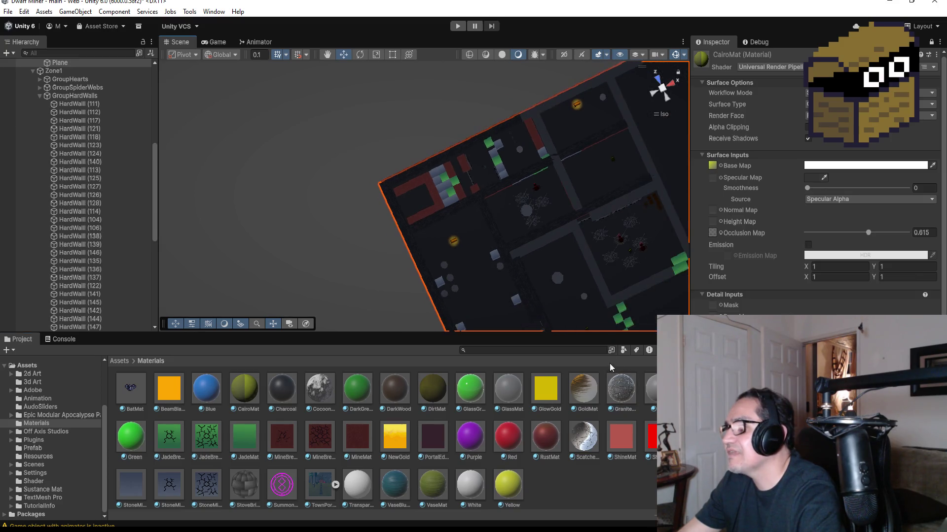
pyautogui.moveTo(620, 393)
pyautogui.mouseDown()
pyautogui.moveTo(611, 276)
pyautogui.moveTo(558, 236)
pyautogui.mouseUp()
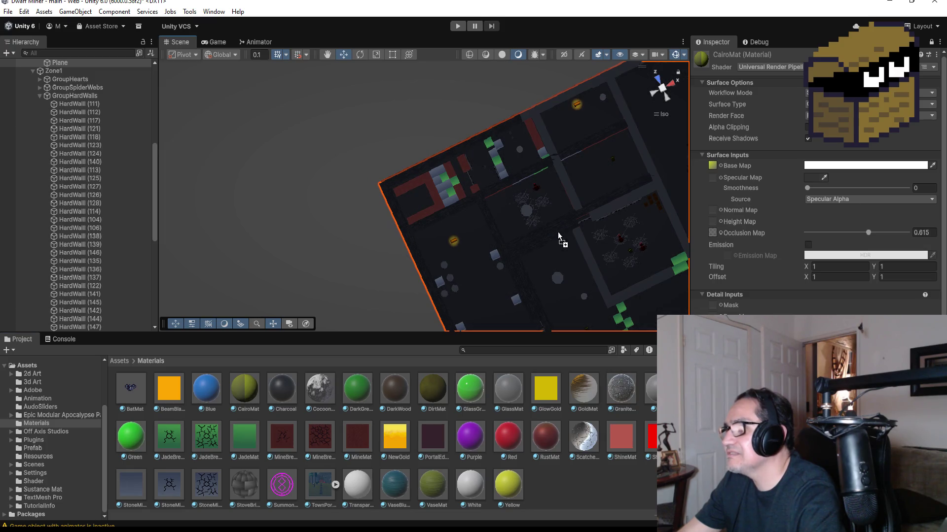
pyautogui.moveTo(623, 388)
pyautogui.mouseDown()
pyautogui.moveTo(562, 202)
pyautogui.moveTo(565, 174)
pyautogui.mouseUp()
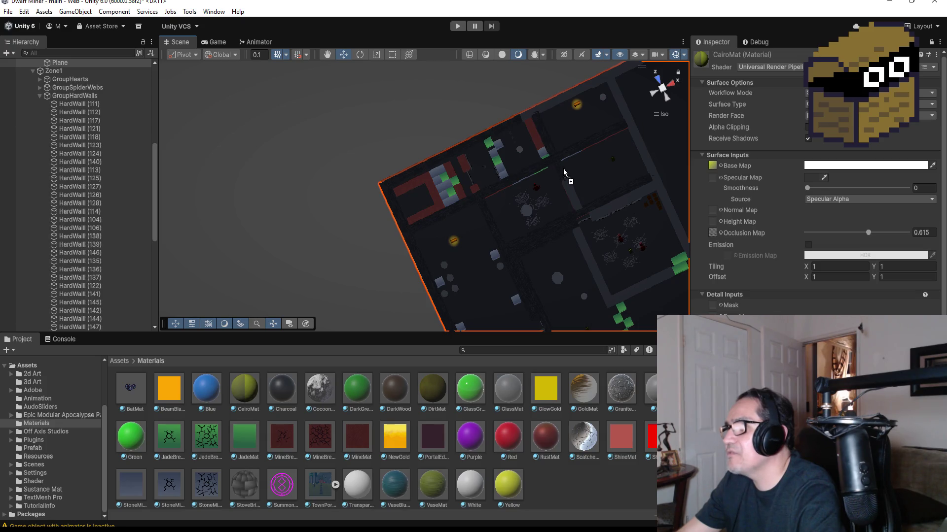
pyautogui.moveTo(626, 393)
pyautogui.mouseDown()
pyautogui.moveTo(577, 250)
pyautogui.moveTo(573, 195)
pyautogui.mouseUp()
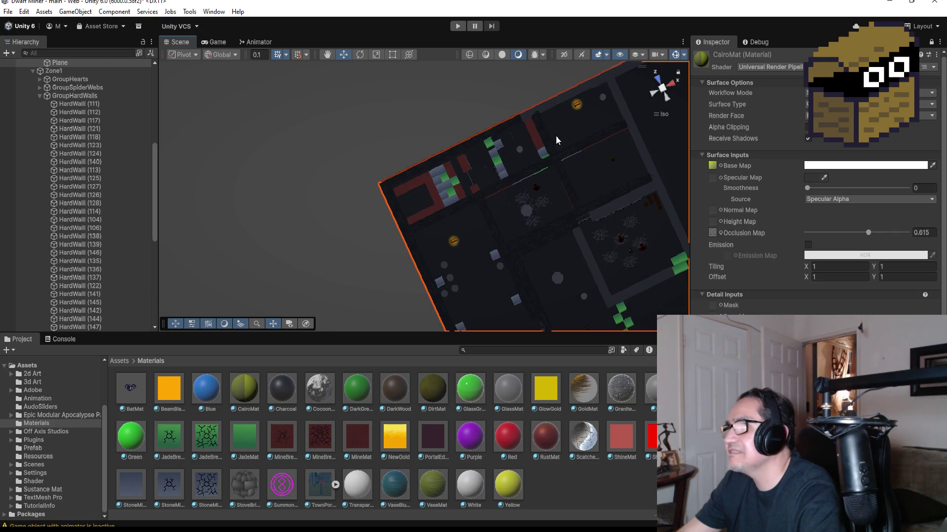
pyautogui.moveTo(616, 389)
pyautogui.mouseDown()
pyautogui.moveTo(613, 205)
pyautogui.moveTo(622, 203)
pyautogui.mouseUp()
pyautogui.moveTo(623, 392); pyautogui.dragTo(566, 141)
pyautogui.moveTo(556, 105); pyautogui.dragTo(556, 99)
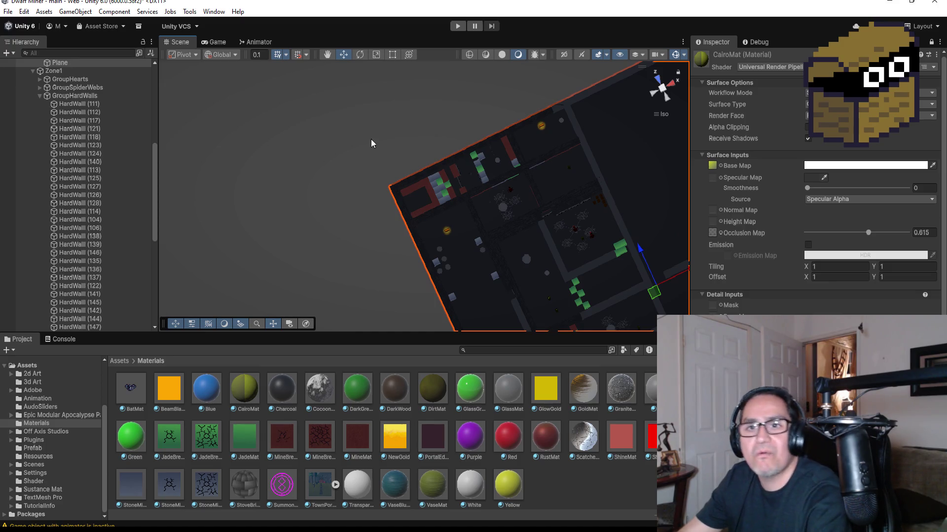
pyautogui.click(457, 26)
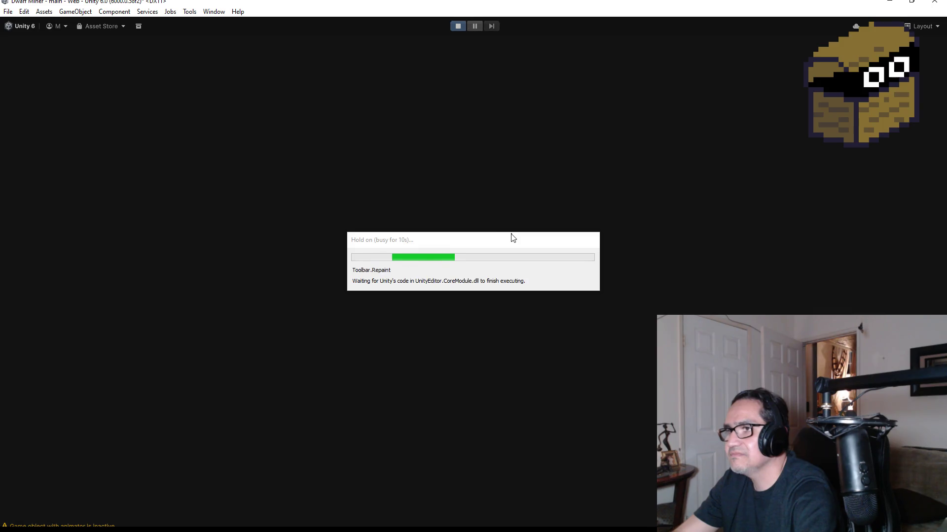
# Resume play and smash the crate with the weapon to collect gold.
pyautogui.press('Escape')
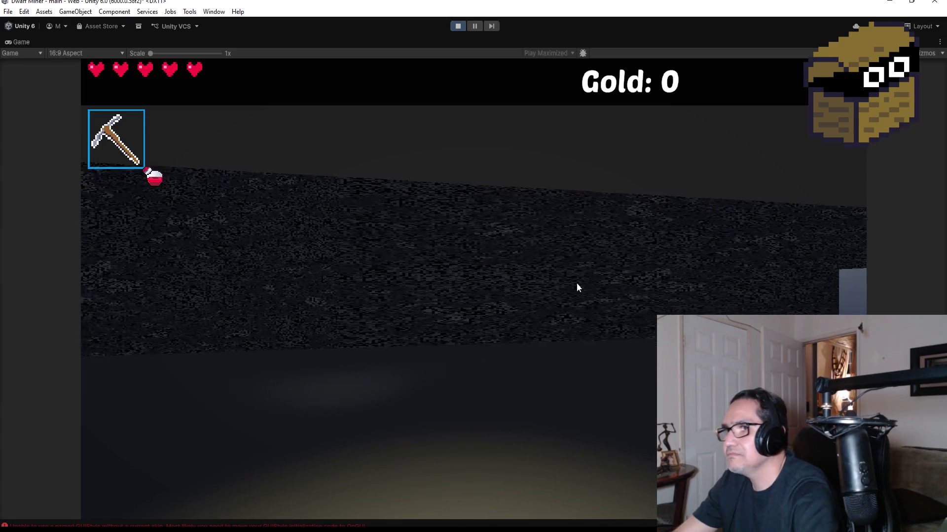
pyautogui.scroll(-1, 473, 266)
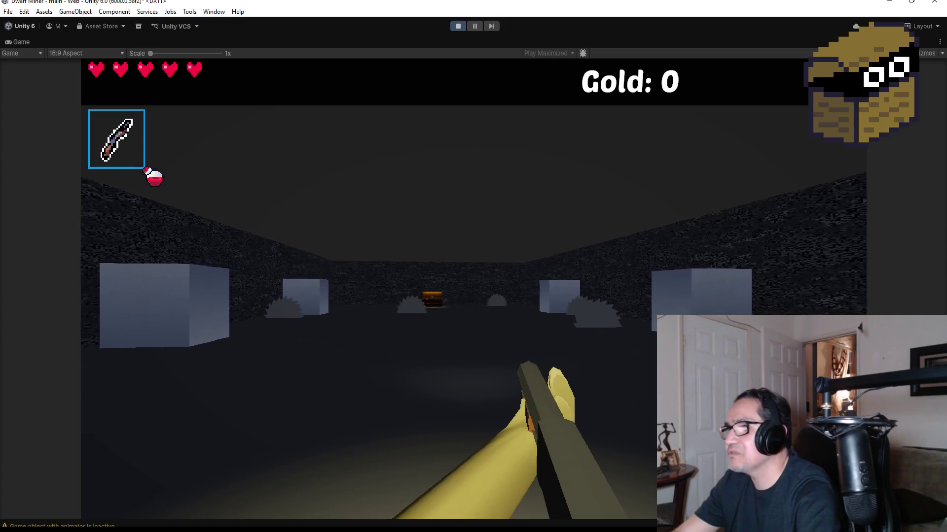
pyautogui.click(474, 266)
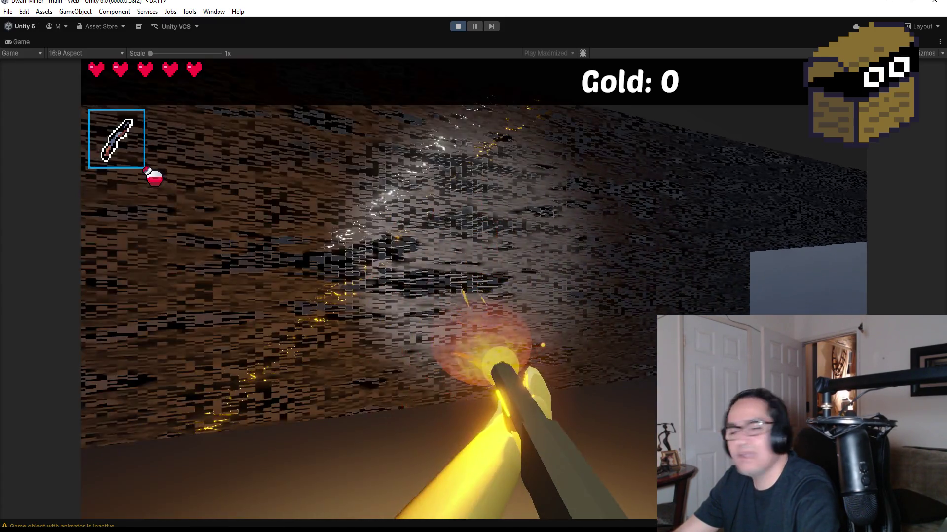
pyautogui.moveTo(473, 266)
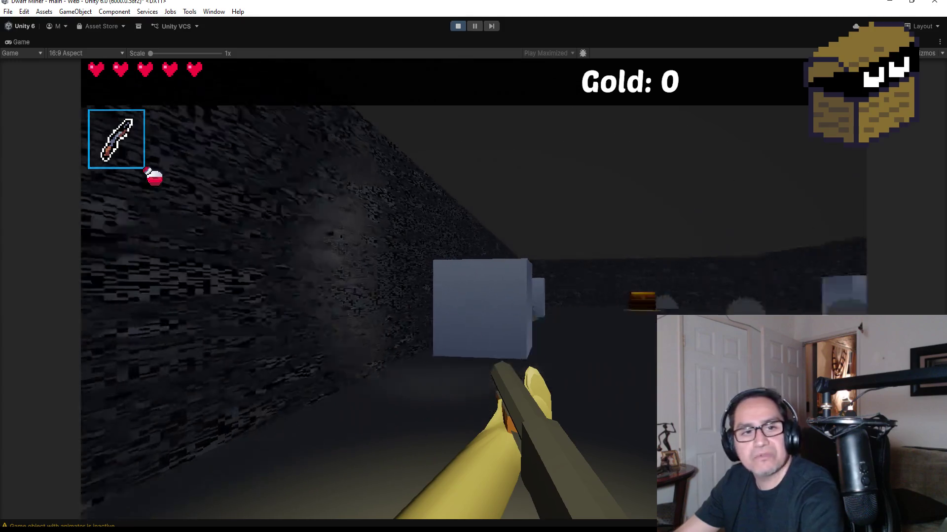
pyautogui.scroll(1, 474, 266)
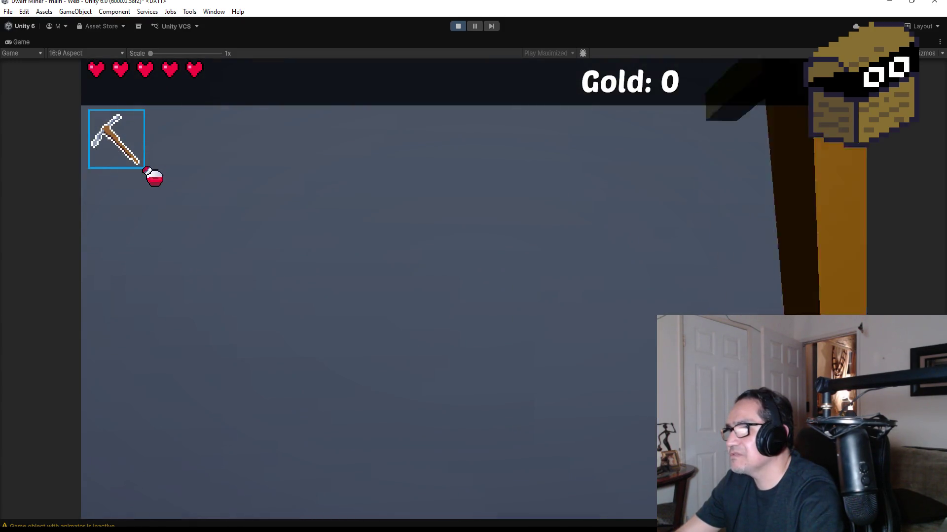
pyautogui.click(473, 266)
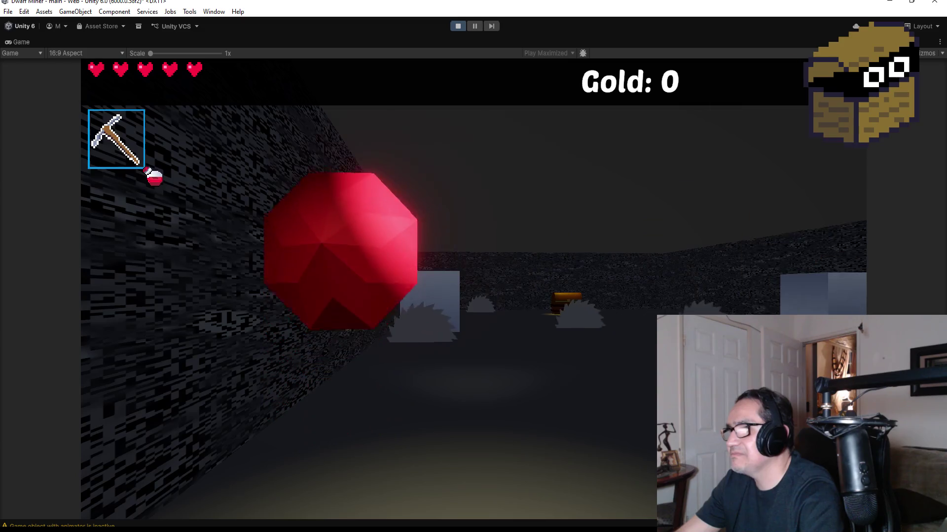
pyautogui.scroll(-1, 473, 266)
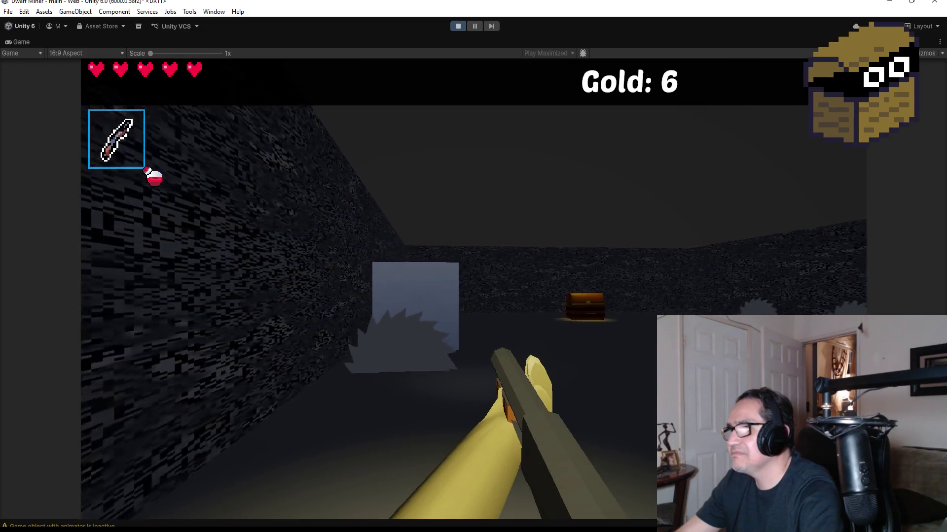
# Walk to the treasure chest, loot it to reach 17 gold, then stop the playtest.
pyautogui.press('w')
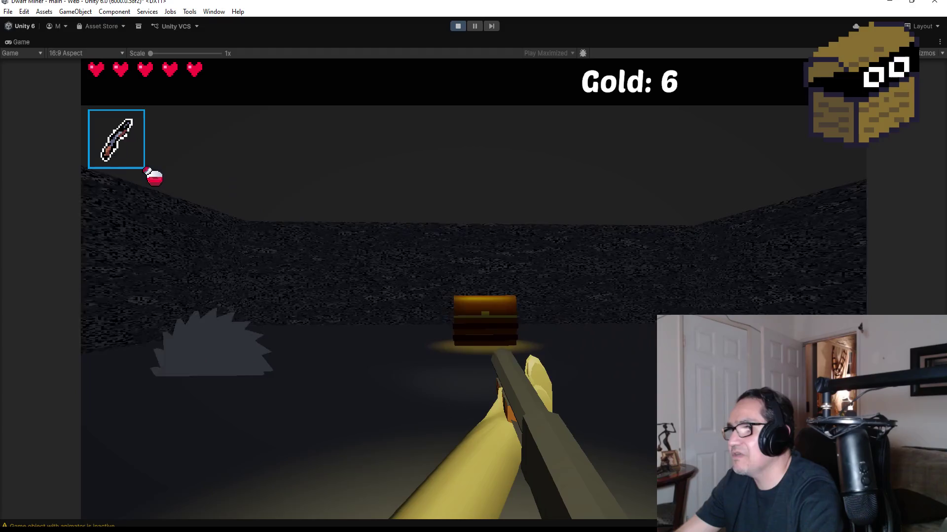
pyautogui.press('w')
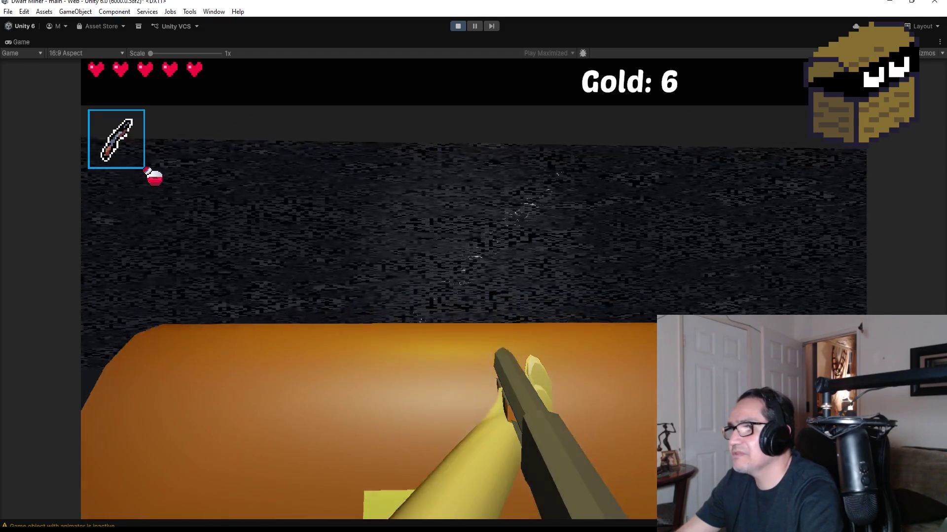
pyautogui.press('w')
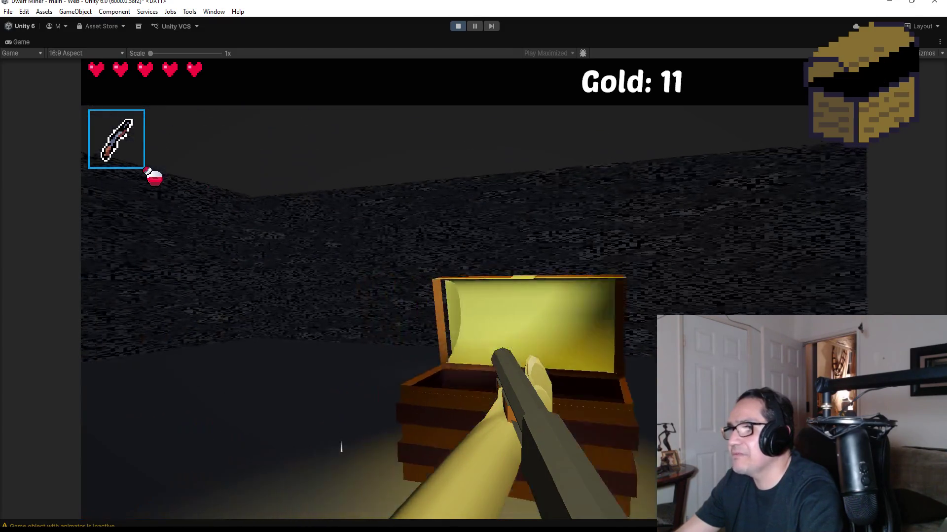
pyautogui.press('w')
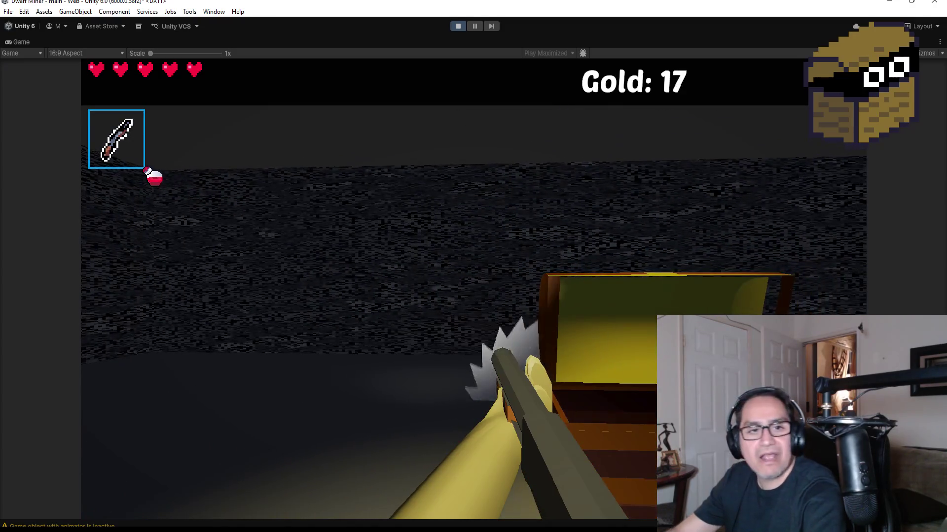
pyautogui.press('Escape')
pyautogui.click(460, 26)
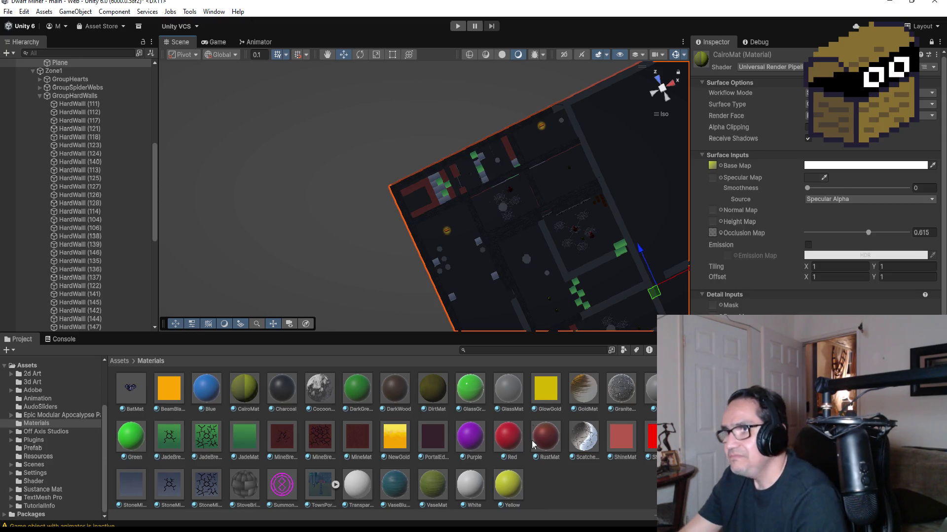
# Orbit the Scene view to look over the dungeon level map at an angle.
pyautogui.moveTo(551, 187)
pyautogui.mouseDown()
pyautogui.moveTo(584, 183)
pyautogui.moveTo(555, 161)
pyautogui.moveTo(484, 193)
pyautogui.mouseUp()
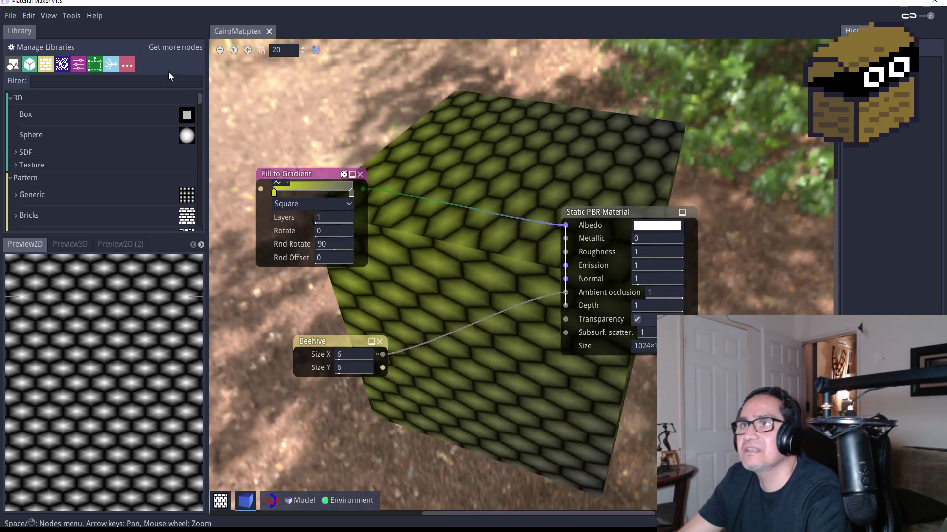
# Create a new blank material from the File menu.
pyautogui.click(11, 17)
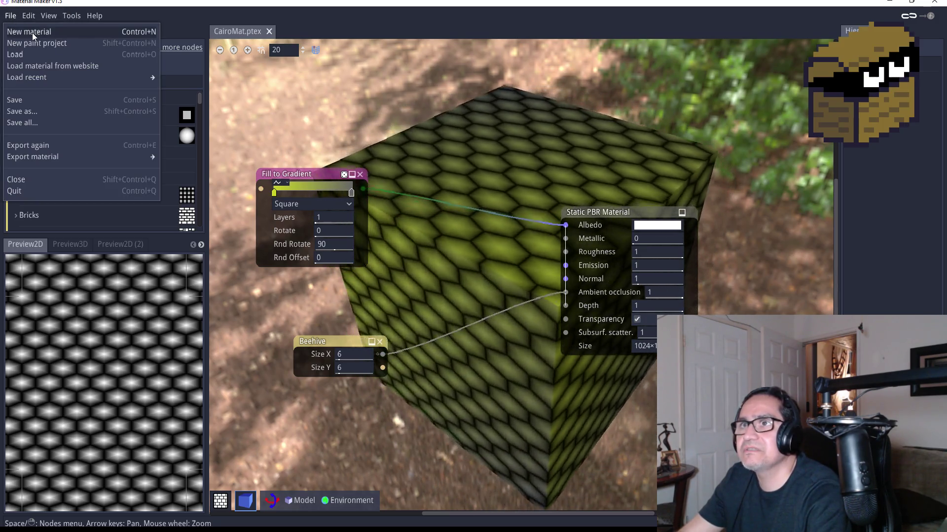
pyautogui.click(31, 32)
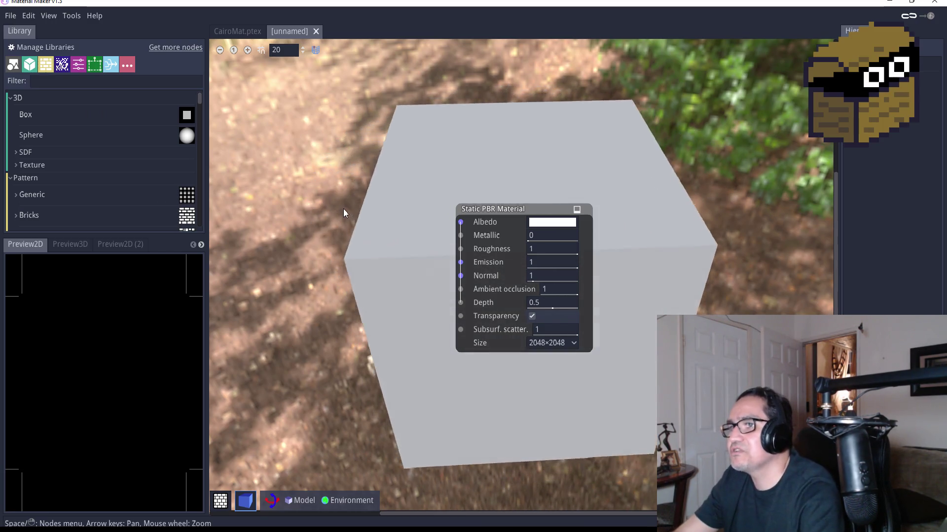
pyautogui.scroll(-3, 337, 212)
pyautogui.scroll(6, 321, 219)
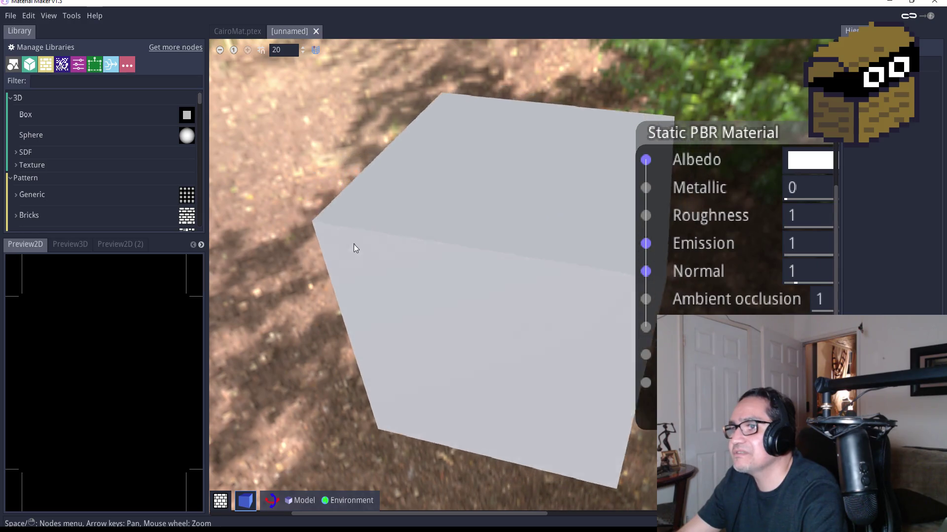
# Dismiss the add-node search popup without adding anything, then quit Material Maker with Ctrl+Q.
pyautogui.rightClick(362, 249)
pyautogui.write('s')
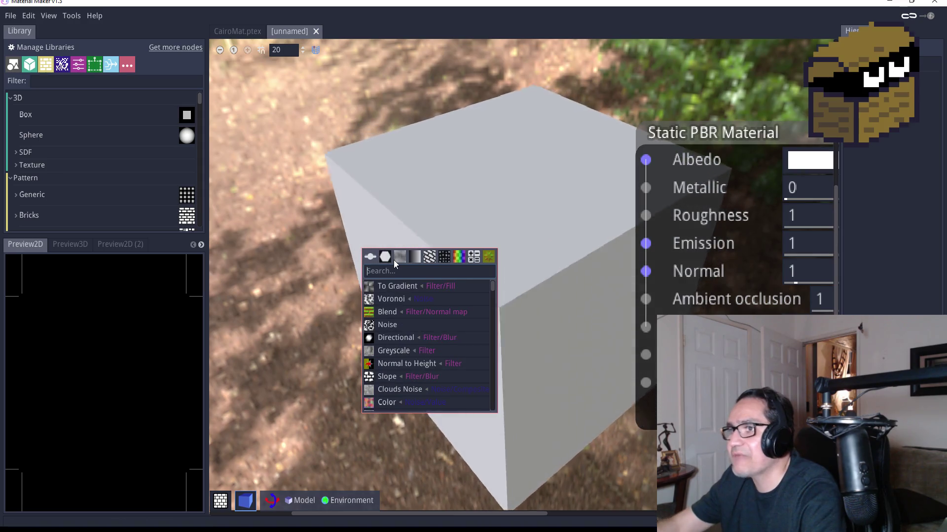
pyautogui.click(366, 107)
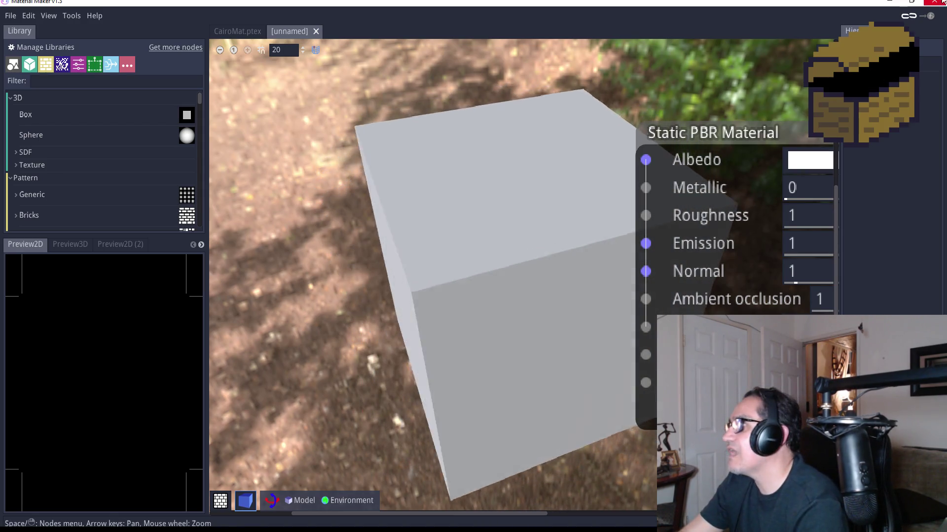
pyautogui.hotkey('ctrl', 'q')
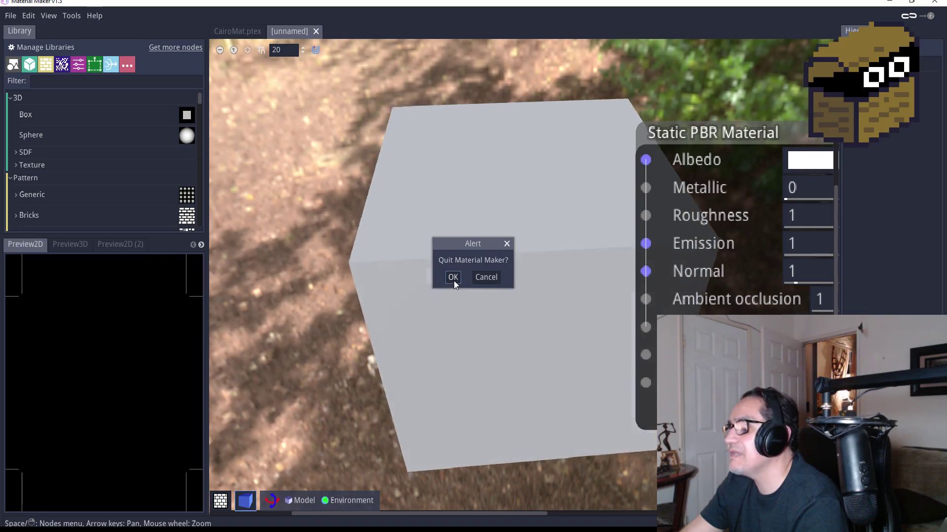
pyautogui.click(453, 278)
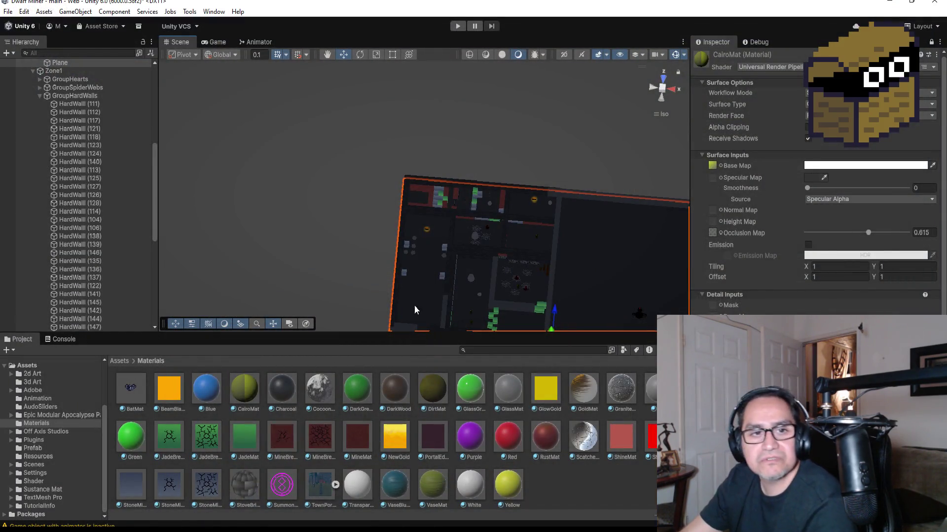
# Zoom the Scene view and drag the Granite material over the level floor to preview it.
pyautogui.scroll(3, 458, 263)
pyautogui.scroll(-2, 561, 256)
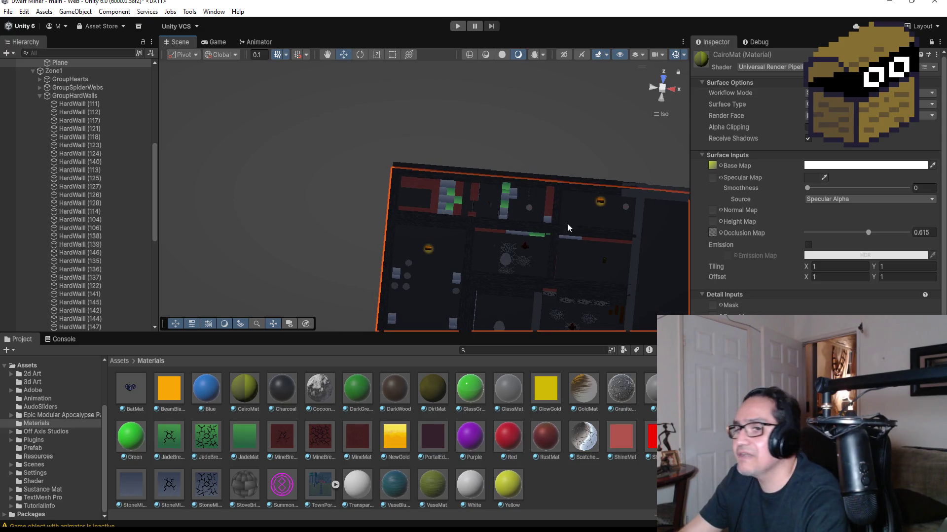
pyautogui.scroll(3, 563, 223)
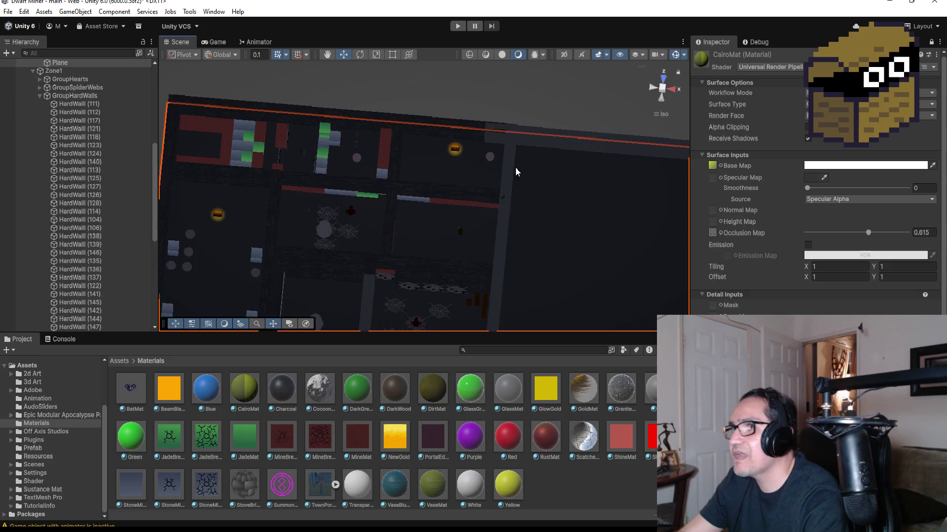
pyautogui.moveTo(614, 393); pyautogui.dragTo(548, 136)
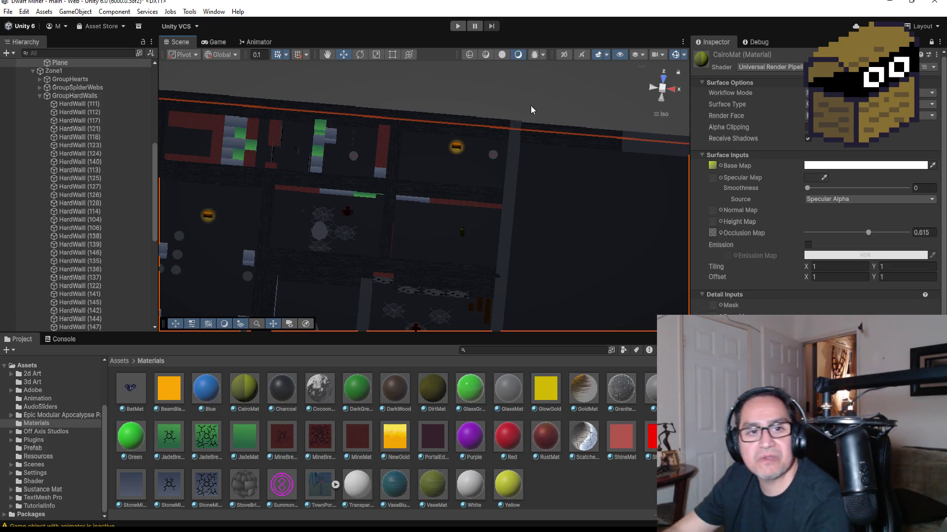
pyautogui.moveTo(620, 398); pyautogui.dragTo(512, 161)
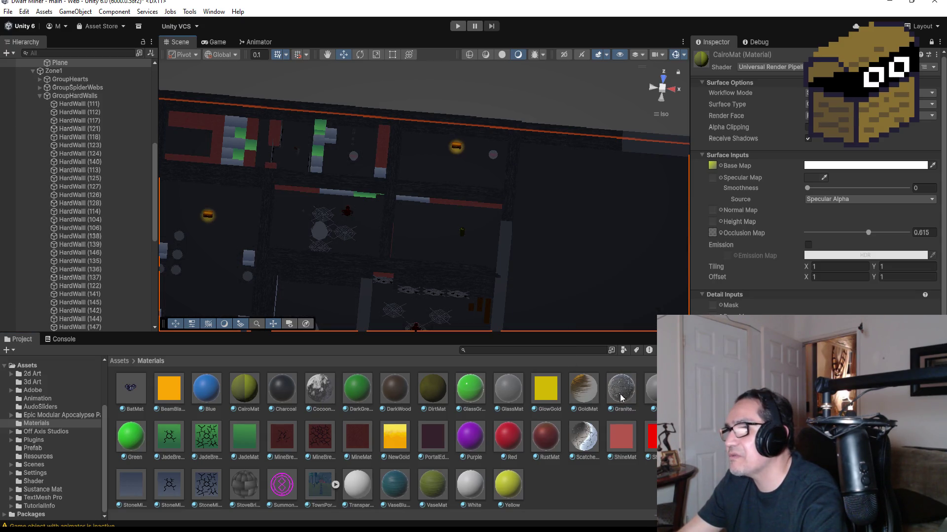
pyautogui.moveTo(620, 394); pyautogui.dragTo(504, 247)
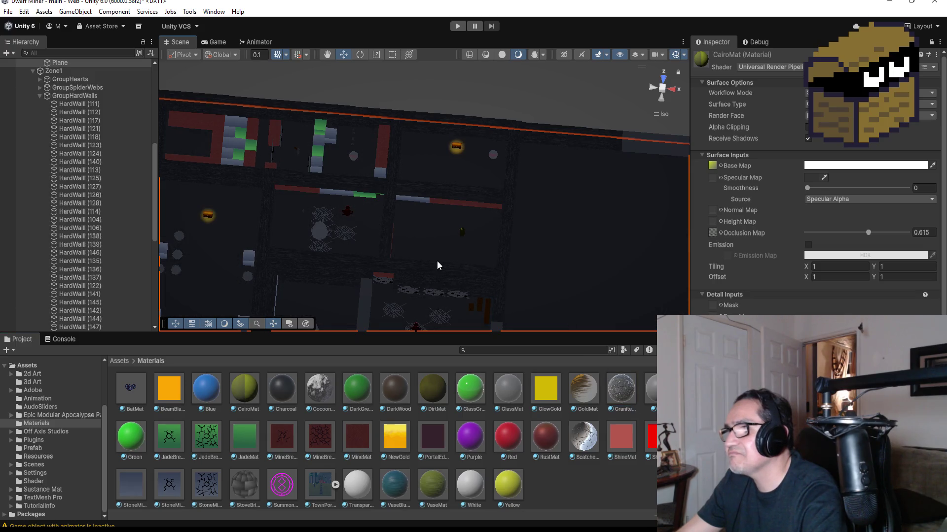
pyautogui.scroll(-2, 437, 271)
pyautogui.moveTo(529, 319); pyautogui.dragTo(380, 274)
pyautogui.scroll(-2, 383, 275)
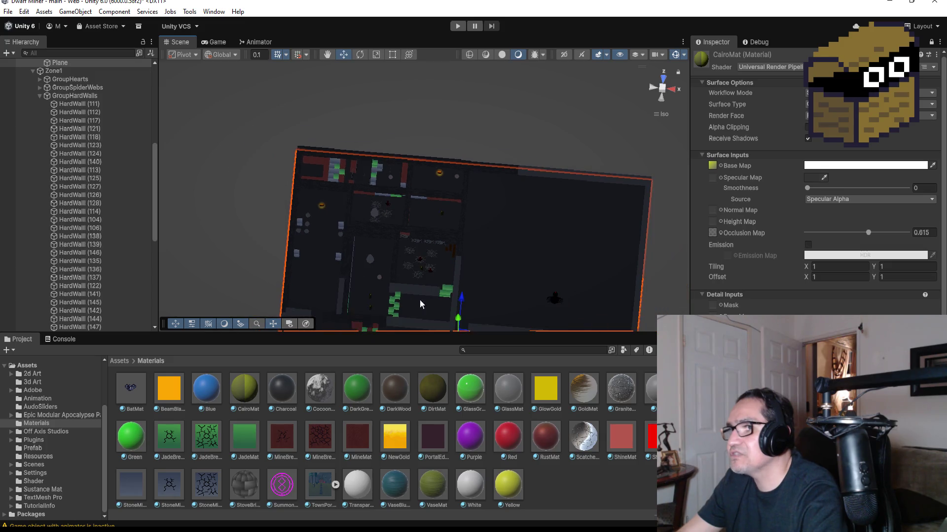
pyautogui.moveTo(619, 393)
pyautogui.mouseDown()
pyautogui.moveTo(493, 275)
pyautogui.moveTo(459, 276)
pyautogui.mouseUp()
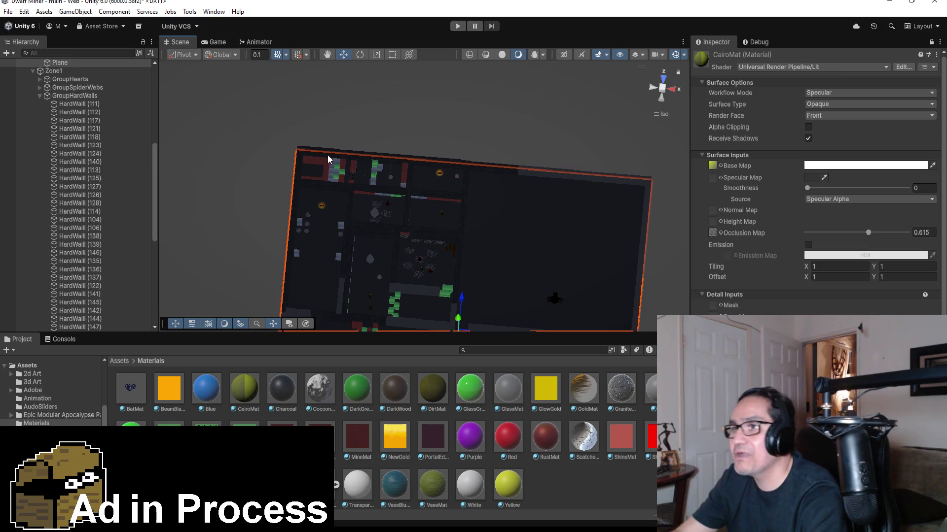
pyautogui.scroll(-2, 410, 222)
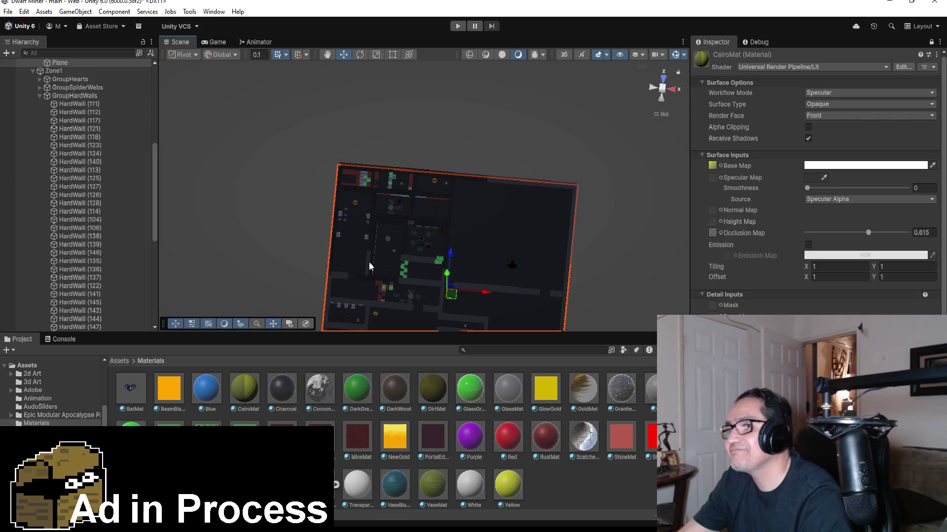
# Orbit and pan the Scene view to a low oblique angle showing the whole dungeon level.
pyautogui.moveTo(374, 253)
pyautogui.mouseDown()
pyautogui.moveTo(347, 244)
pyautogui.moveTo(439, 263)
pyautogui.mouseUp()
pyautogui.scroll(1, 439, 262)
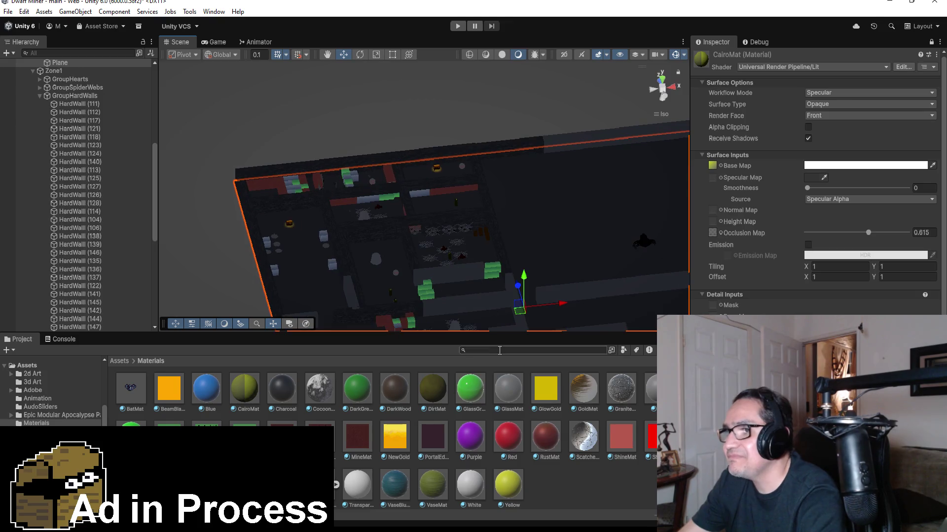
pyautogui.moveTo(626, 387); pyautogui.dragTo(456, 276)
pyautogui.moveTo(631, 391)
pyautogui.mouseDown()
pyautogui.moveTo(518, 315)
pyautogui.moveTo(475, 300)
pyautogui.moveTo(571, 306)
pyautogui.moveTo(633, 390)
pyautogui.mouseUp()
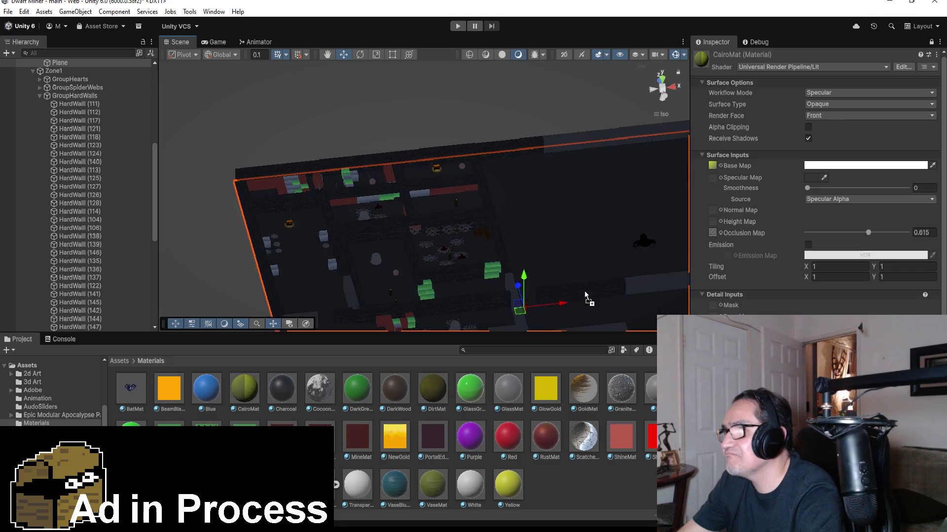
pyautogui.scroll(-2, 584, 229)
pyautogui.scroll(3, 405, 238)
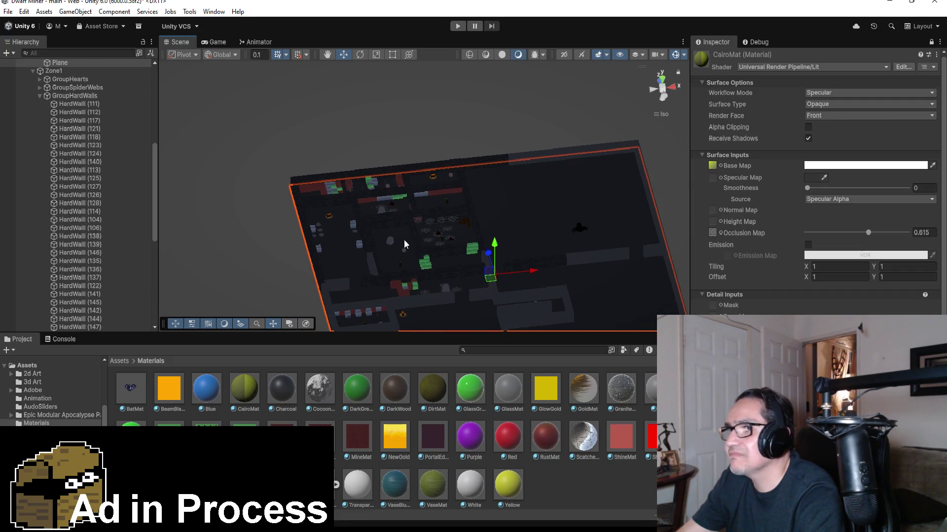
pyautogui.moveTo(366, 277)
pyautogui.mouseDown()
pyautogui.moveTo(480, 217)
pyautogui.moveTo(491, 248)
pyautogui.moveTo(516, 238)
pyautogui.moveTo(589, 288)
pyautogui.mouseUp()
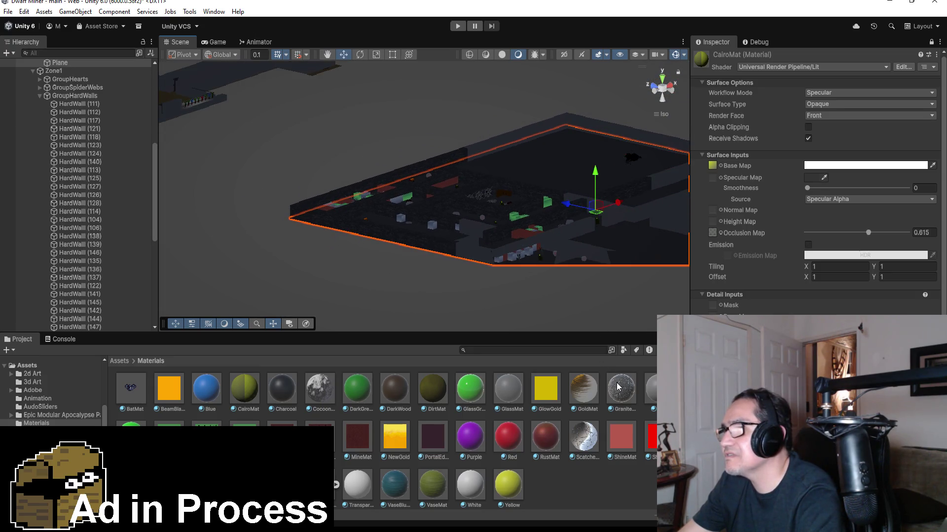
pyautogui.moveTo(582, 331); pyautogui.dragTo(475, 224)
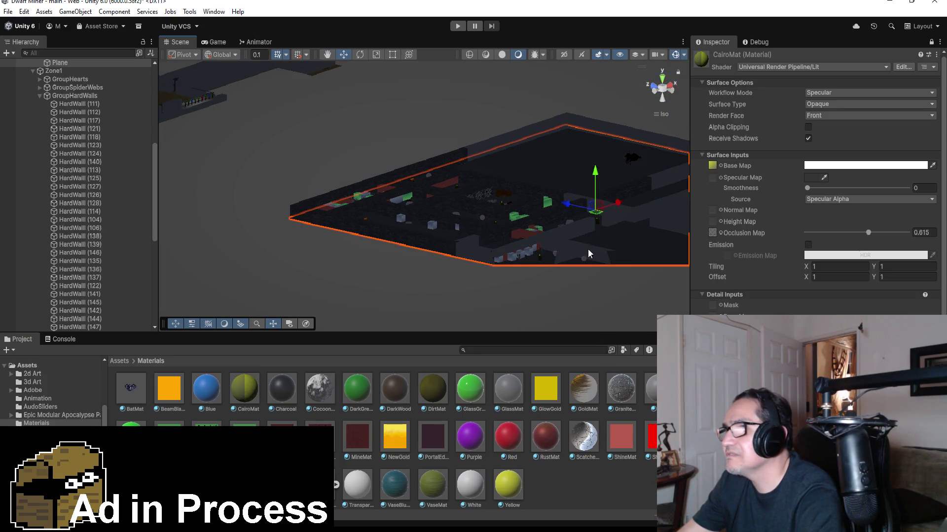
pyautogui.moveTo(588, 249); pyautogui.dragTo(516, 226)
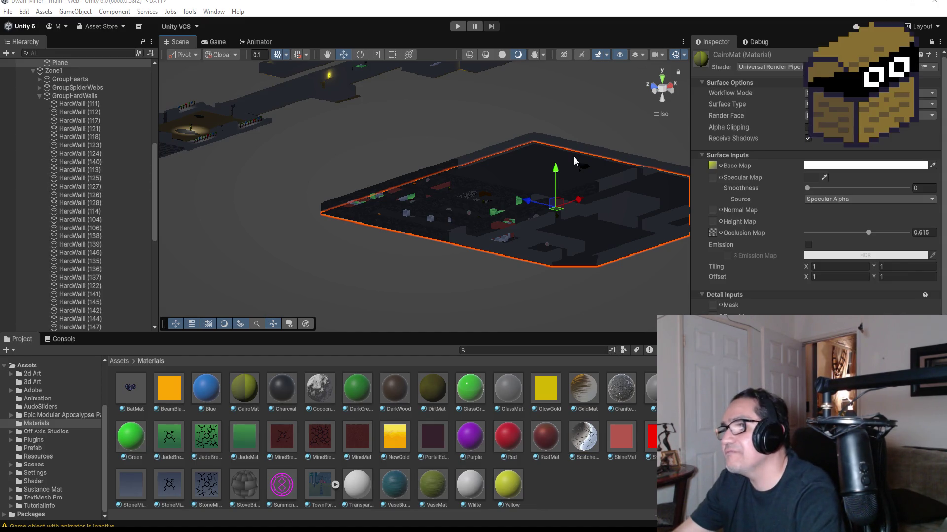
pyautogui.moveTo(587, 166); pyautogui.dragTo(493, 208)
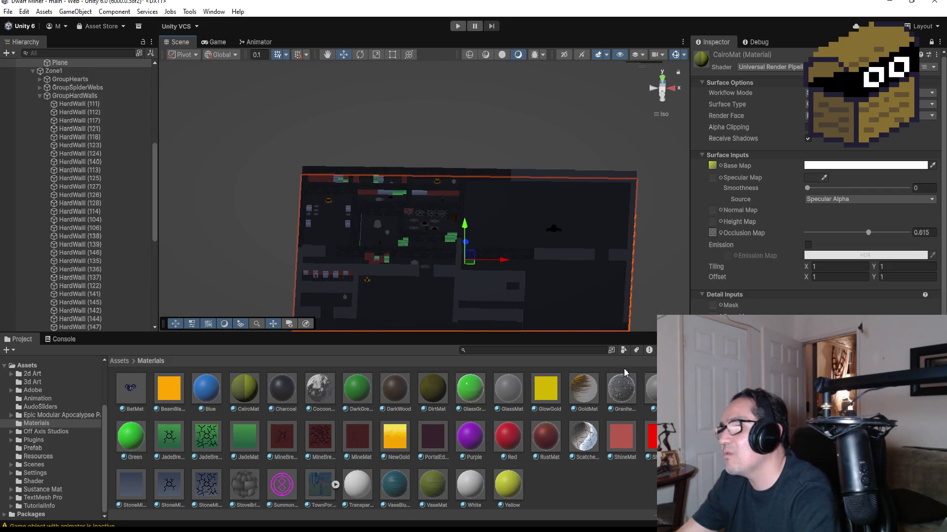
# Bring the Granite material toward a wall and select HardWall (136).
pyautogui.moveTo(625, 399); pyautogui.dragTo(578, 292)
pyautogui.moveTo(563, 251)
pyautogui.mouseDown()
pyautogui.moveTo(580, 250)
pyautogui.moveTo(571, 264)
pyautogui.moveTo(596, 292)
pyautogui.mouseUp()
pyautogui.scroll(1, 596, 292)
pyautogui.click(592, 266)
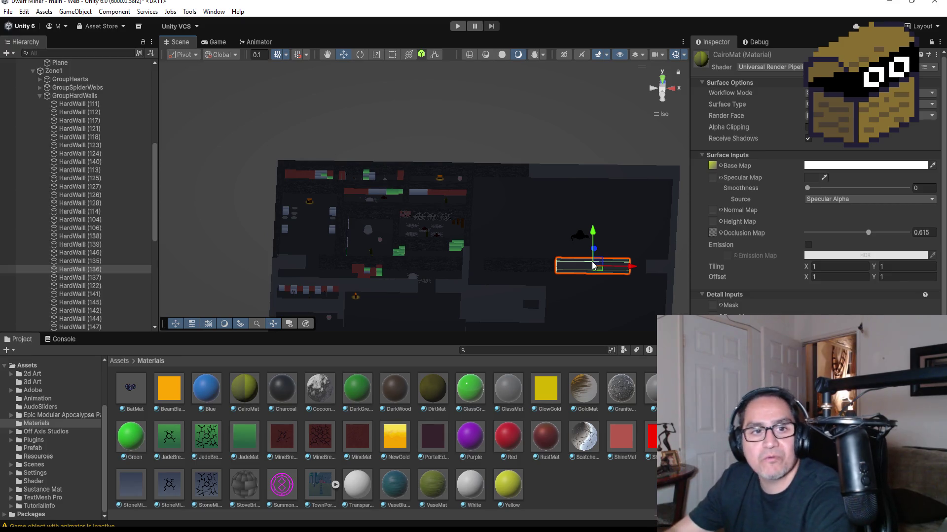
# Frame HardWall (136), show its components in the Inspector, and apply GraniteMat to it.
pyautogui.press('f')
pyautogui.moveTo(627, 395)
pyautogui.mouseDown()
pyautogui.moveTo(481, 202)
pyautogui.moveTo(426, 185)
pyautogui.moveTo(368, 204)
pyautogui.mouseUp()
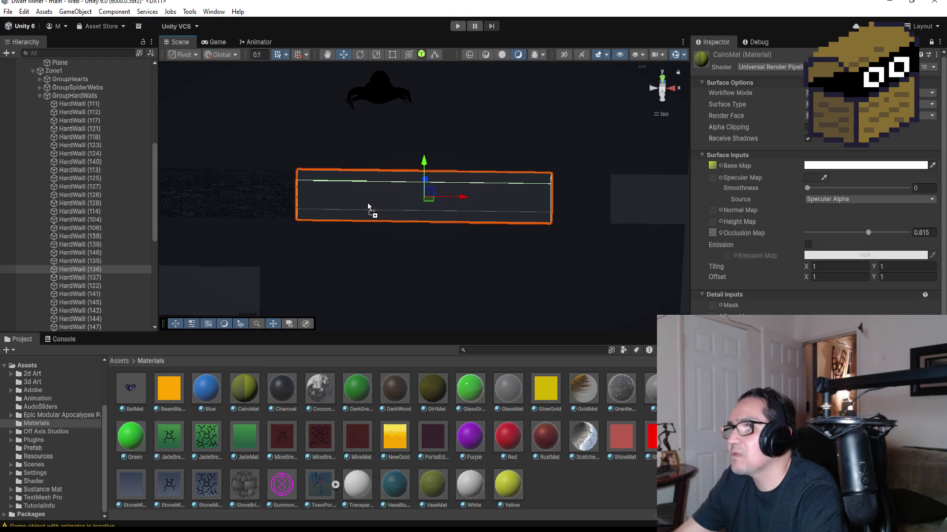
pyautogui.moveTo(646, 184); pyautogui.dragTo(651, 197)
pyautogui.moveTo(520, 186)
pyautogui.mouseDown()
pyautogui.moveTo(546, 196)
pyautogui.moveTo(555, 177)
pyautogui.moveTo(281, 163)
pyautogui.moveTo(302, 158)
pyautogui.mouseUp()
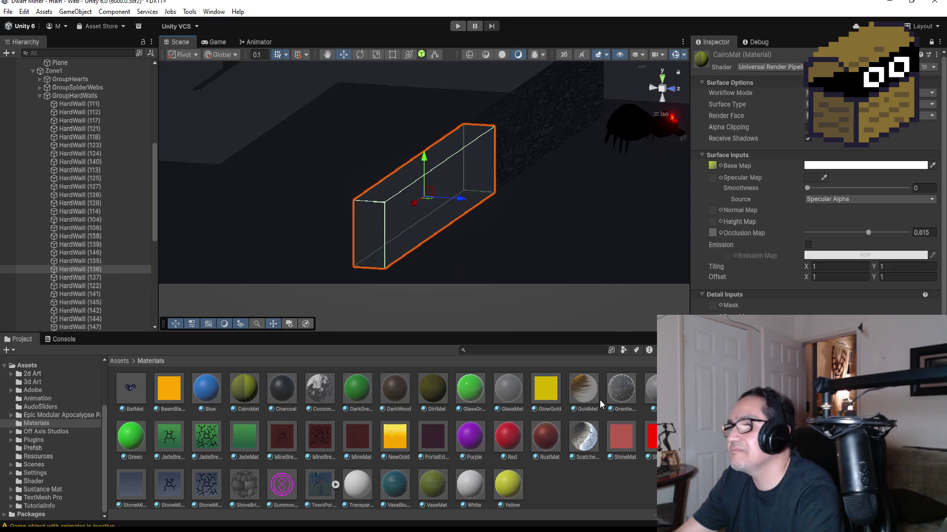
pyautogui.moveTo(624, 395)
pyautogui.mouseDown()
pyautogui.moveTo(426, 206)
pyautogui.moveTo(395, 227)
pyautogui.moveTo(439, 247)
pyautogui.moveTo(457, 228)
pyautogui.moveTo(536, 249)
pyautogui.moveTo(621, 196)
pyautogui.mouseUp()
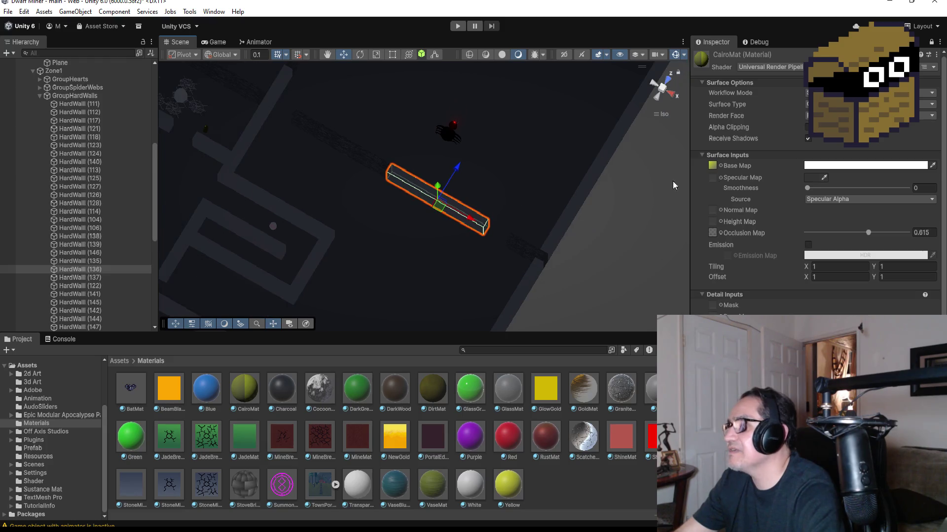
pyautogui.click(931, 42)
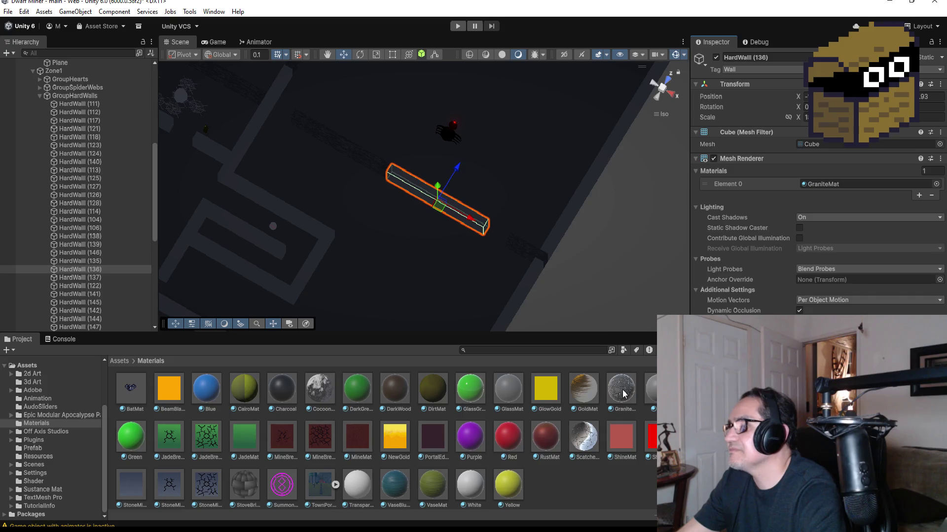
pyautogui.moveTo(620, 389)
pyautogui.mouseDown()
pyautogui.moveTo(579, 213)
pyautogui.moveTo(640, 263)
pyautogui.moveTo(614, 146)
pyautogui.mouseUp()
# Select HardWall (142) and give it GraniteMat, then select the floor Plane.
pyautogui.scroll(-3, 471, 244)
pyautogui.moveTo(620, 397); pyautogui.dragTo(487, 282)
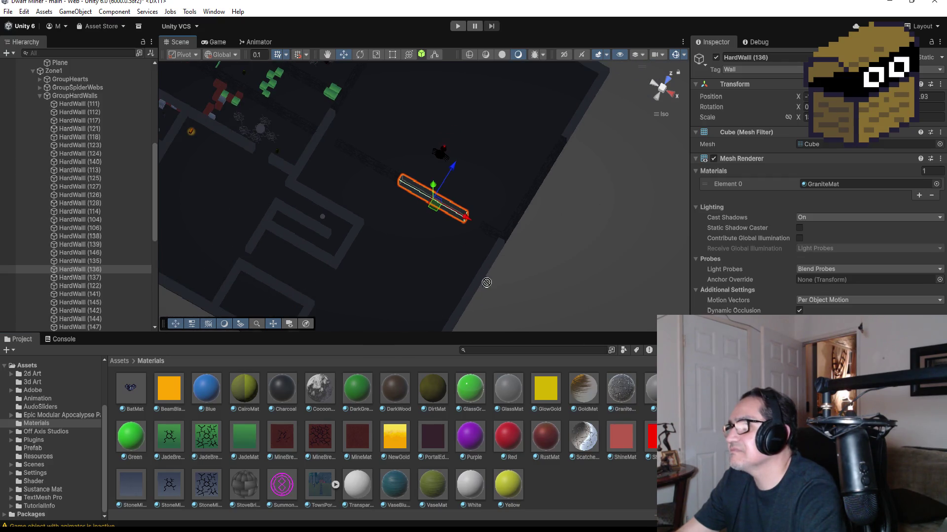
pyautogui.click(349, 213)
pyautogui.moveTo(625, 389)
pyautogui.mouseDown()
pyautogui.moveTo(342, 247)
pyautogui.moveTo(335, 210)
pyautogui.mouseUp()
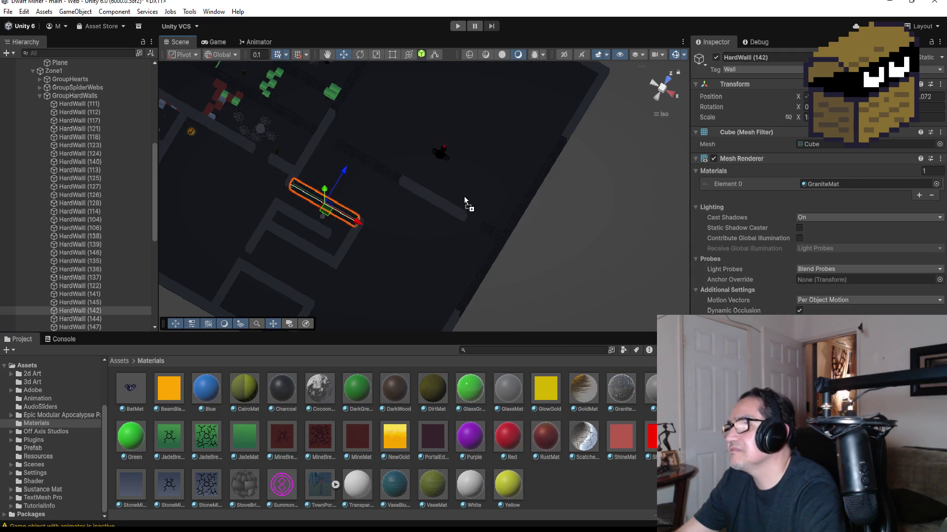
pyautogui.click(447, 200)
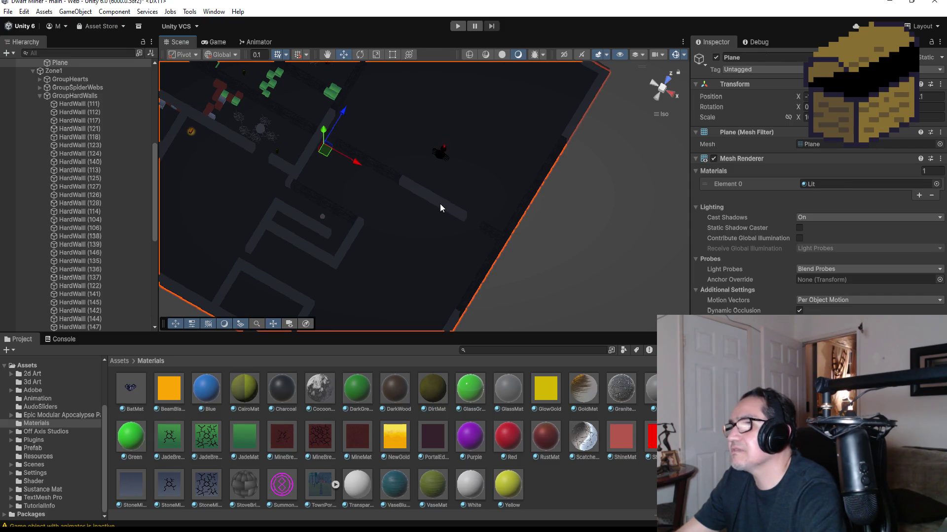
# Check the materials on HardWall (136) and (135), then give HardWall (143) GraniteMat.
pyautogui.click(440, 203)
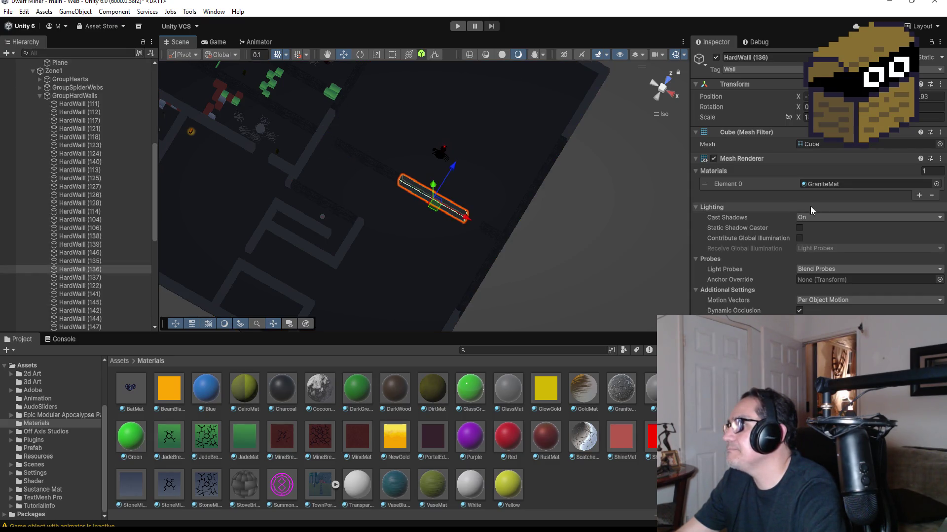
pyautogui.click(380, 167)
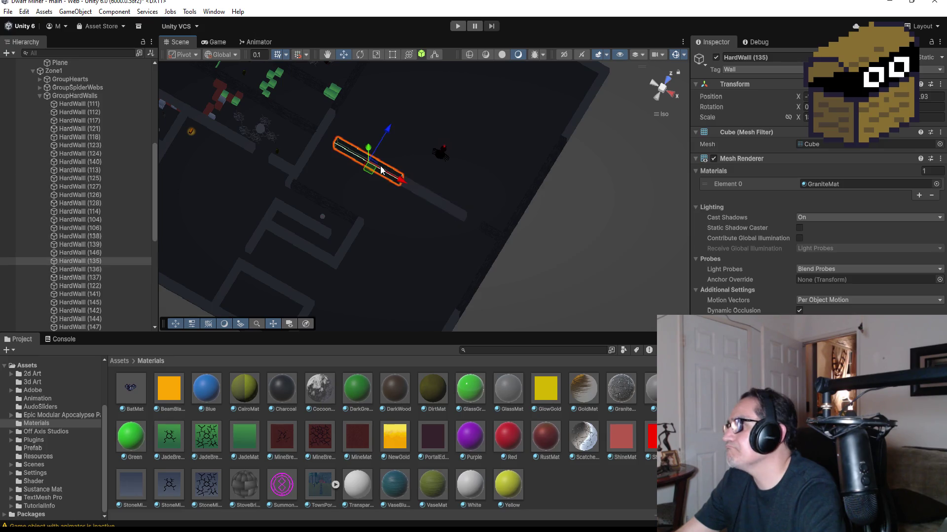
pyautogui.click(444, 206)
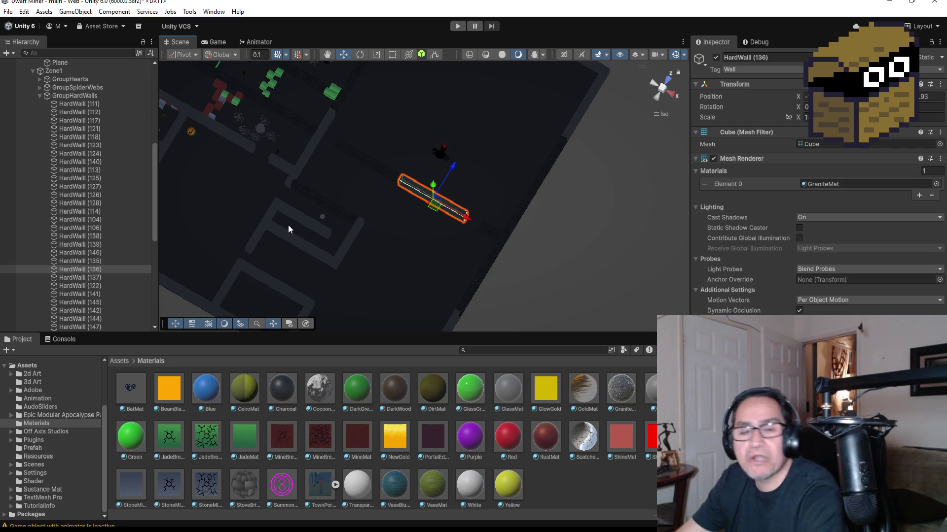
pyautogui.click(305, 221)
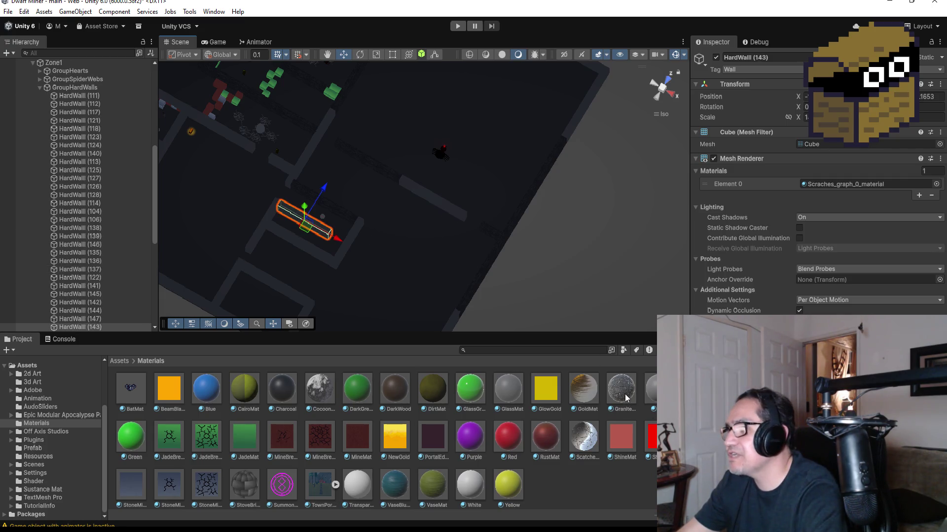
pyautogui.moveTo(621, 389); pyautogui.dragTo(872, 195)
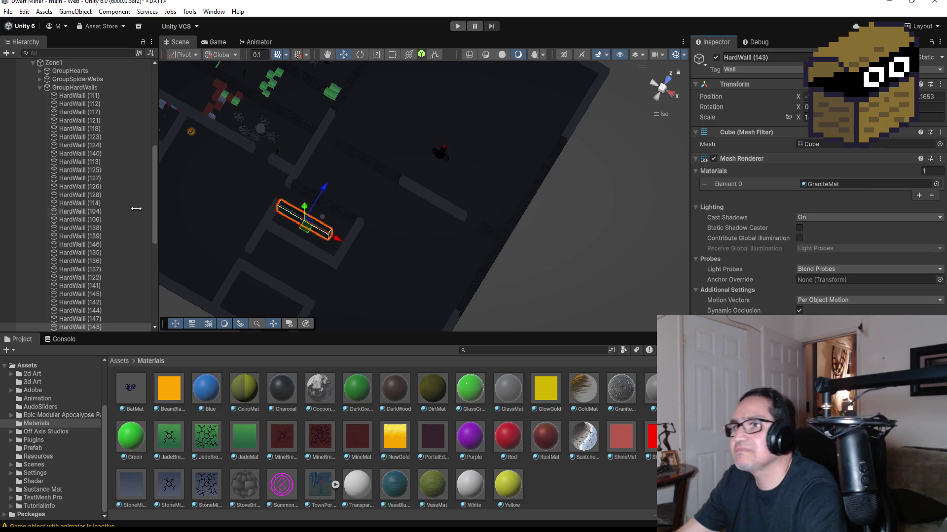
# Apply GraniteMat to Zone1's walls HardWall (111) through (110), then collapse the group.
pyautogui.click(87, 96)
pyautogui.scroll(-10, 88, 181)
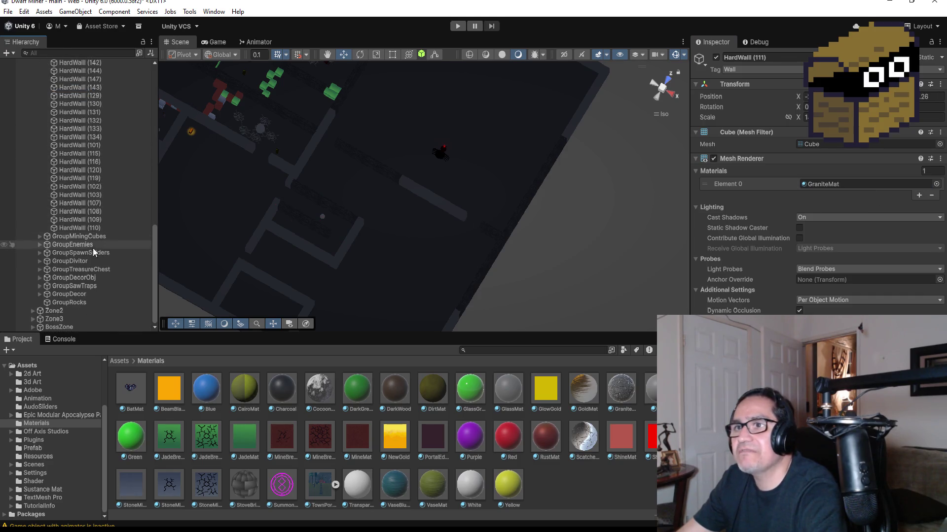
pyautogui.keyDown('shift'); pyautogui.click(94, 230); pyautogui.keyUp('shift')
pyautogui.moveTo(629, 398)
pyautogui.mouseDown()
pyautogui.moveTo(813, 161)
pyautogui.moveTo(849, 185)
pyautogui.mouseUp()
pyautogui.scroll(-5, 389, 212)
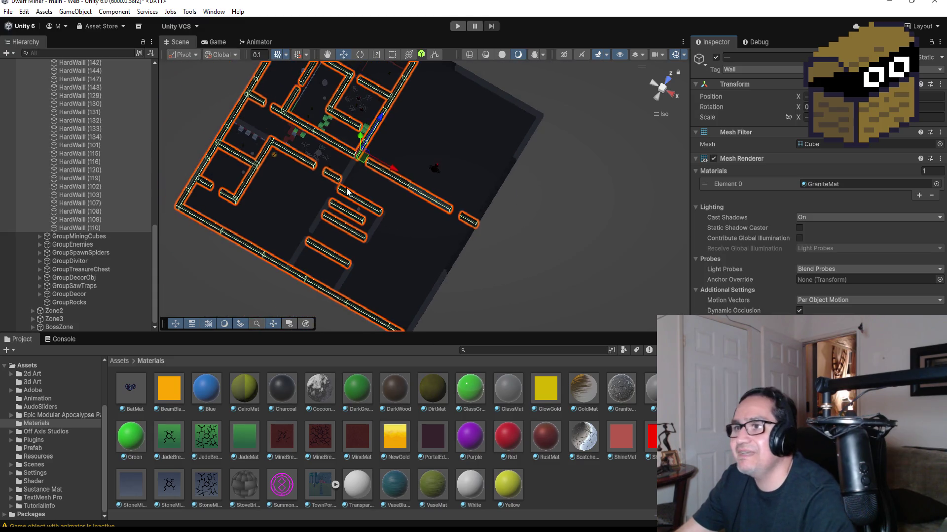
pyautogui.scroll(-4, 446, 156)
pyautogui.click(433, 146)
pyautogui.scroll(1, 347, 227)
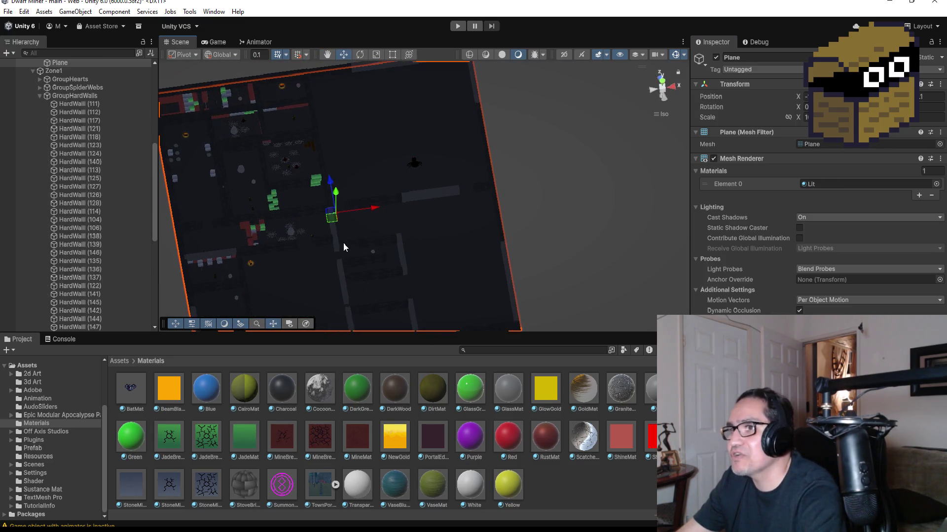
pyautogui.click(40, 96)
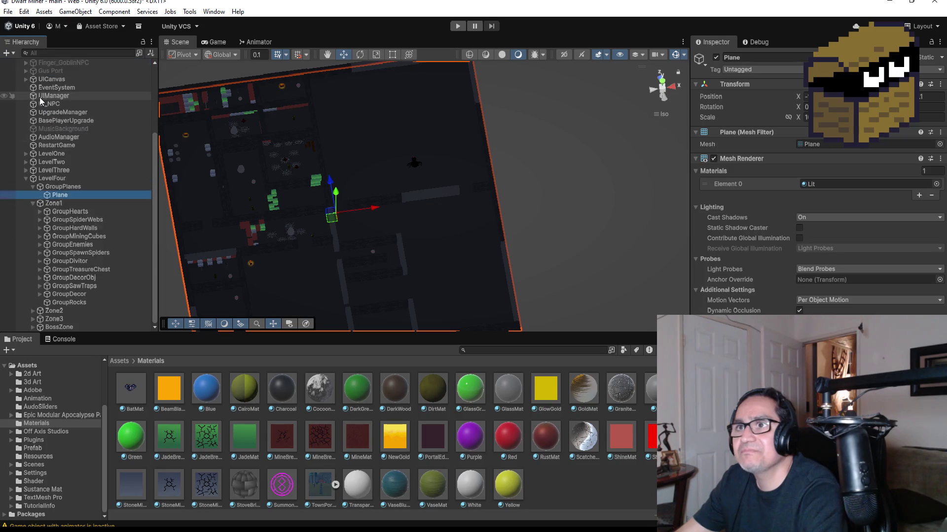
# Expand Zone2's hard walls group, select its six walls, and apply GraniteMat to them.
pyautogui.click(33, 311)
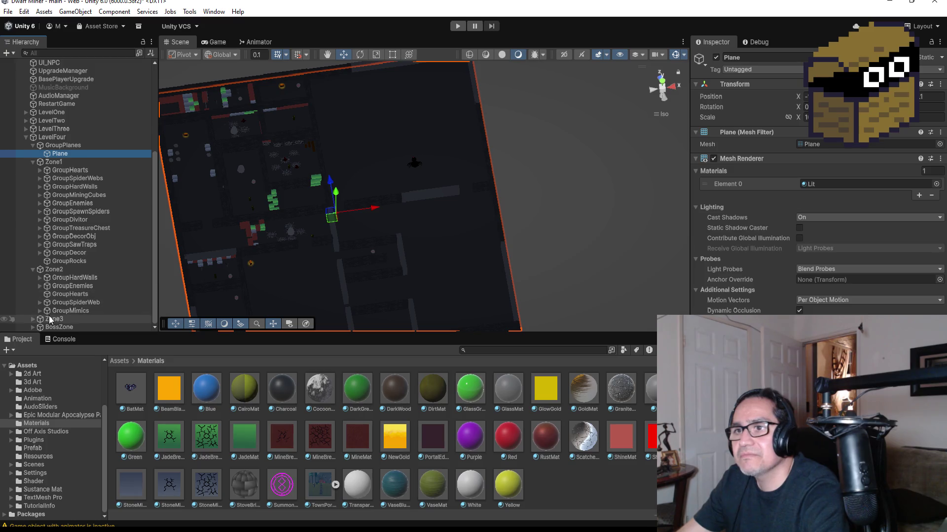
pyautogui.click(40, 278)
pyautogui.click(75, 286)
pyautogui.scroll(-2, 82, 291)
pyautogui.keyDown('shift'); pyautogui.click(85, 271); pyautogui.keyUp('shift')
pyautogui.keyDown('shift'); pyautogui.click(86, 278); pyautogui.keyUp('shift')
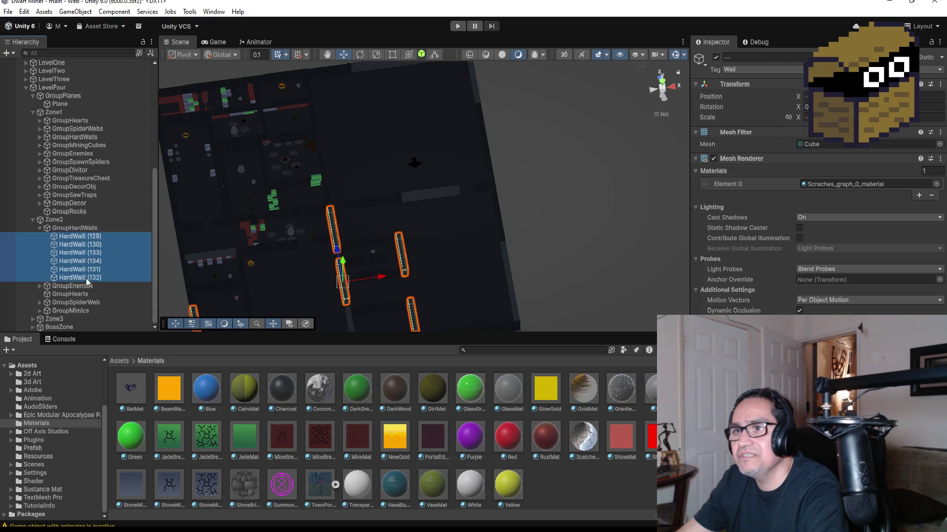
pyautogui.moveTo(621, 398)
pyautogui.mouseDown()
pyautogui.moveTo(850, 223)
pyautogui.moveTo(861, 187)
pyautogui.mouseUp()
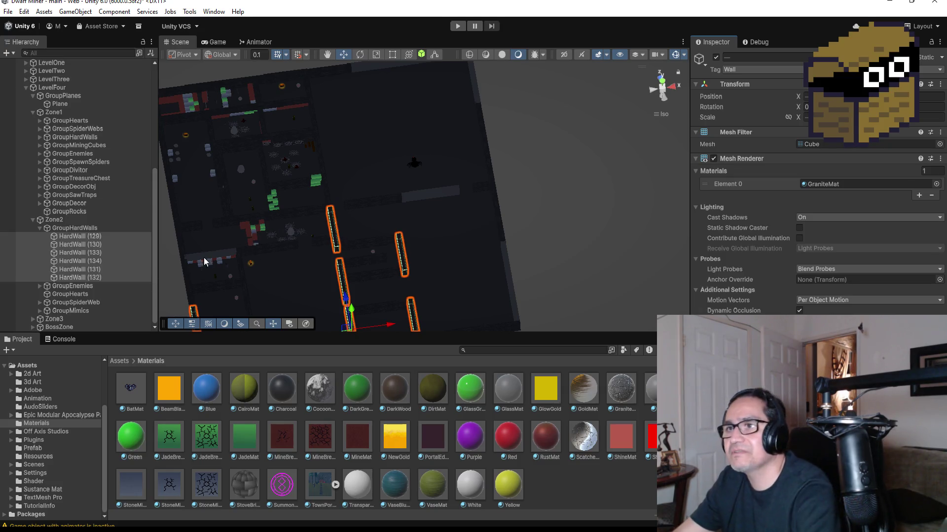
# Save the scene with File > Save and minimise Unity to the desktop.
pyautogui.scroll(2, 279, 228)
pyautogui.scroll(-5, 352, 173)
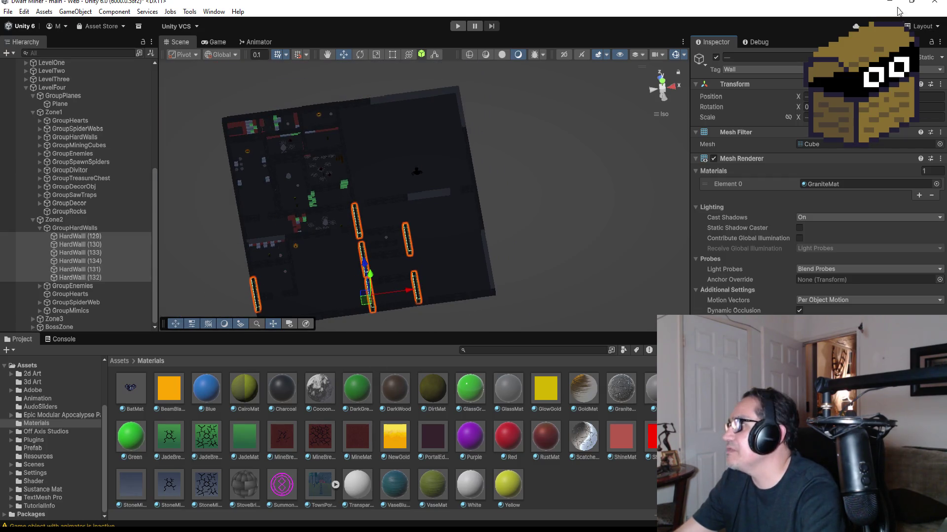
pyautogui.click(7, 12)
pyautogui.click(22, 60)
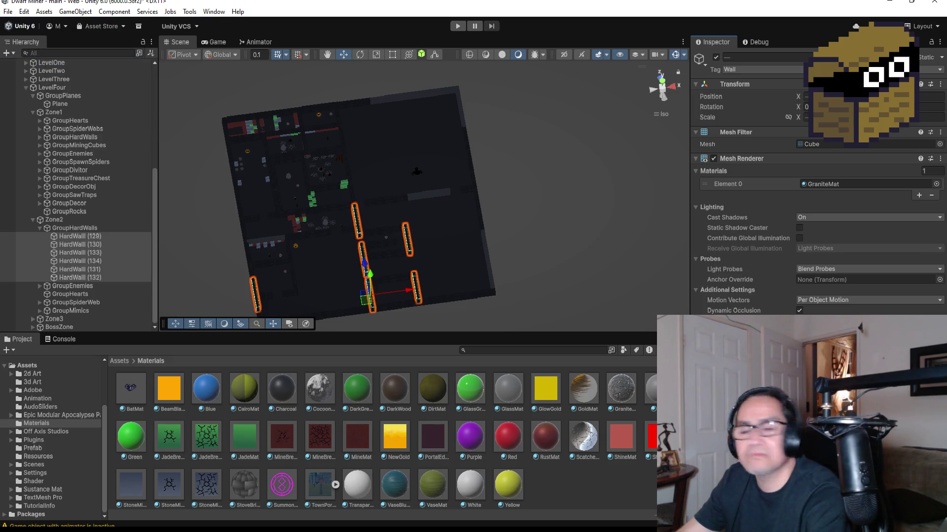
pyautogui.click(894, 10)
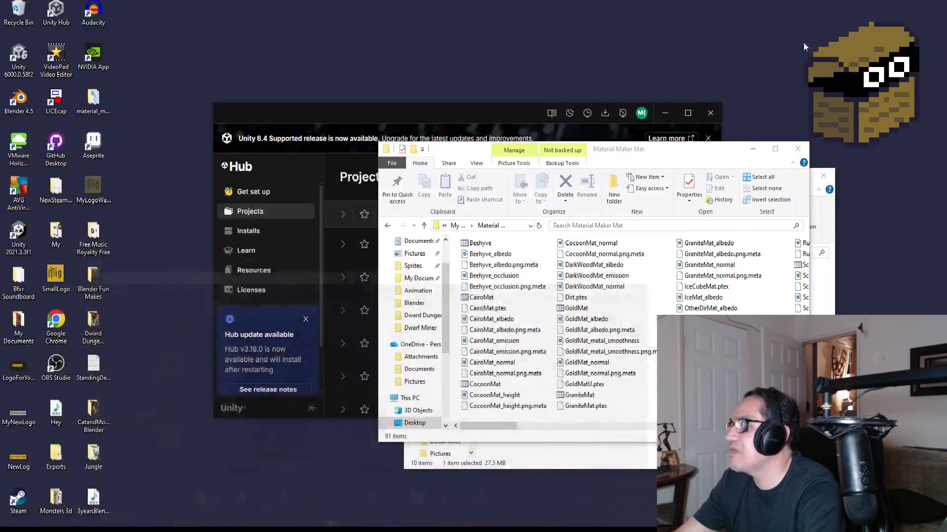
# Launch Aseprite from the desktop and start a new 200 × 200 RGBA sprite.
pyautogui.doubleClick(96, 149)
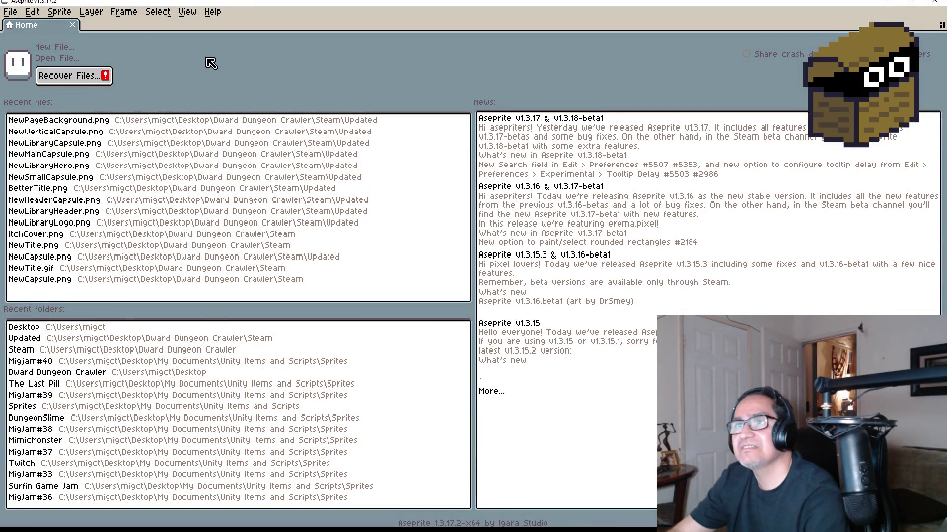
pyautogui.click(10, 11)
pyautogui.click(24, 30)
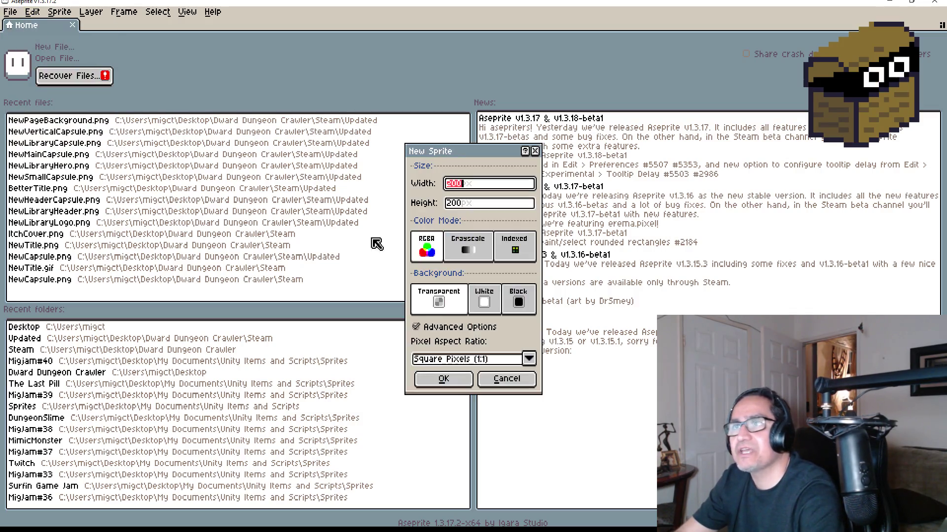
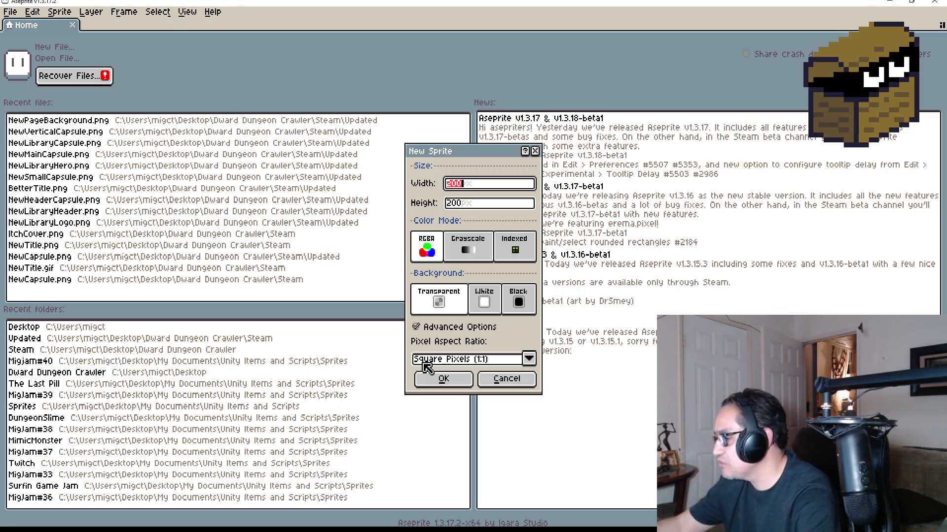
# Enter 2000 for width and height in New Sprite, keeping RGBA and transparent background, and confirm.
pyautogui.write('00')
pyautogui.press('Tab')
pyautogui.write('0')
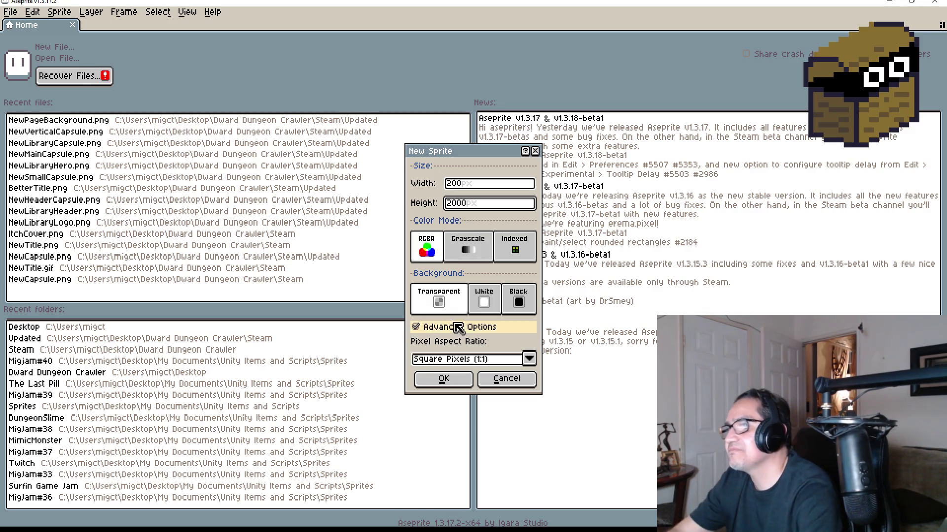
pyautogui.click(468, 187)
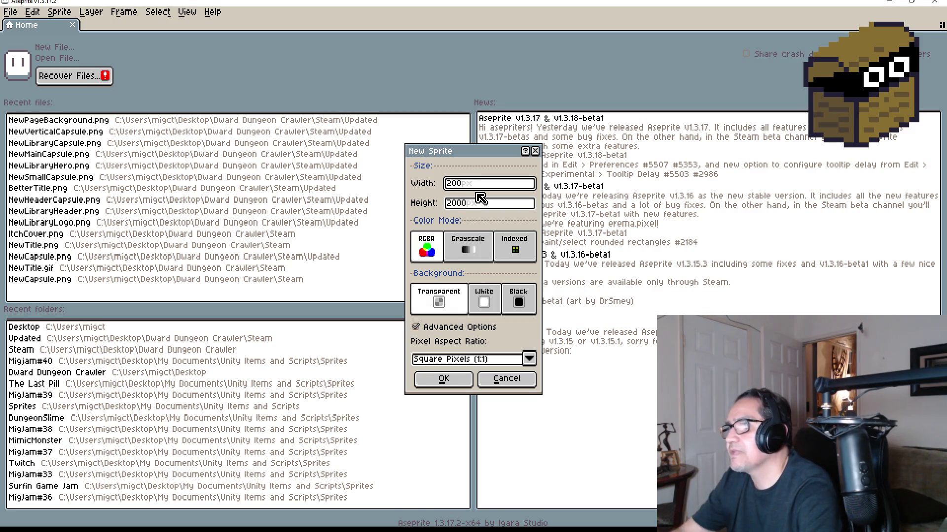
pyautogui.write('0')
pyautogui.press('Return')
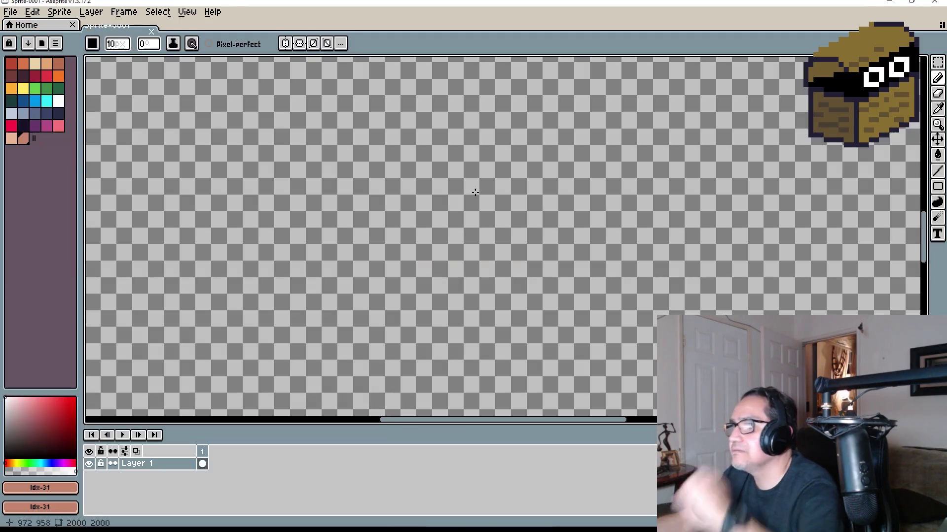
pyautogui.scroll(-5, 467, 207)
pyautogui.scroll(3, 465, 156)
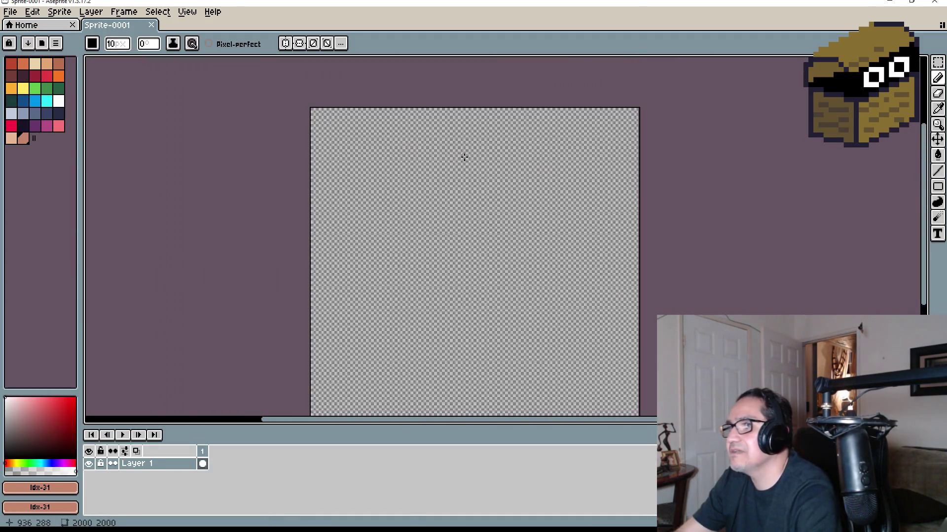
pyautogui.scroll(2, 355, 165)
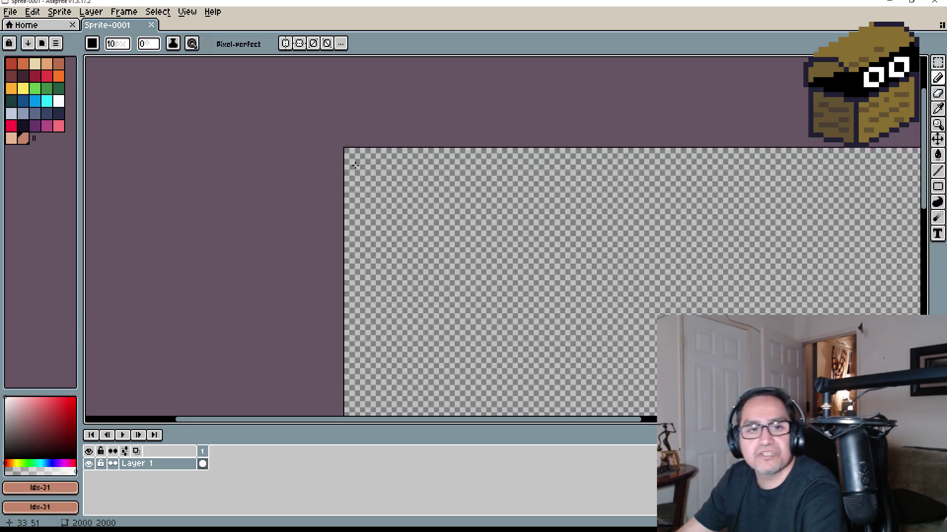